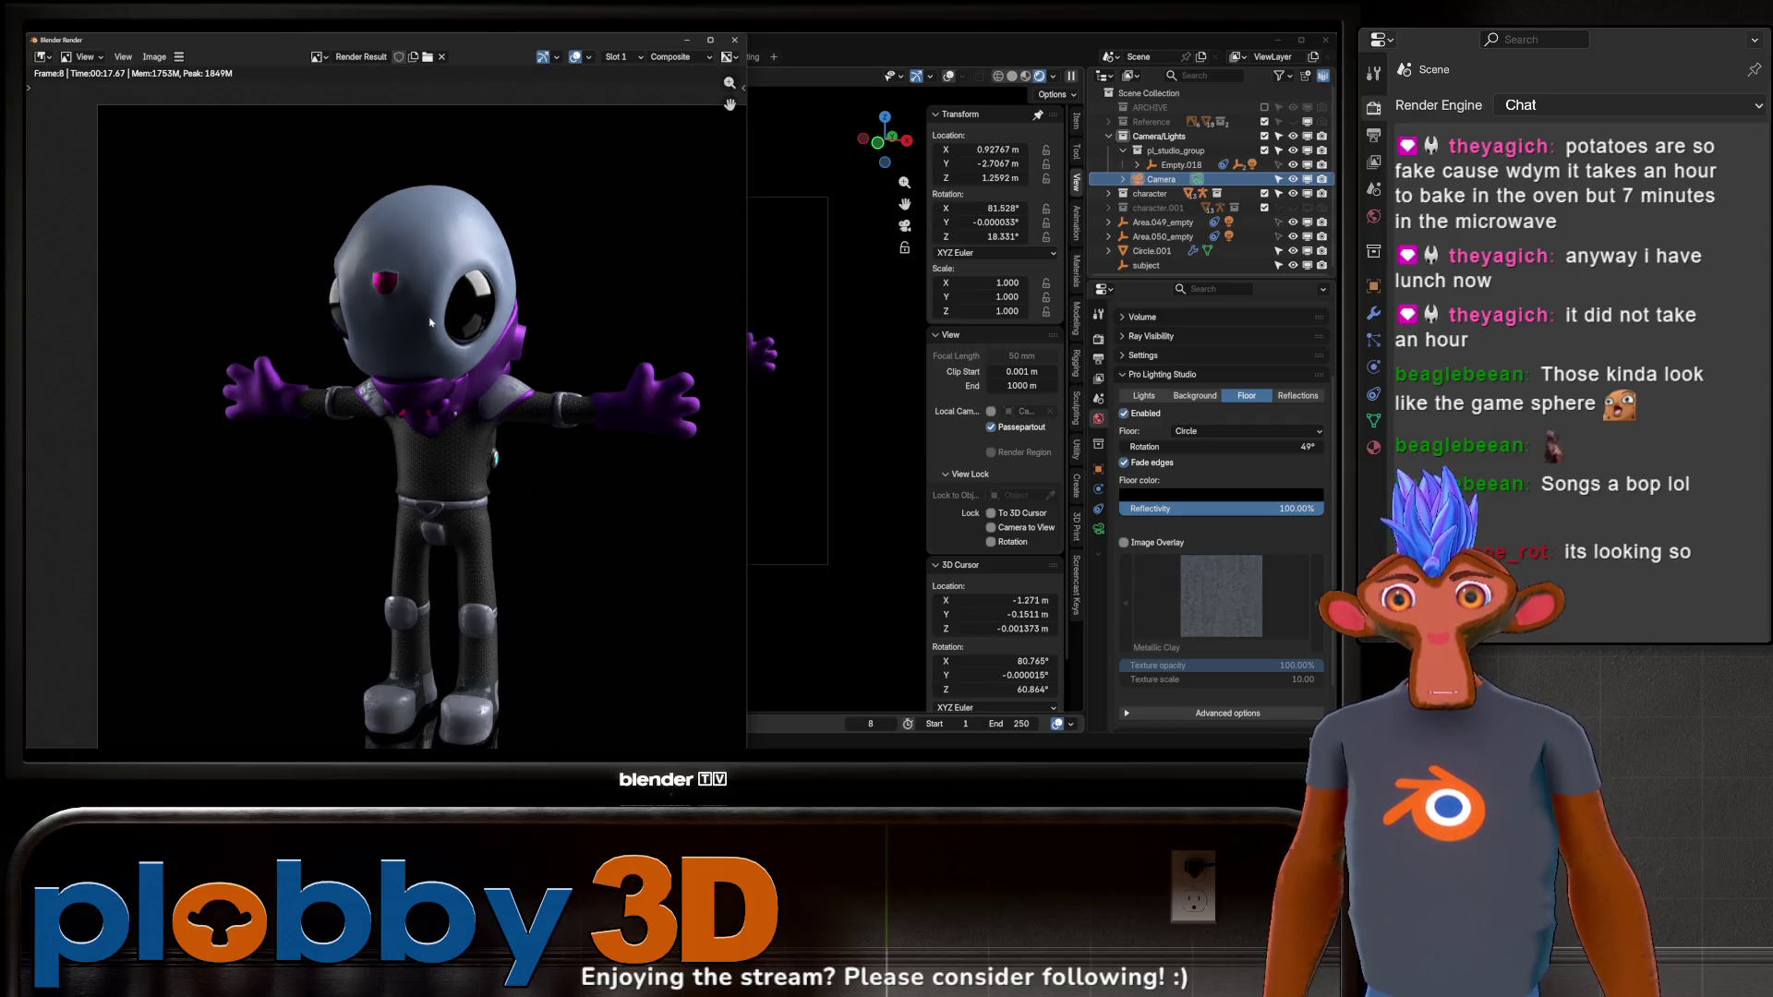
Close the render result and orbit the viewport around the alien character.
{"action": "left_click", "coordinate": [735, 41]}
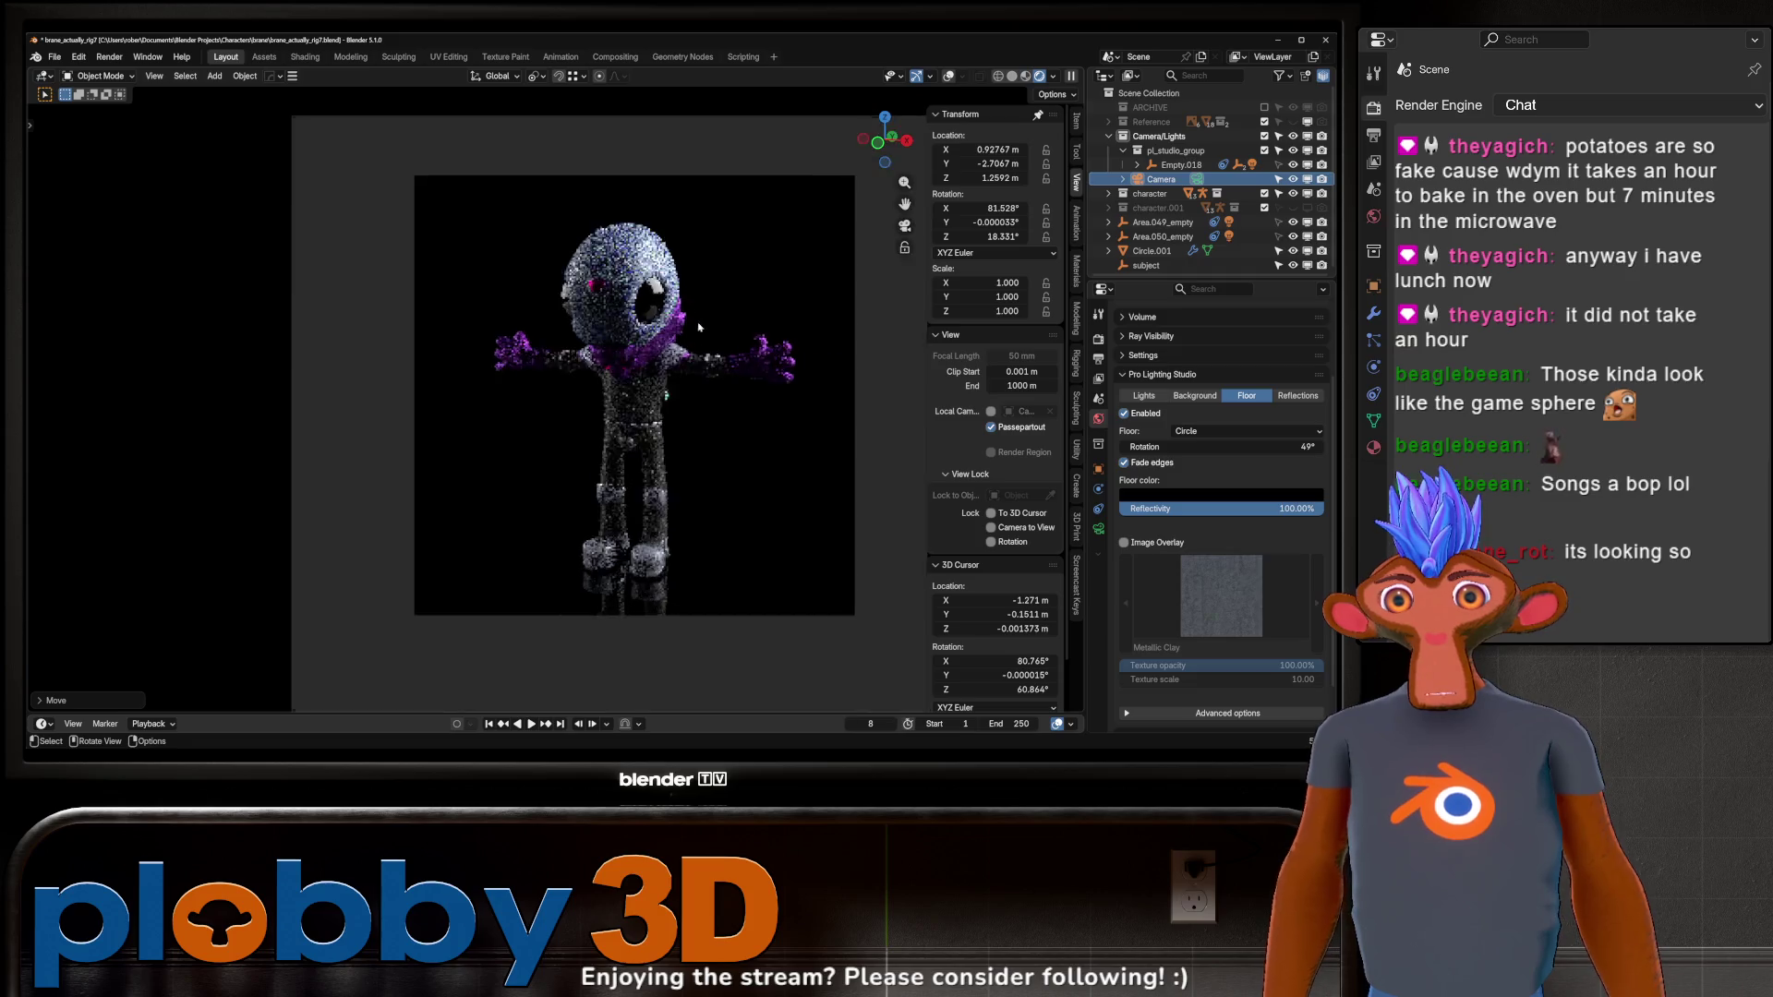
{"action": "mouse_move", "coordinate": [738, 370]}
{"action": "middle_mouse_down"}
{"action": "mouse_move", "coordinate": [403, 268]}
{"action": "mouse_move", "coordinate": [523, 213]}
{"action": "mouse_move", "coordinate": [553, 230]}
{"action": "mouse_move", "coordinate": [231, 249]}
{"action": "mouse_move", "coordinate": [758, 299]}
{"action": "mouse_move", "coordinate": [660, 308]}
{"action": "mouse_move", "coordinate": [509, 187]}
{"action": "mouse_move", "coordinate": [635, 192]}
{"action": "mouse_move", "coordinate": [817, 261]}
{"action": "middle_mouse_up"}
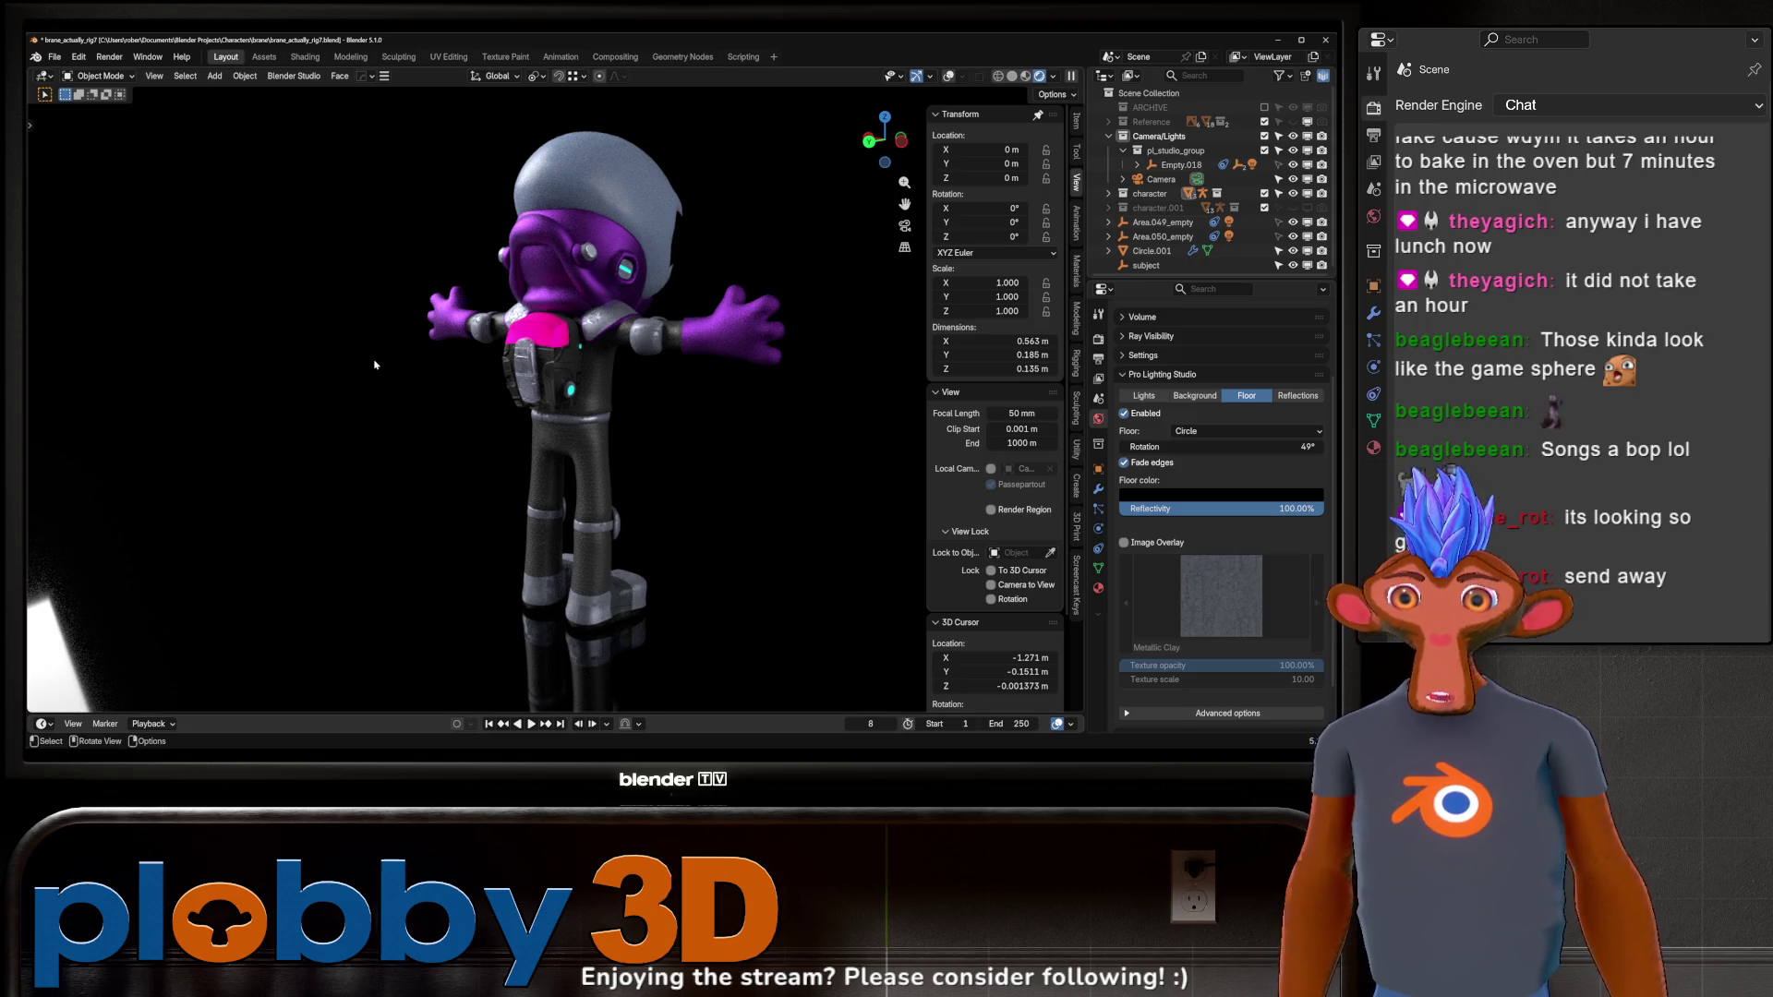
Move the scene Camera slightly lower and left, then render frame 8 and close the result.
{"action": "key", "text": "KP_0"}
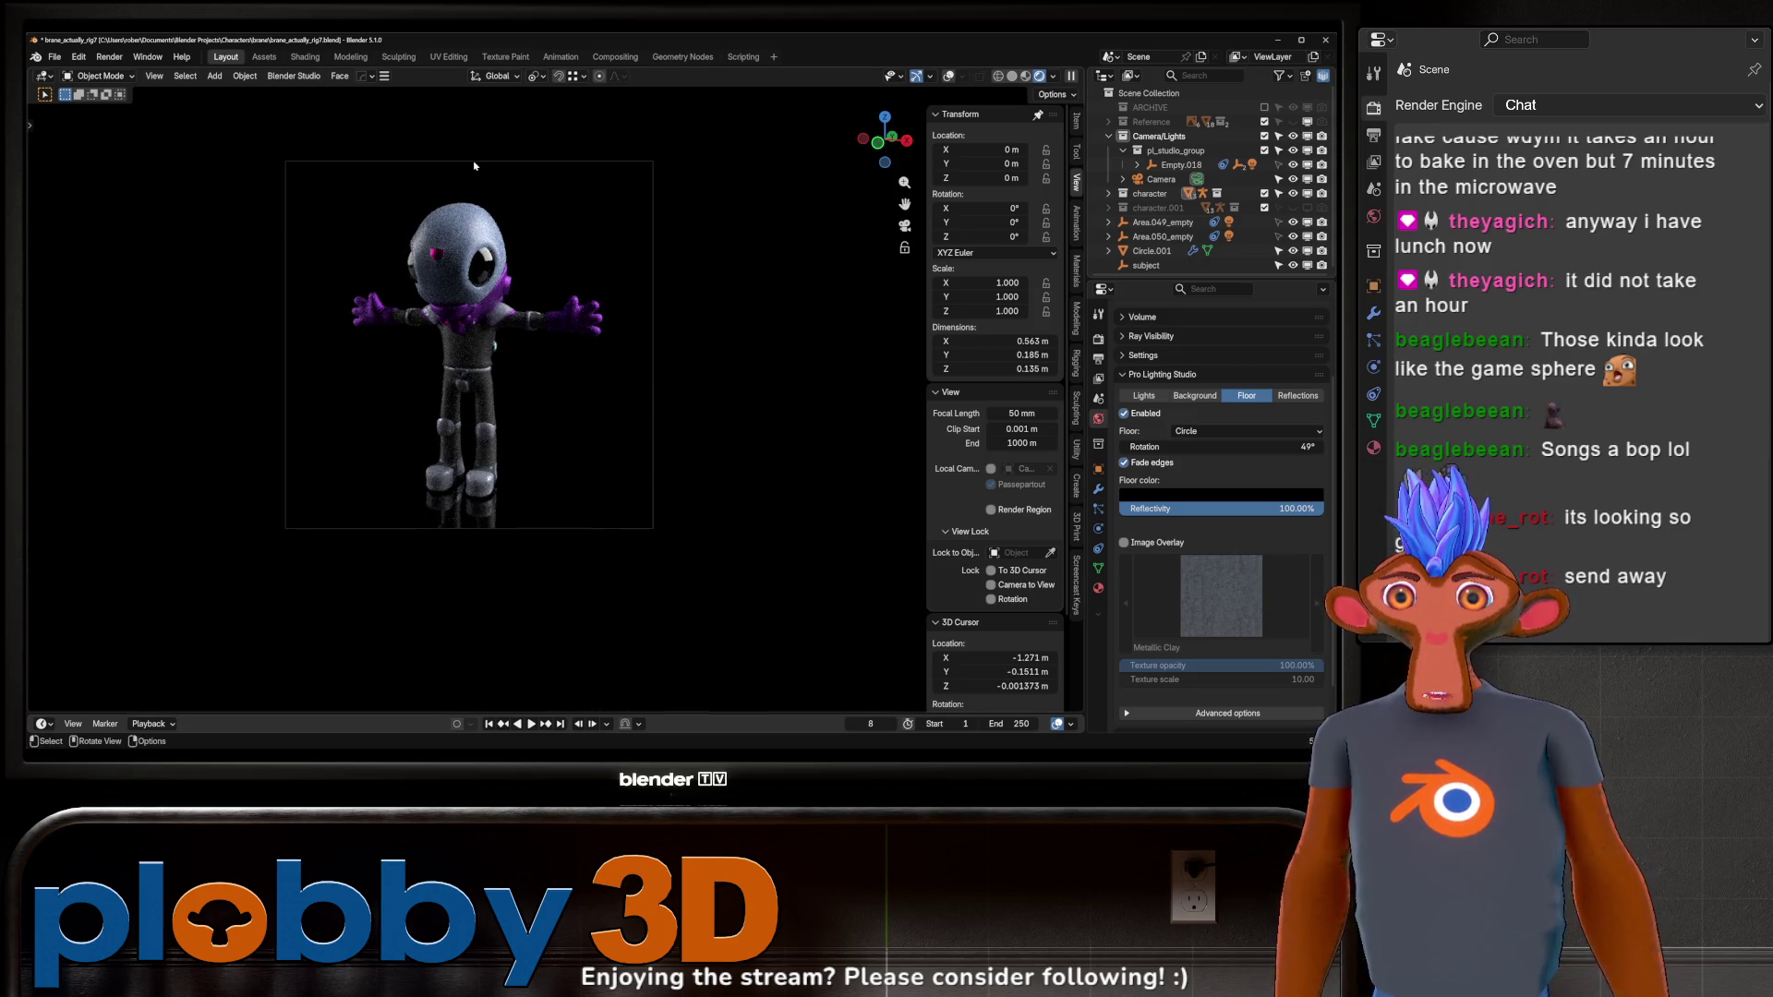
{"action": "left_click", "coordinate": [1161, 179]}
{"action": "key", "text": "g"}
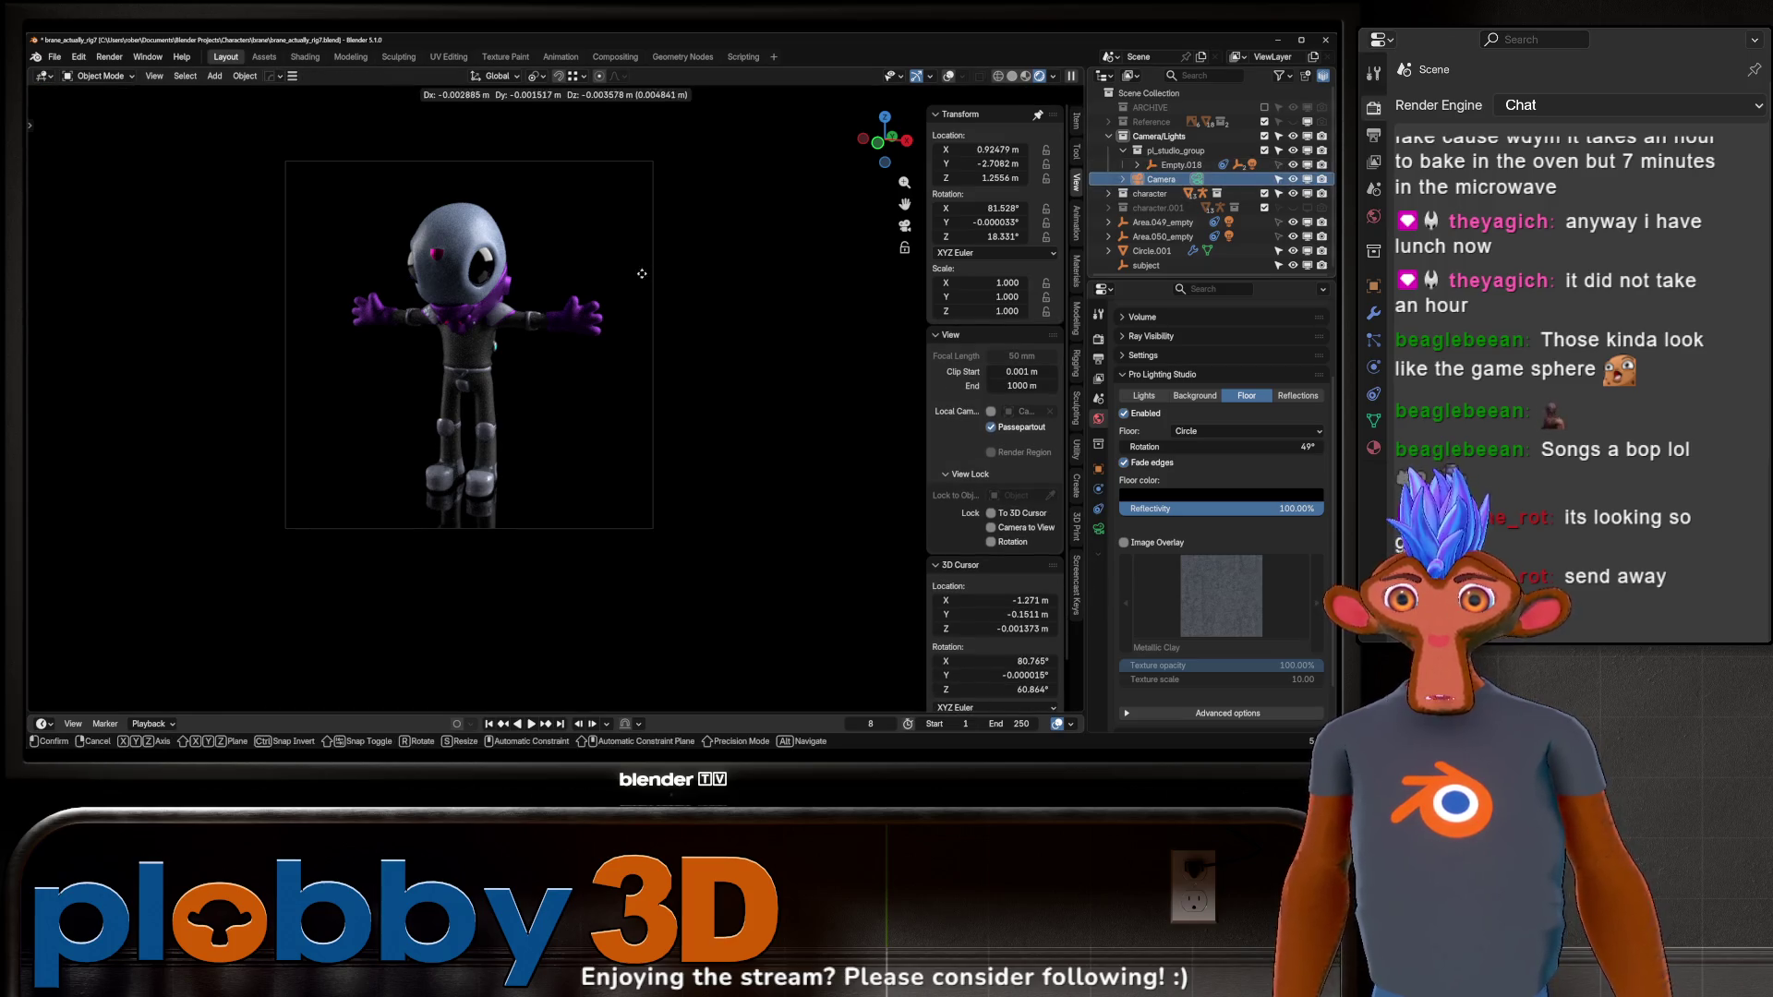
{"action": "mouse_move", "coordinate": [583, 308]}
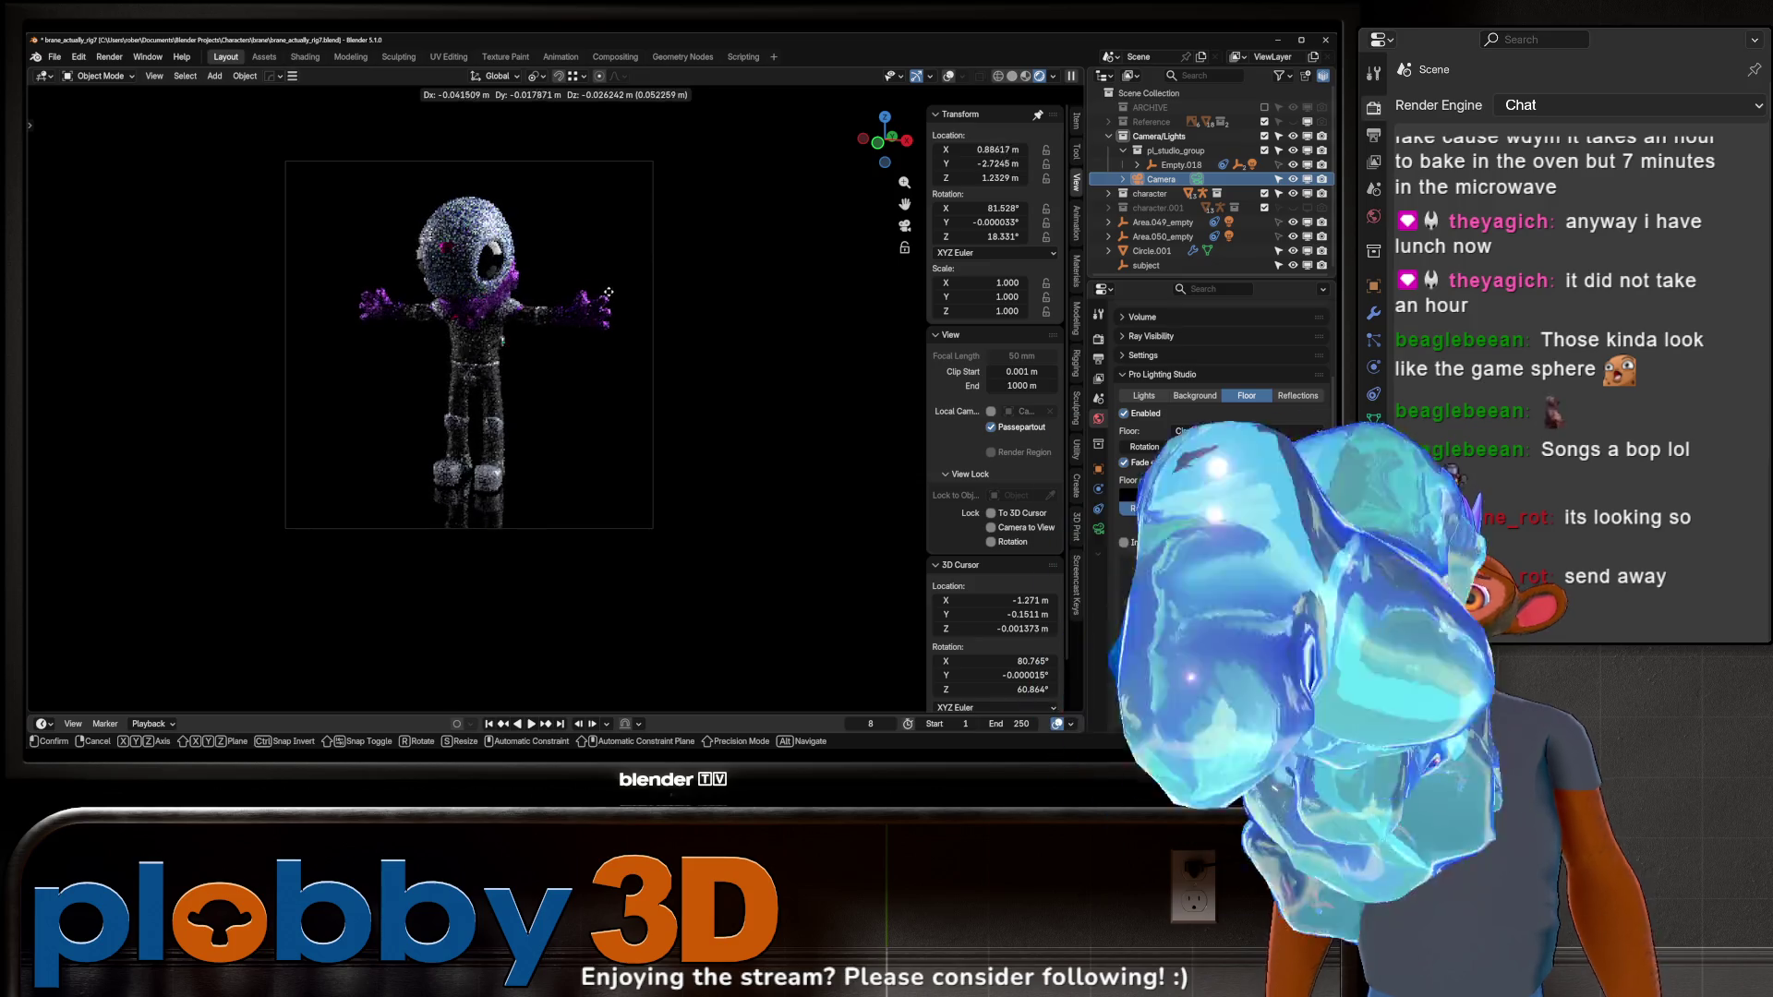
{"action": "left_click", "coordinate": [626, 403]}
{"action": "key", "text": "F12"}
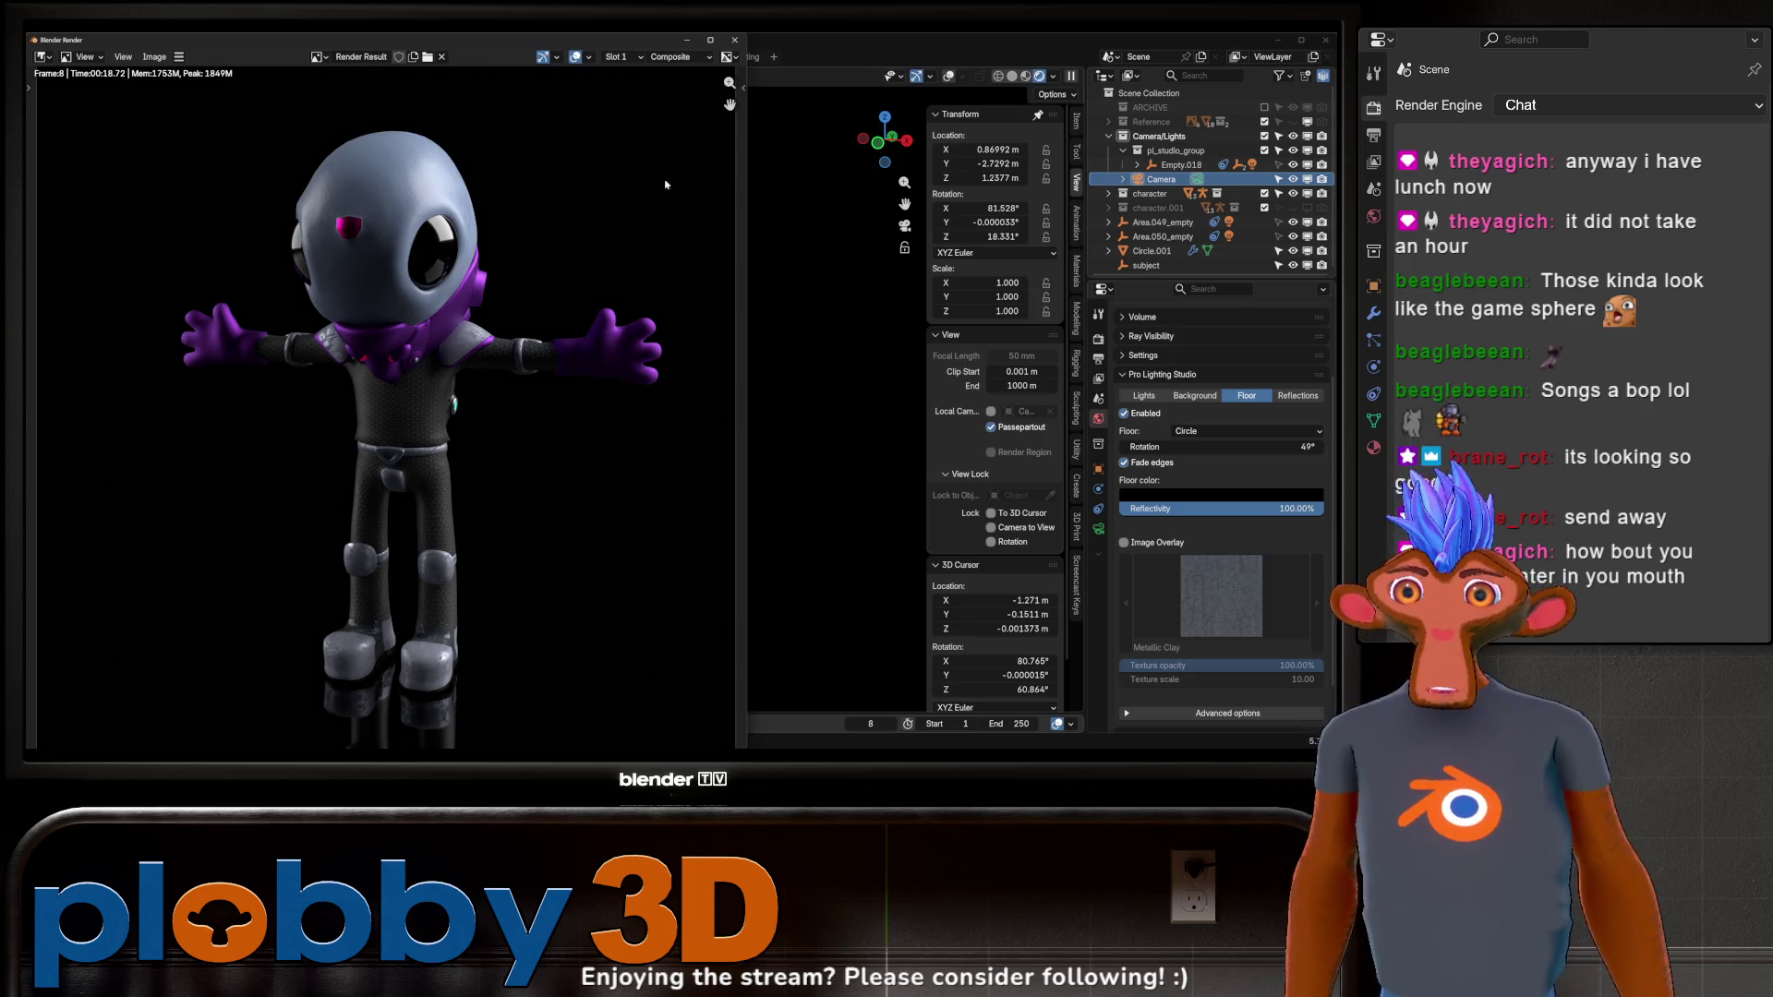
{"action": "left_click", "coordinate": [735, 40]}
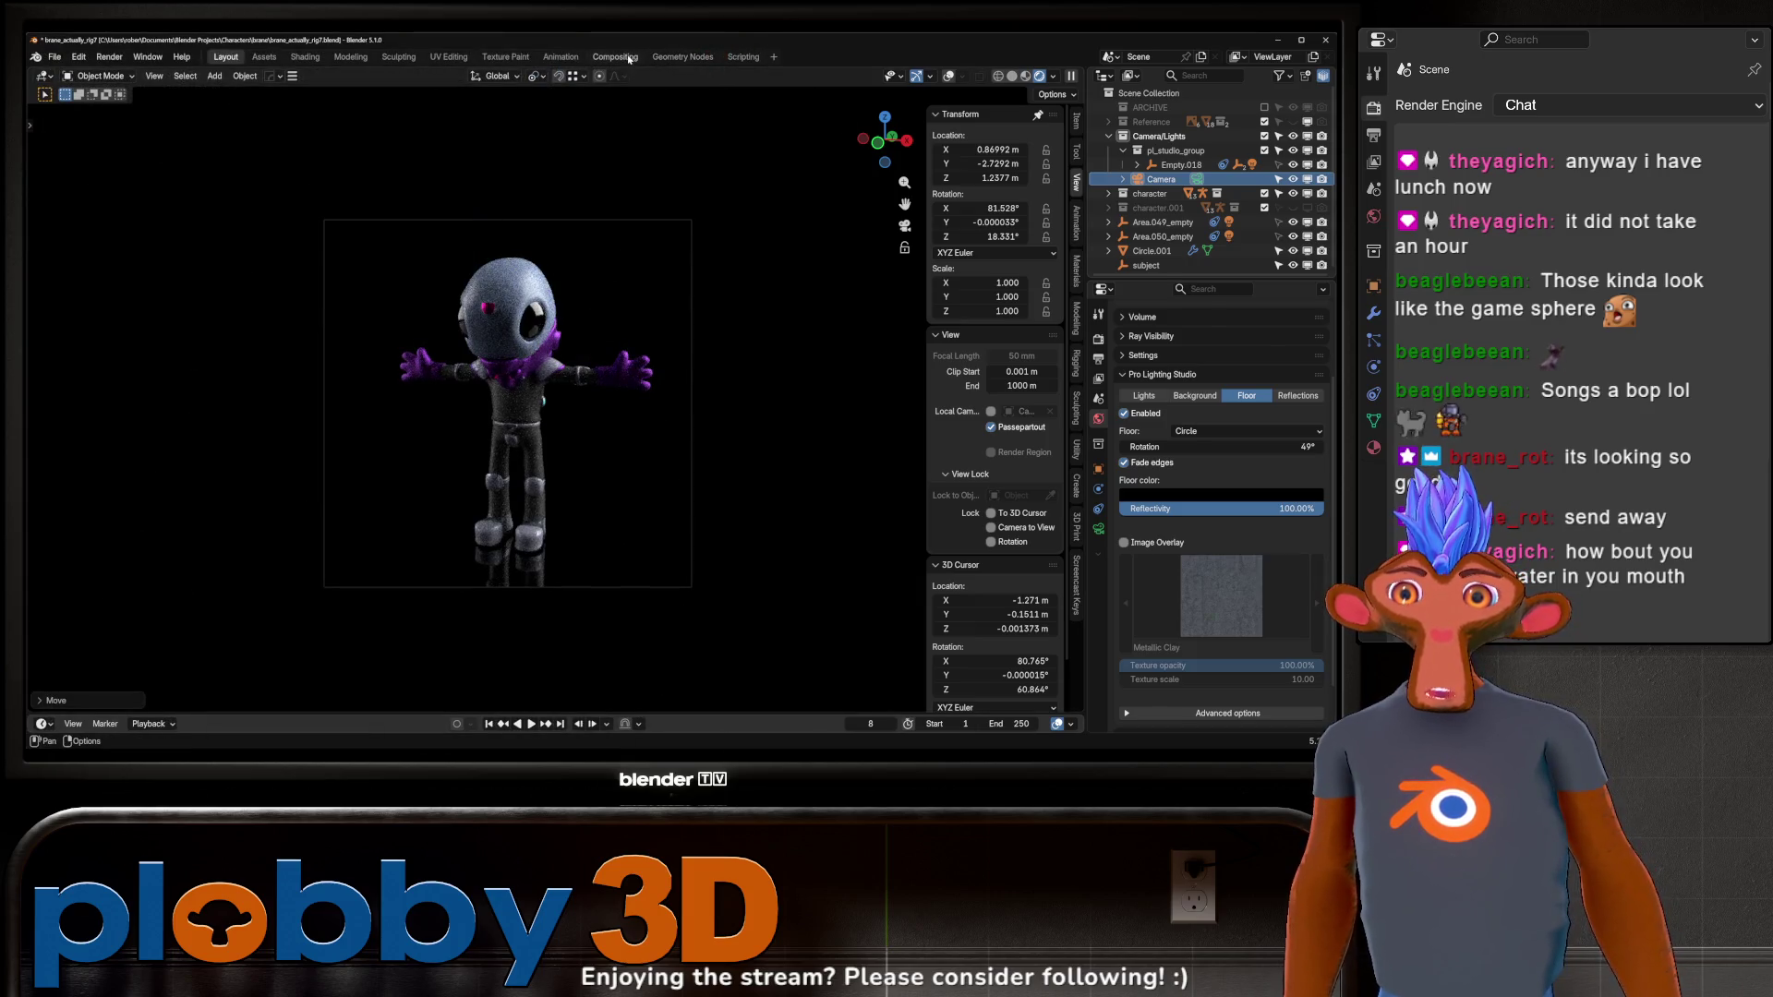
In Compositing, enlarge and recentre the render preview, review the camera's depth of field settings, then return to Layout.
{"action": "left_click", "coordinate": [628, 57]}
{"action": "scroll", "coordinate": [549, 334], "scroll_direction": "up", "scroll_amount": 3}
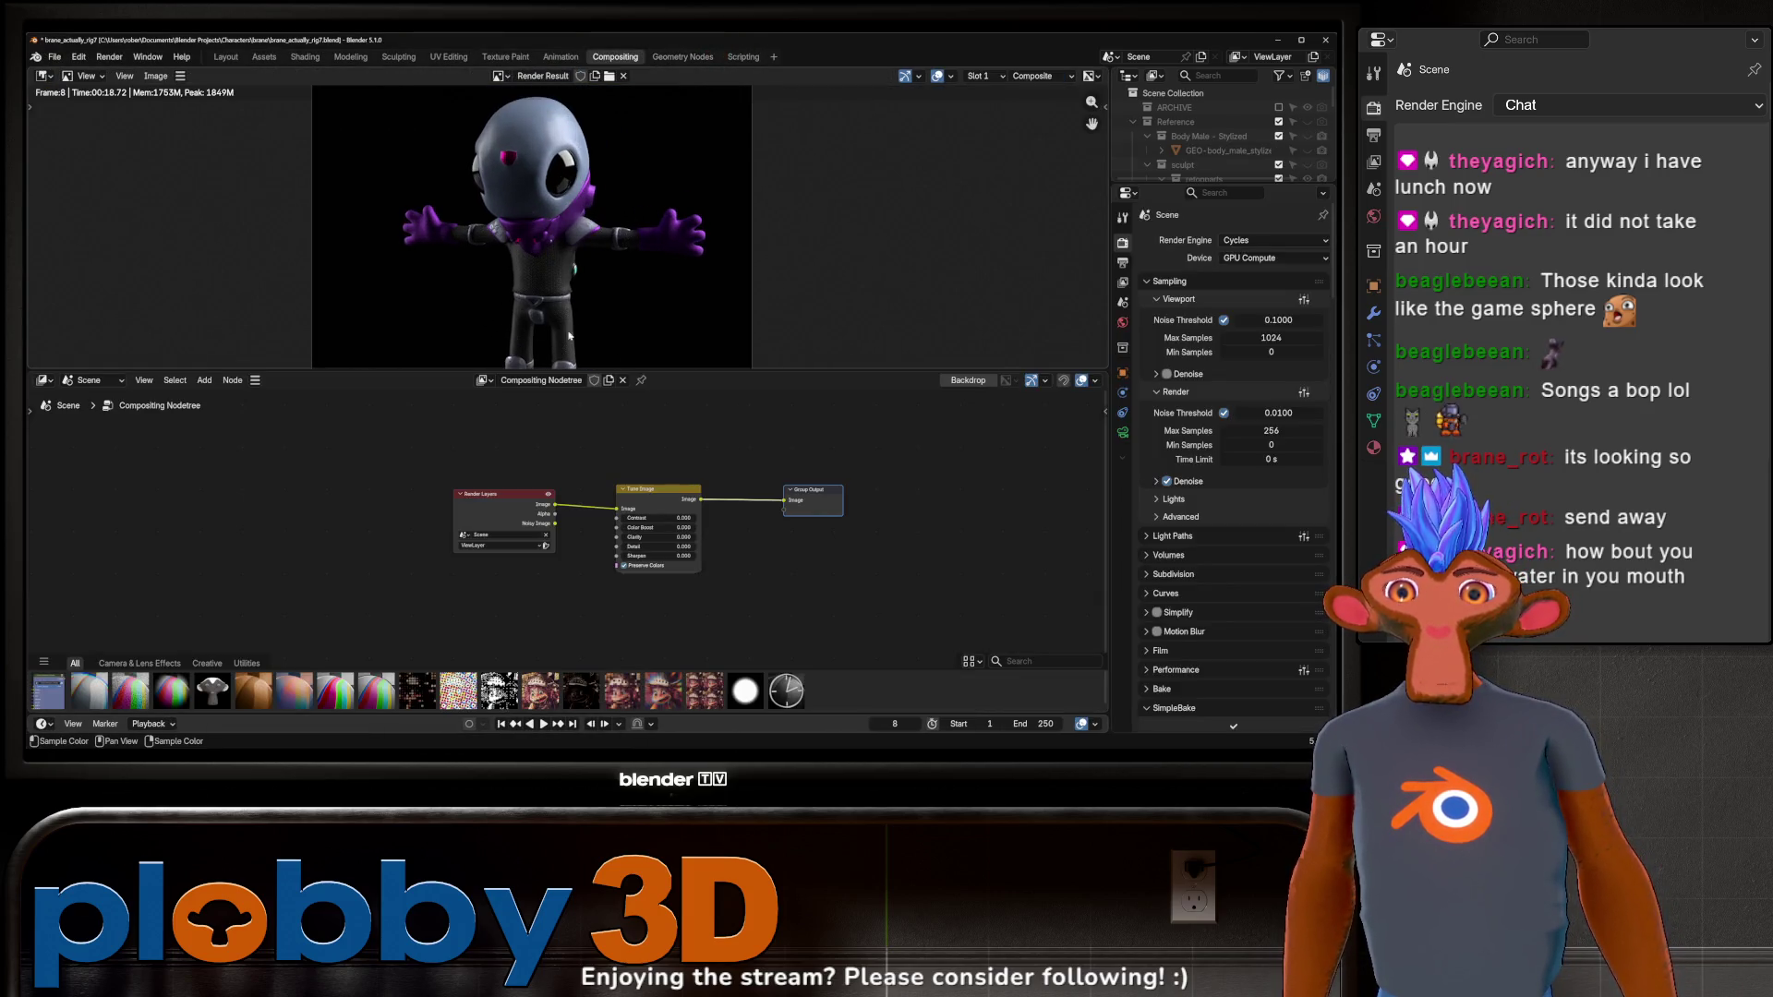
{"action": "left_click_drag", "start_coordinate": [640, 371], "coordinate": [628, 453]}
{"action": "scroll", "coordinate": [586, 554], "scroll_direction": "up", "scroll_amount": 3}
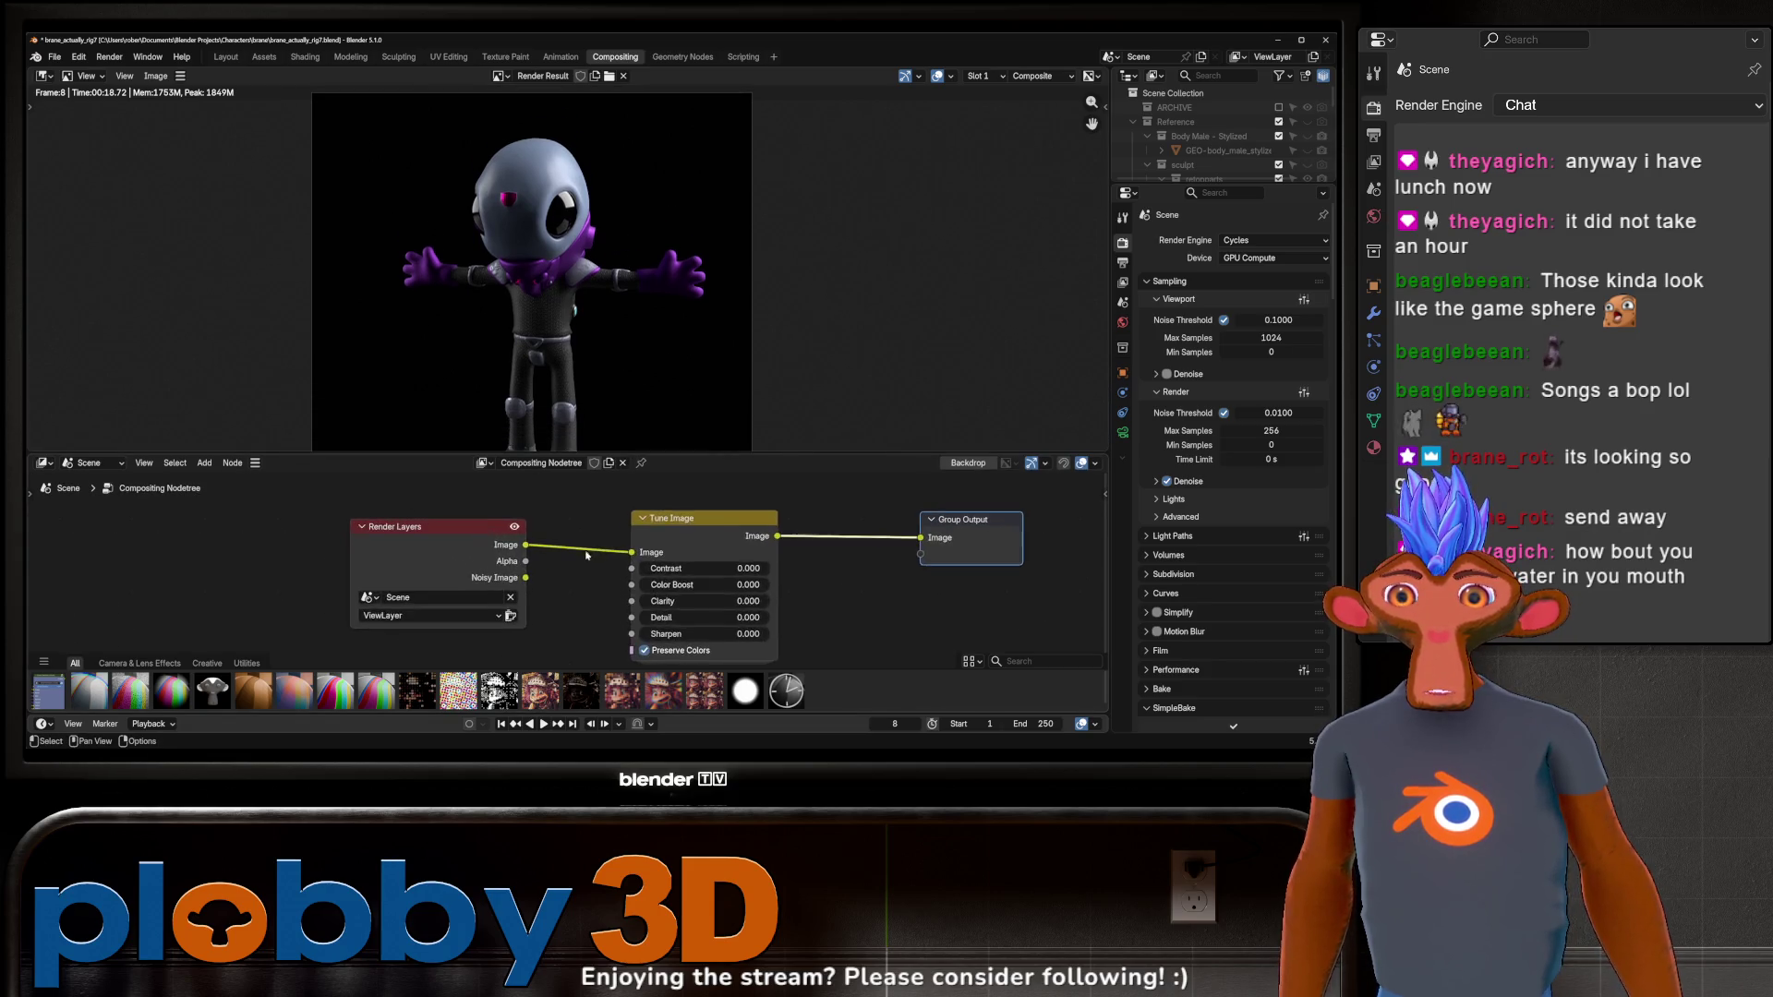
{"action": "scroll", "coordinate": [586, 554], "scroll_direction": "up", "scroll_amount": 1}
{"action": "middle_click_drag", "start_coordinate": [1046, 422], "coordinate": [1084, 415]}
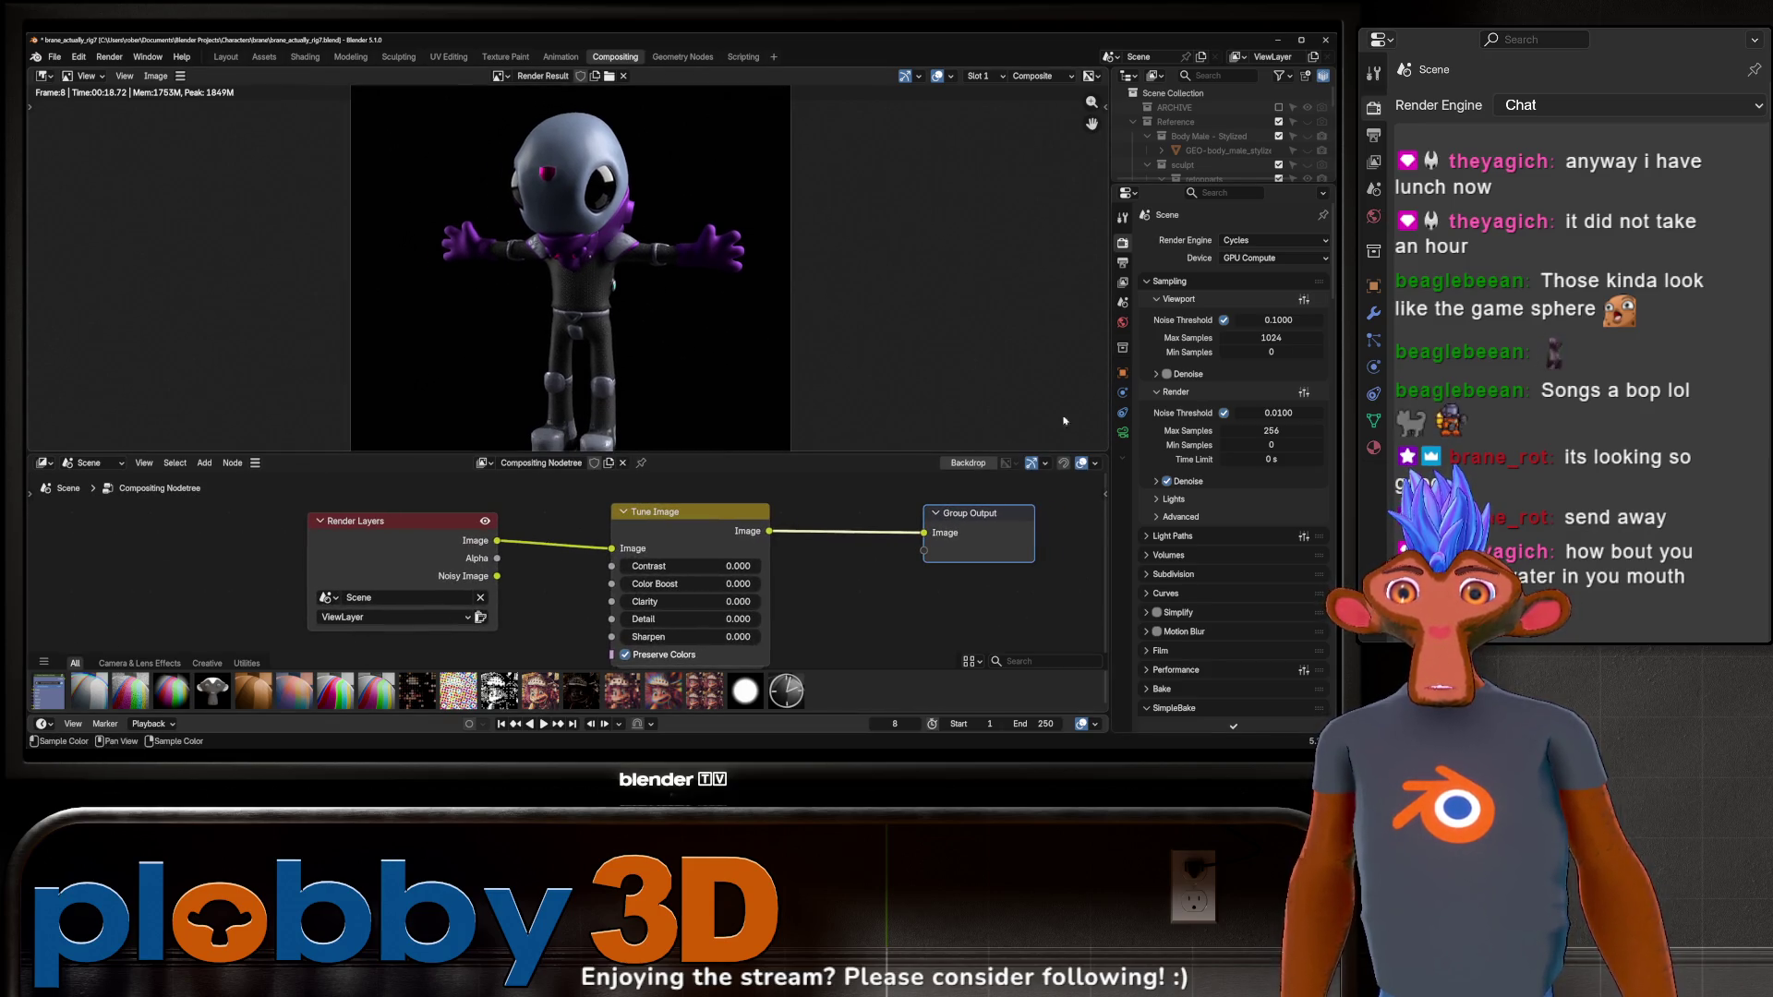
{"action": "left_click", "coordinate": [1123, 432]}
{"action": "scroll", "coordinate": [1184, 554], "scroll_direction": "down", "scroll_amount": 3}
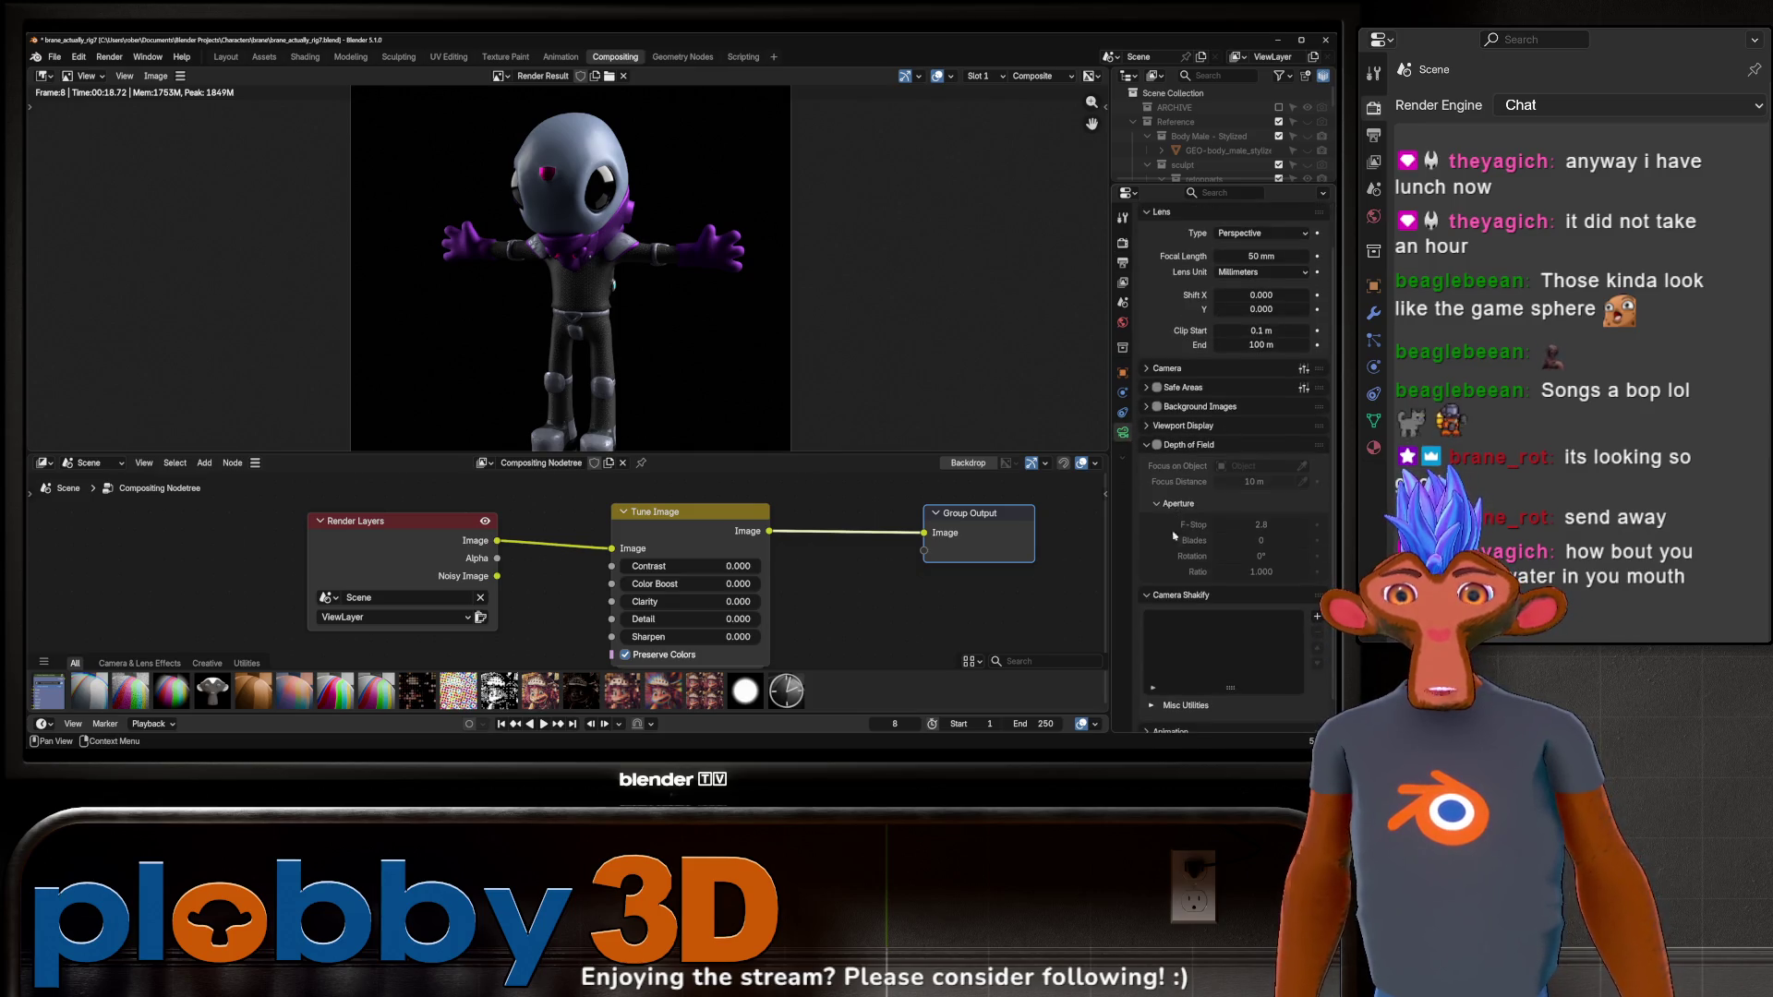
{"action": "left_click", "coordinate": [1146, 421]}
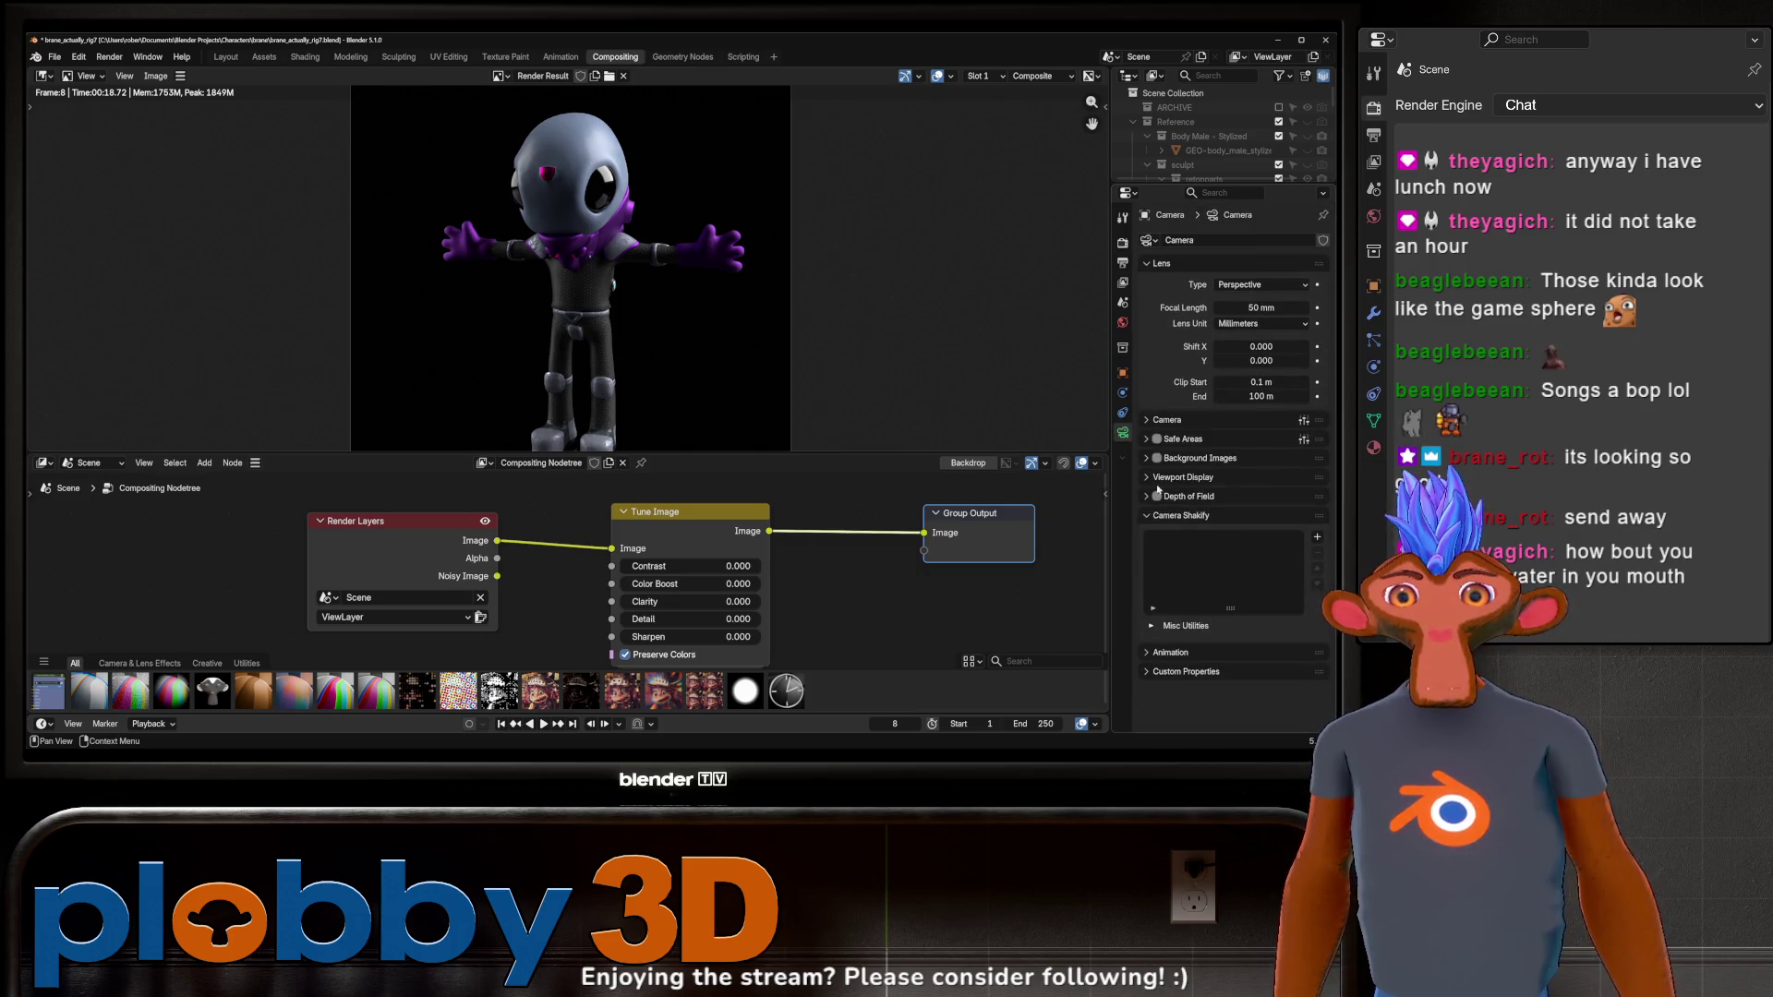
{"action": "left_click", "coordinate": [225, 56]}
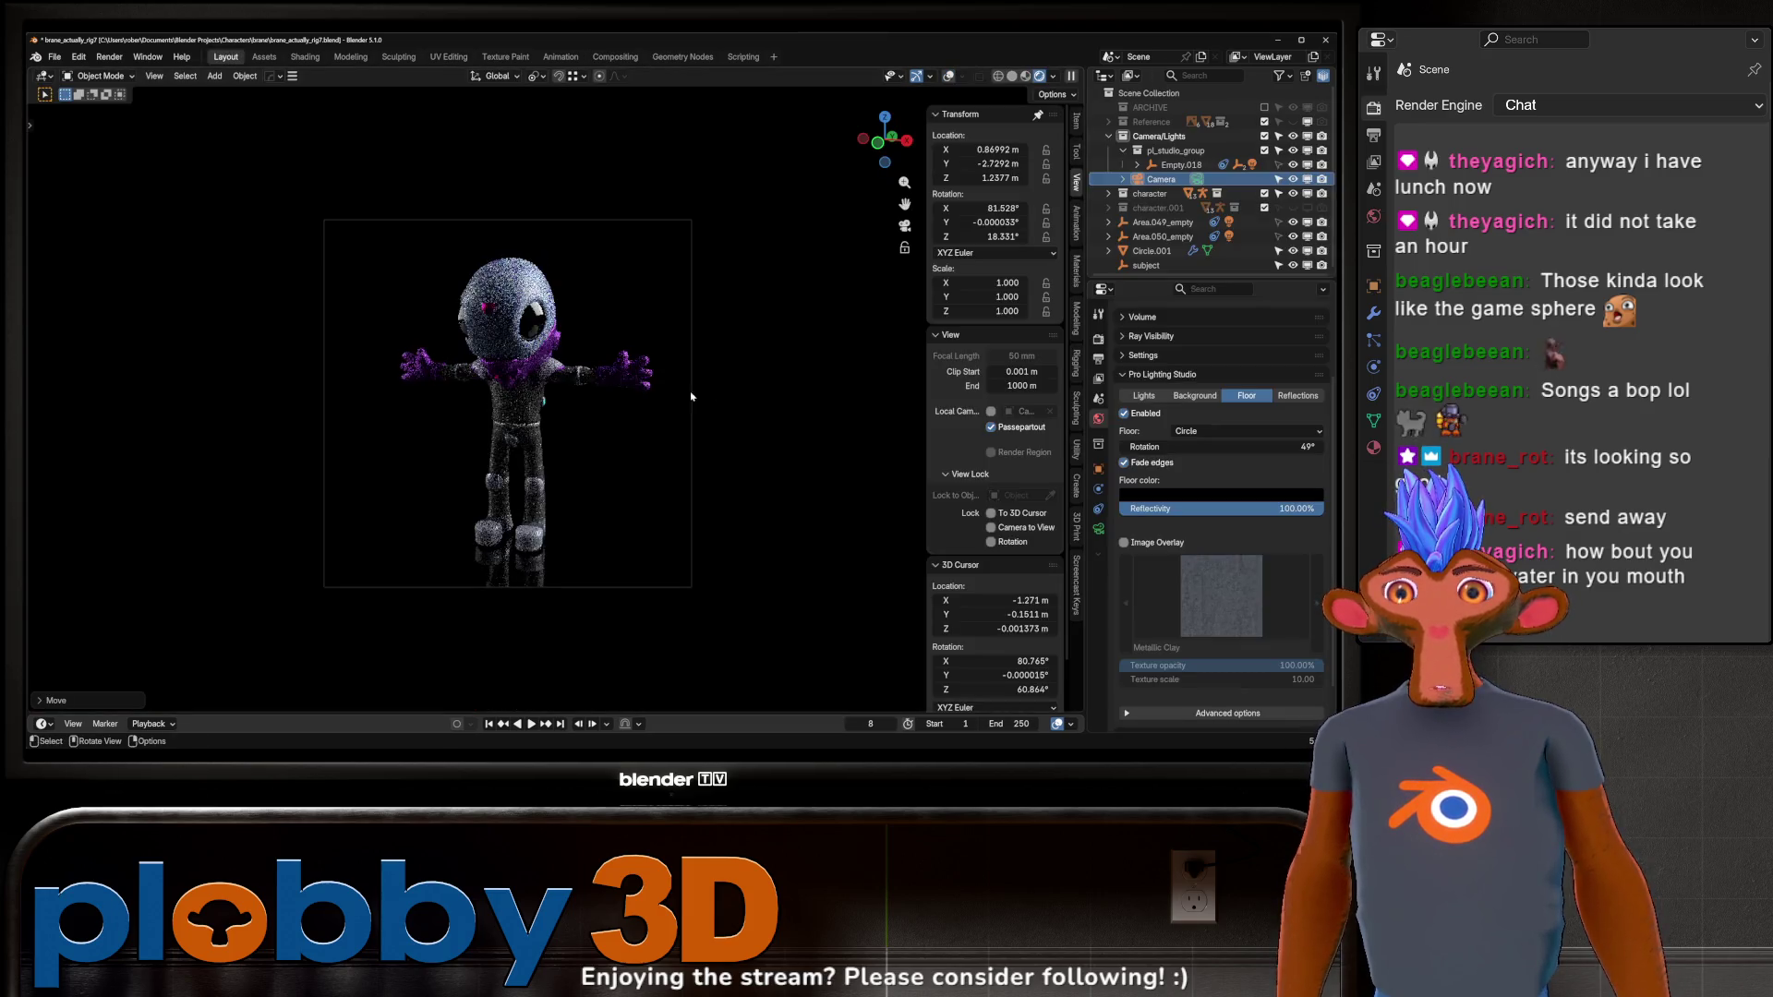
Enable camera depth of field focused on the Character object and render the frame.
{"action": "left_click", "coordinate": [1098, 530]}
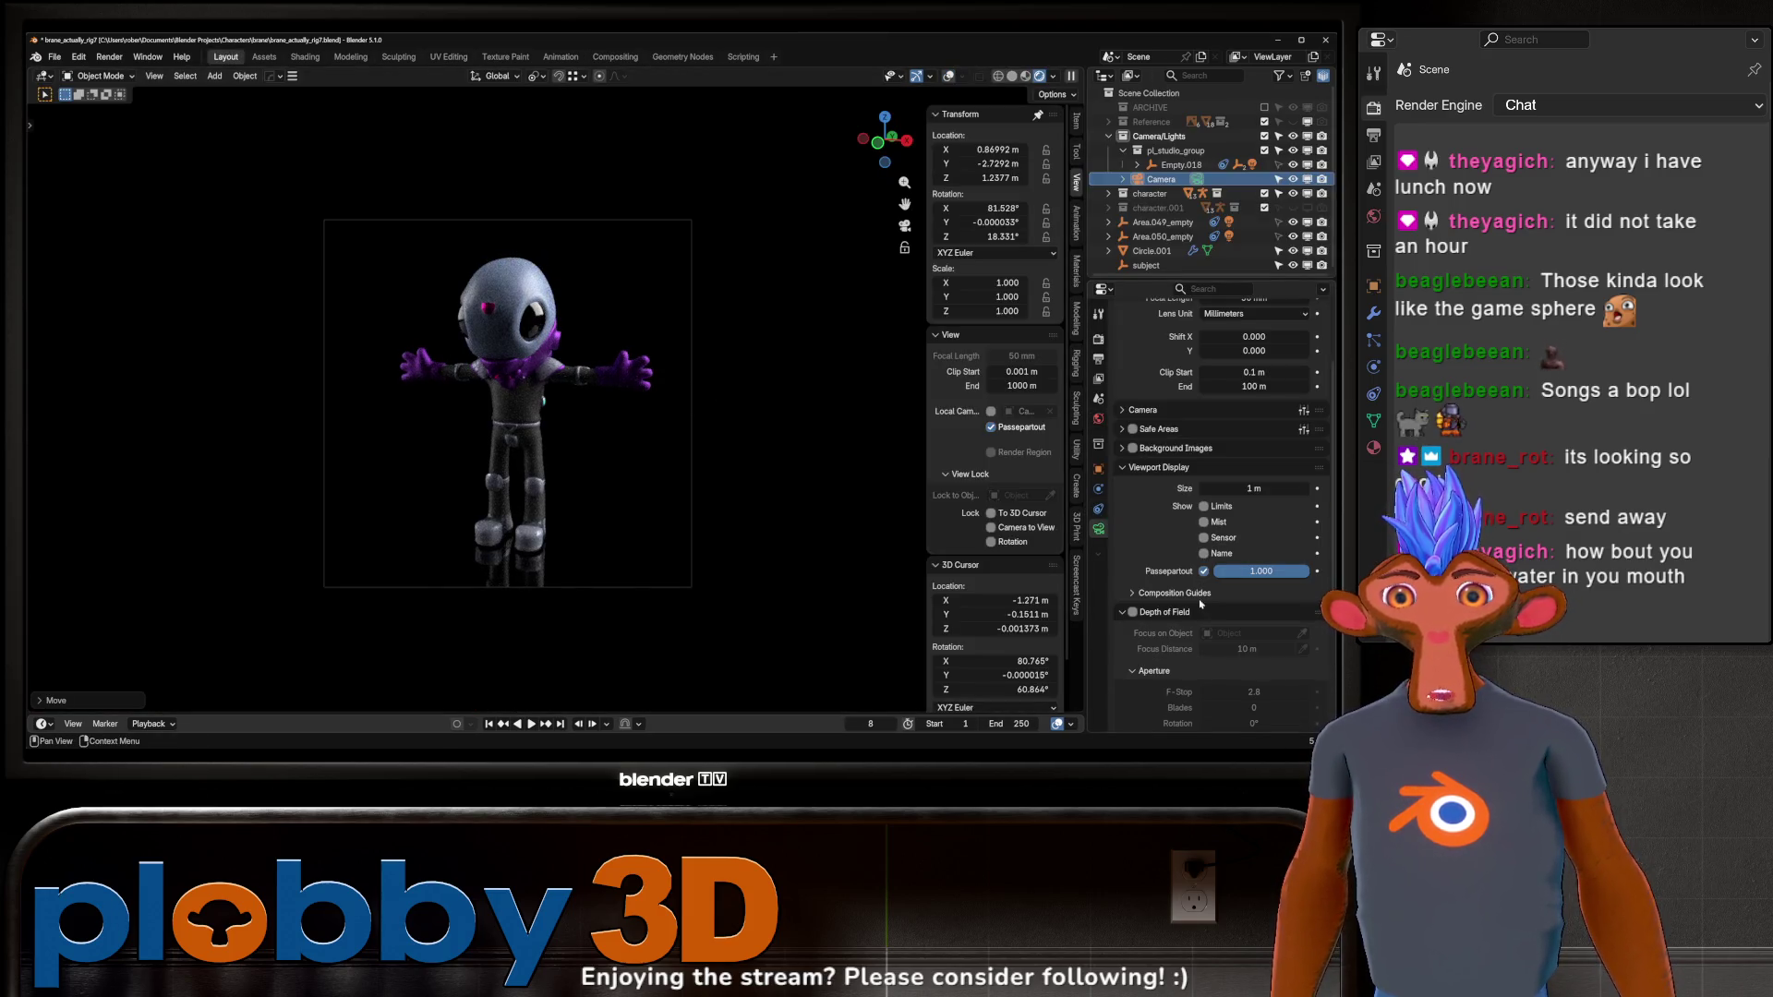
{"action": "left_click", "coordinate": [1145, 612]}
{"action": "left_click", "coordinate": [1133, 612]}
{"action": "left_click", "coordinate": [1115, 613]}
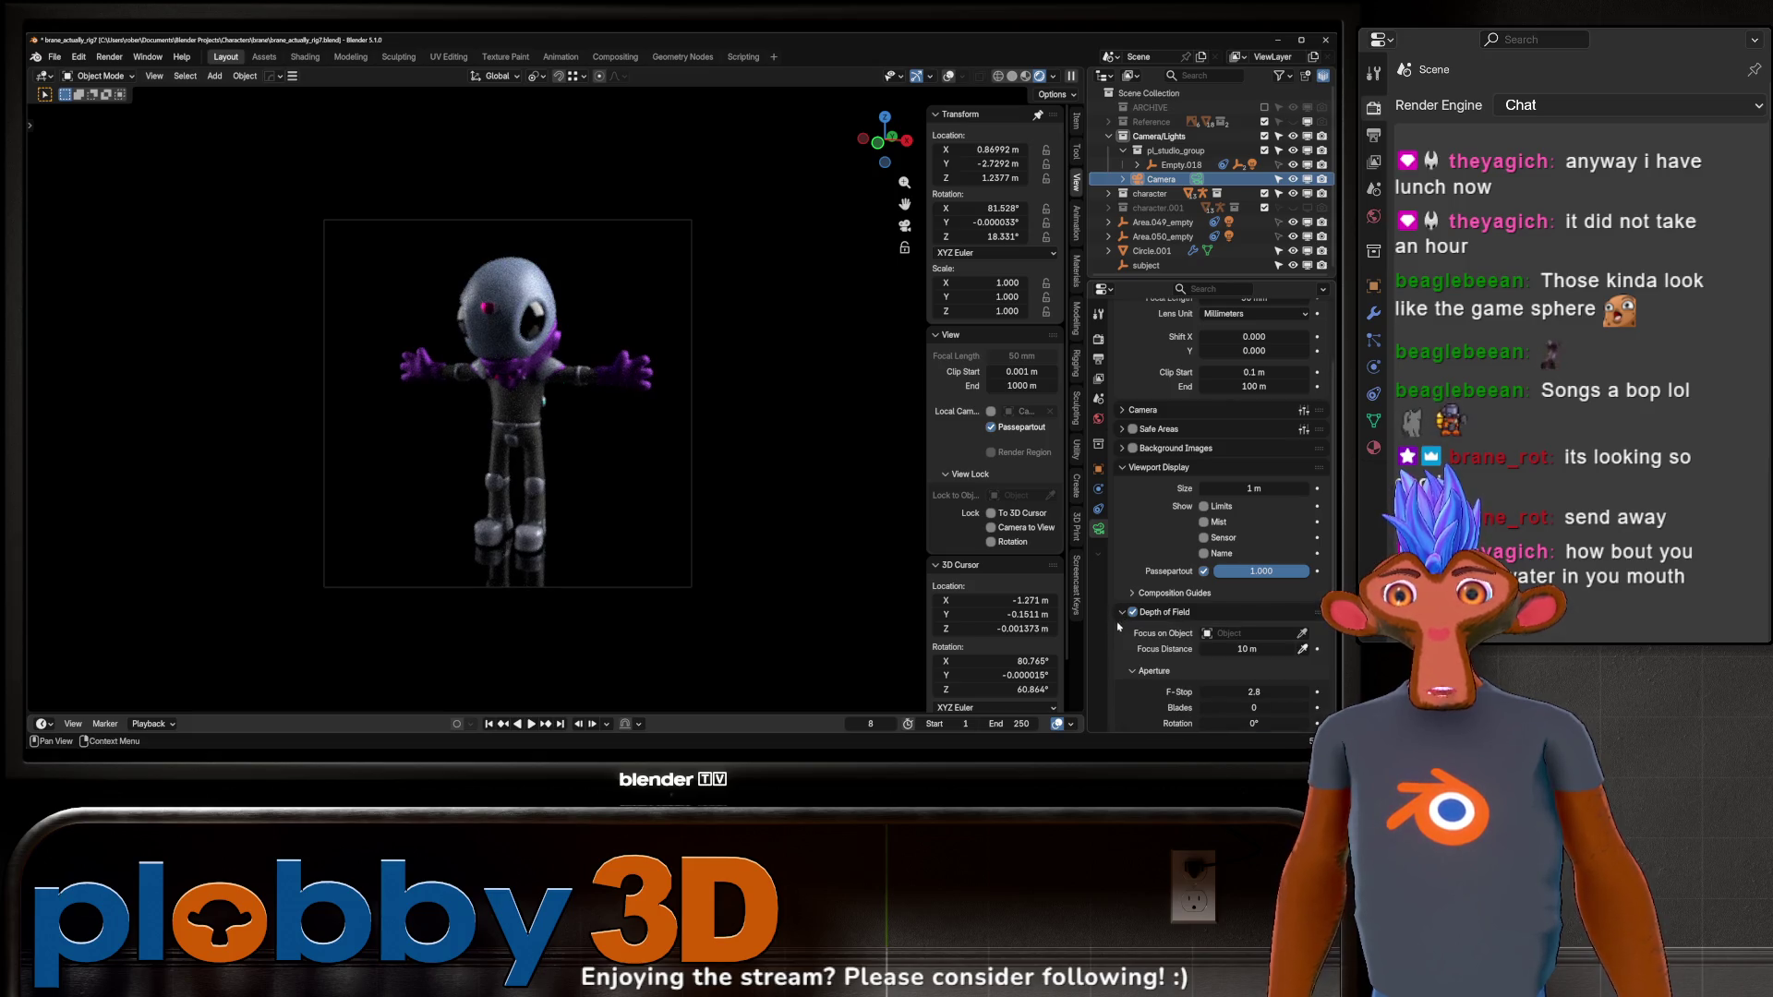
{"action": "left_click", "coordinate": [1304, 634]}
{"action": "left_click", "coordinate": [503, 296]}
{"action": "key", "text": "F12"}
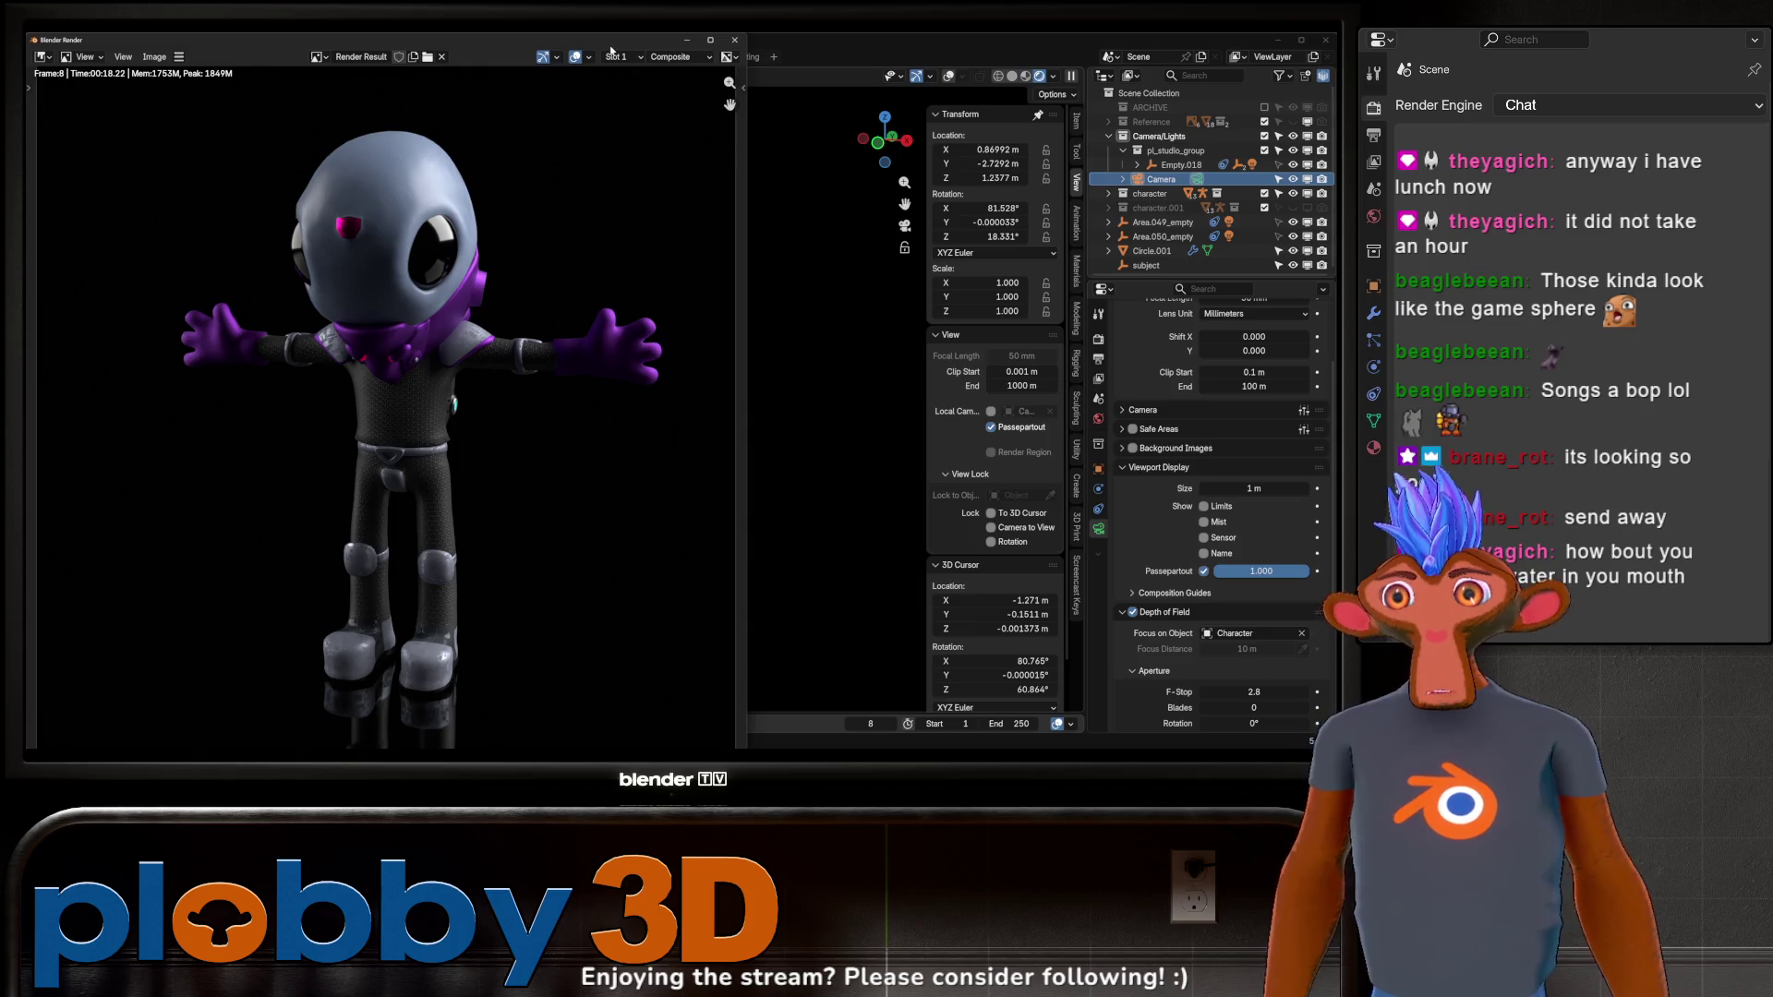
Add a Lens Distortion node between Render Layers and Tune Image in the compositor.
{"action": "left_click", "coordinate": [744, 41]}
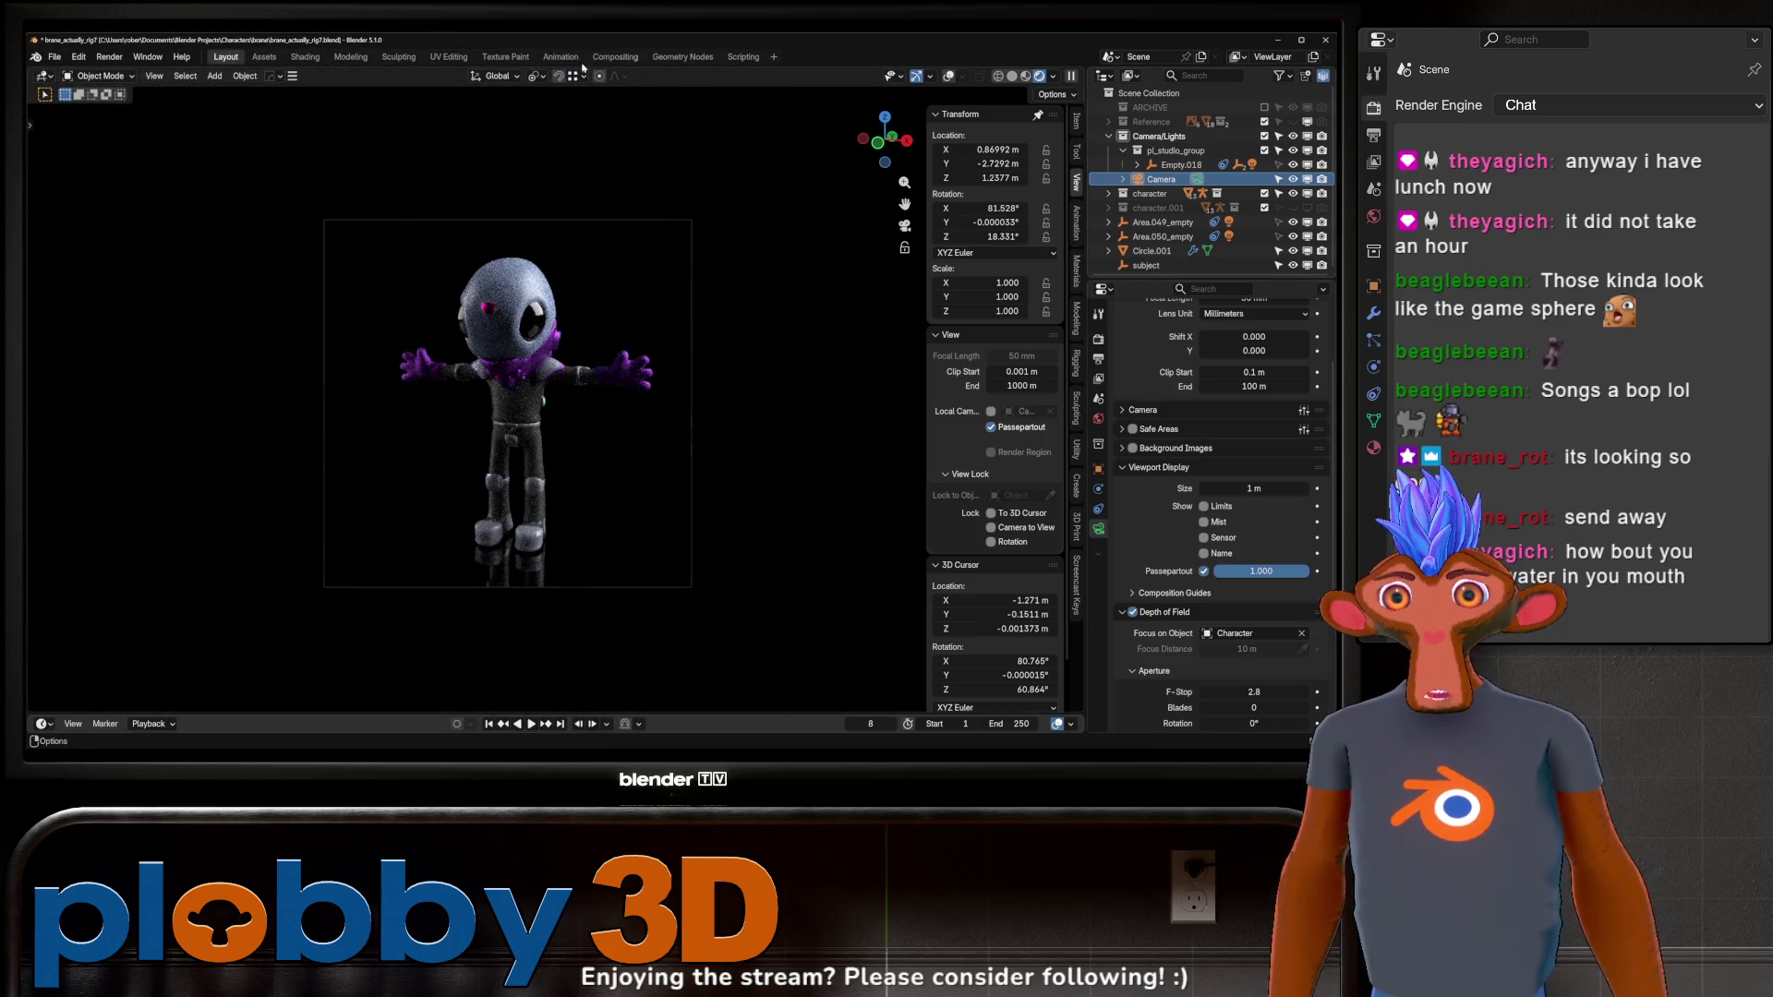
{"action": "left_click", "coordinate": [610, 57]}
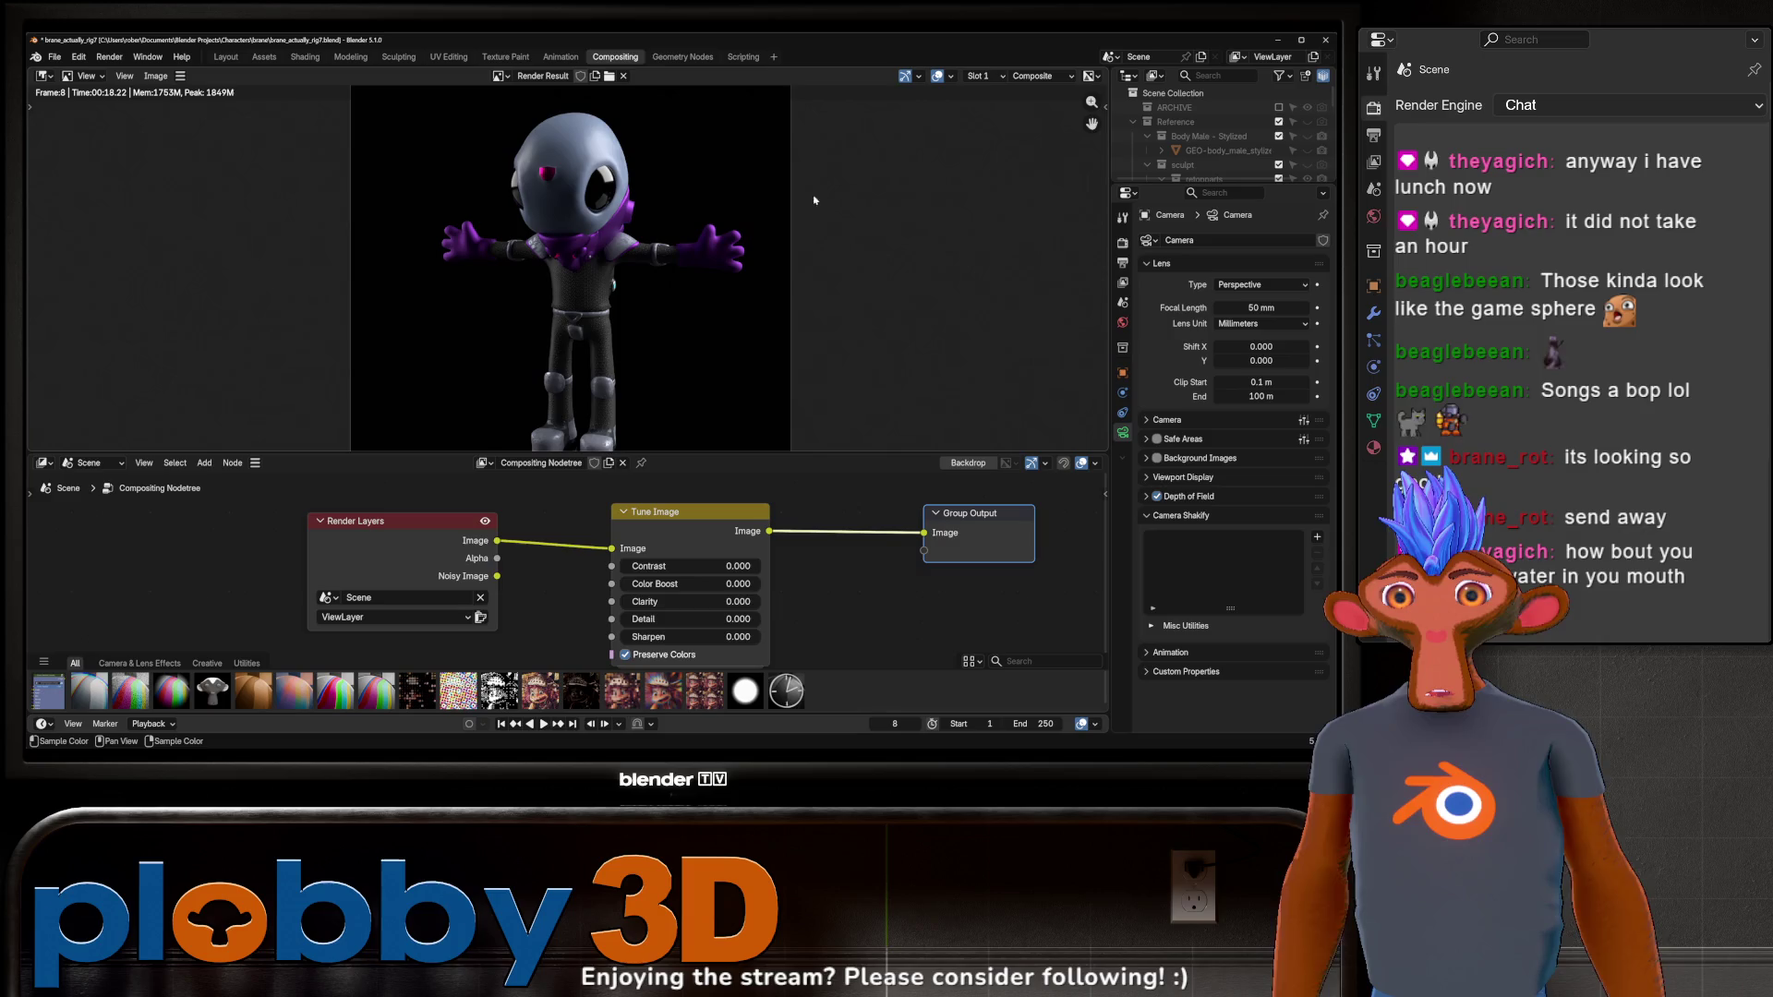
{"action": "scroll", "coordinate": [563, 239], "scroll_direction": "up", "scroll_amount": 2}
{"action": "scroll", "coordinate": [441, 540], "scroll_direction": "down", "scroll_amount": 2}
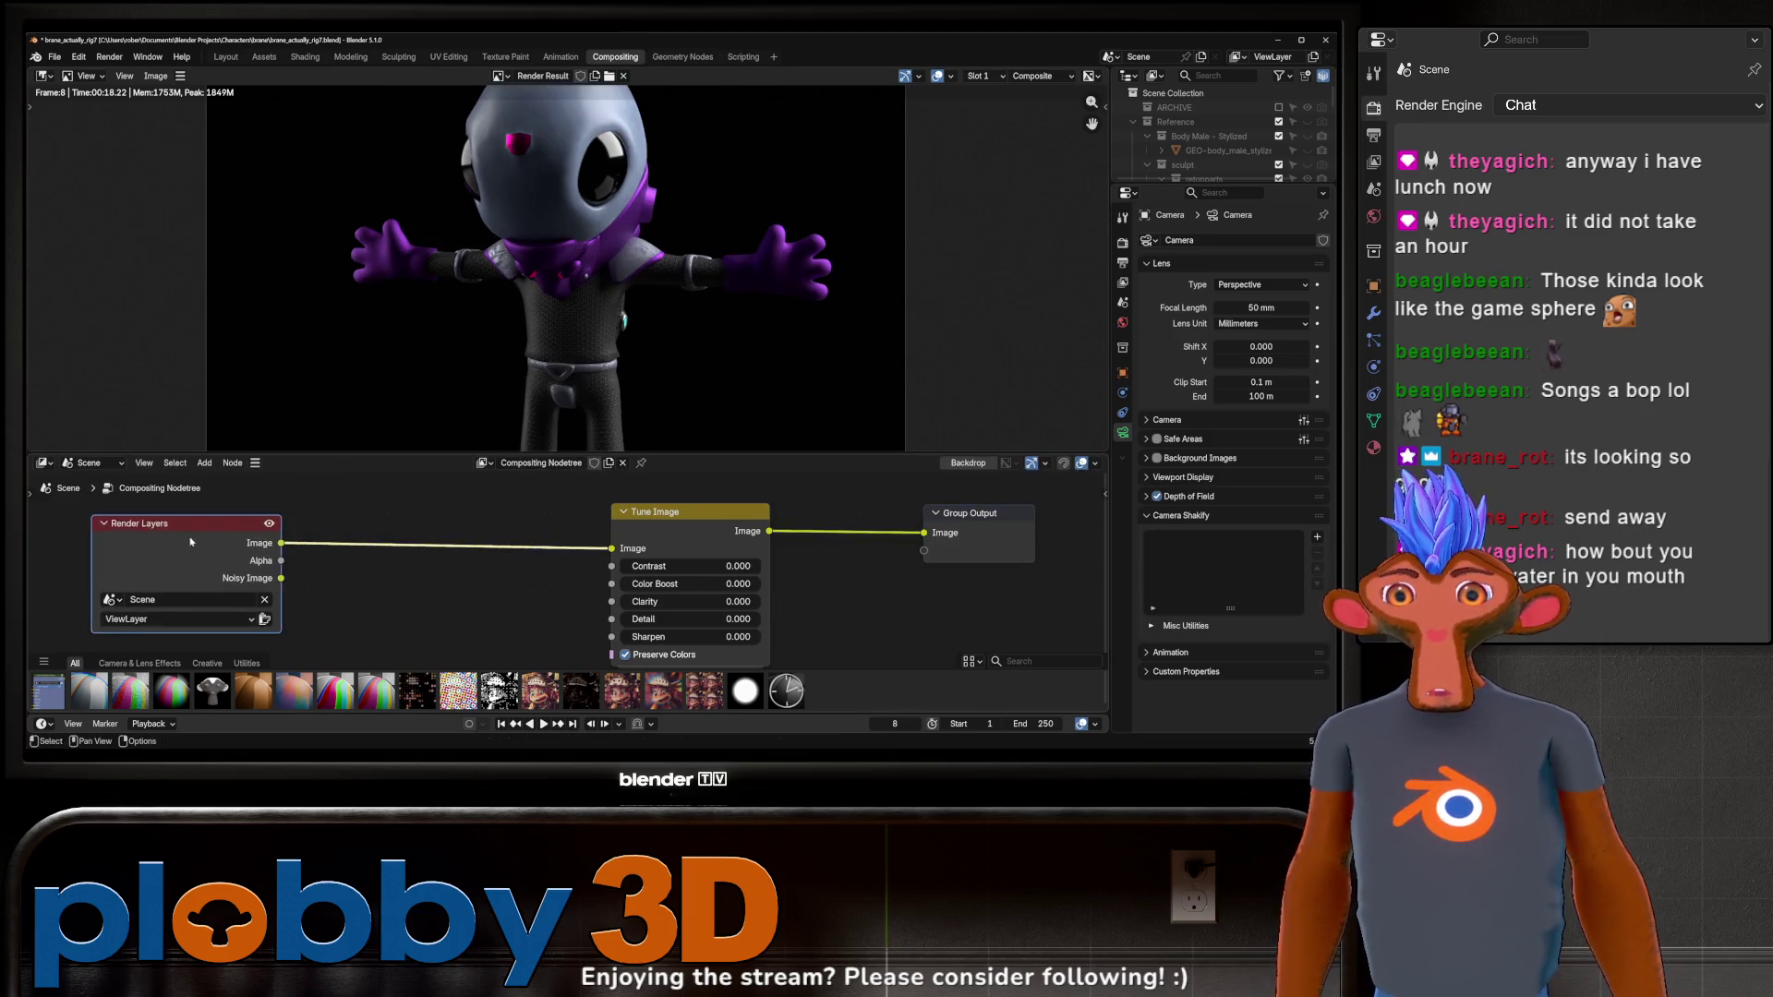
{"action": "key", "text": "shift+a"}
{"action": "type", "text": "lens"}
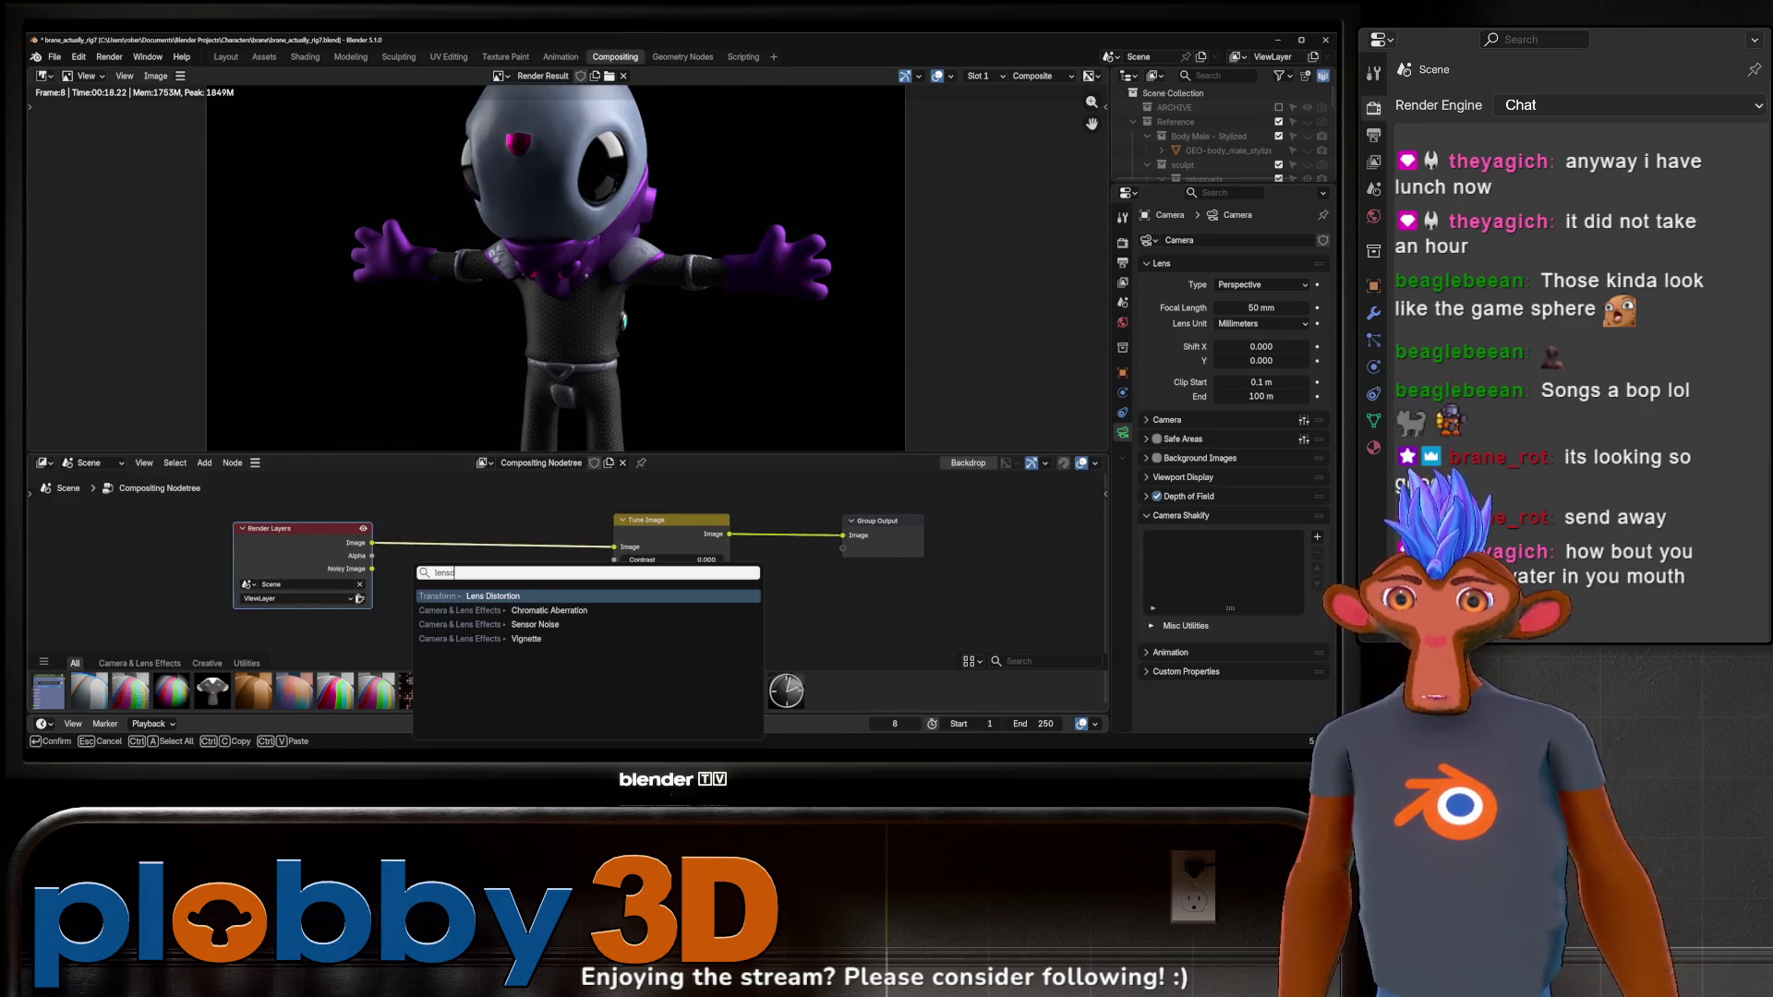
{"action": "key", "text": "Return"}
{"action": "left_click", "coordinate": [428, 501]}
Set Lens Distortion to 0.010 and shift Render Layers and Lens Distortion nodes left.
{"action": "left_click", "coordinate": [467, 545]}
{"action": "type", "text": ".01"}
{"action": "key", "text": "Return"}
{"action": "left_click_drag", "start_coordinate": [354, 529], "coordinate": [185, 538]}
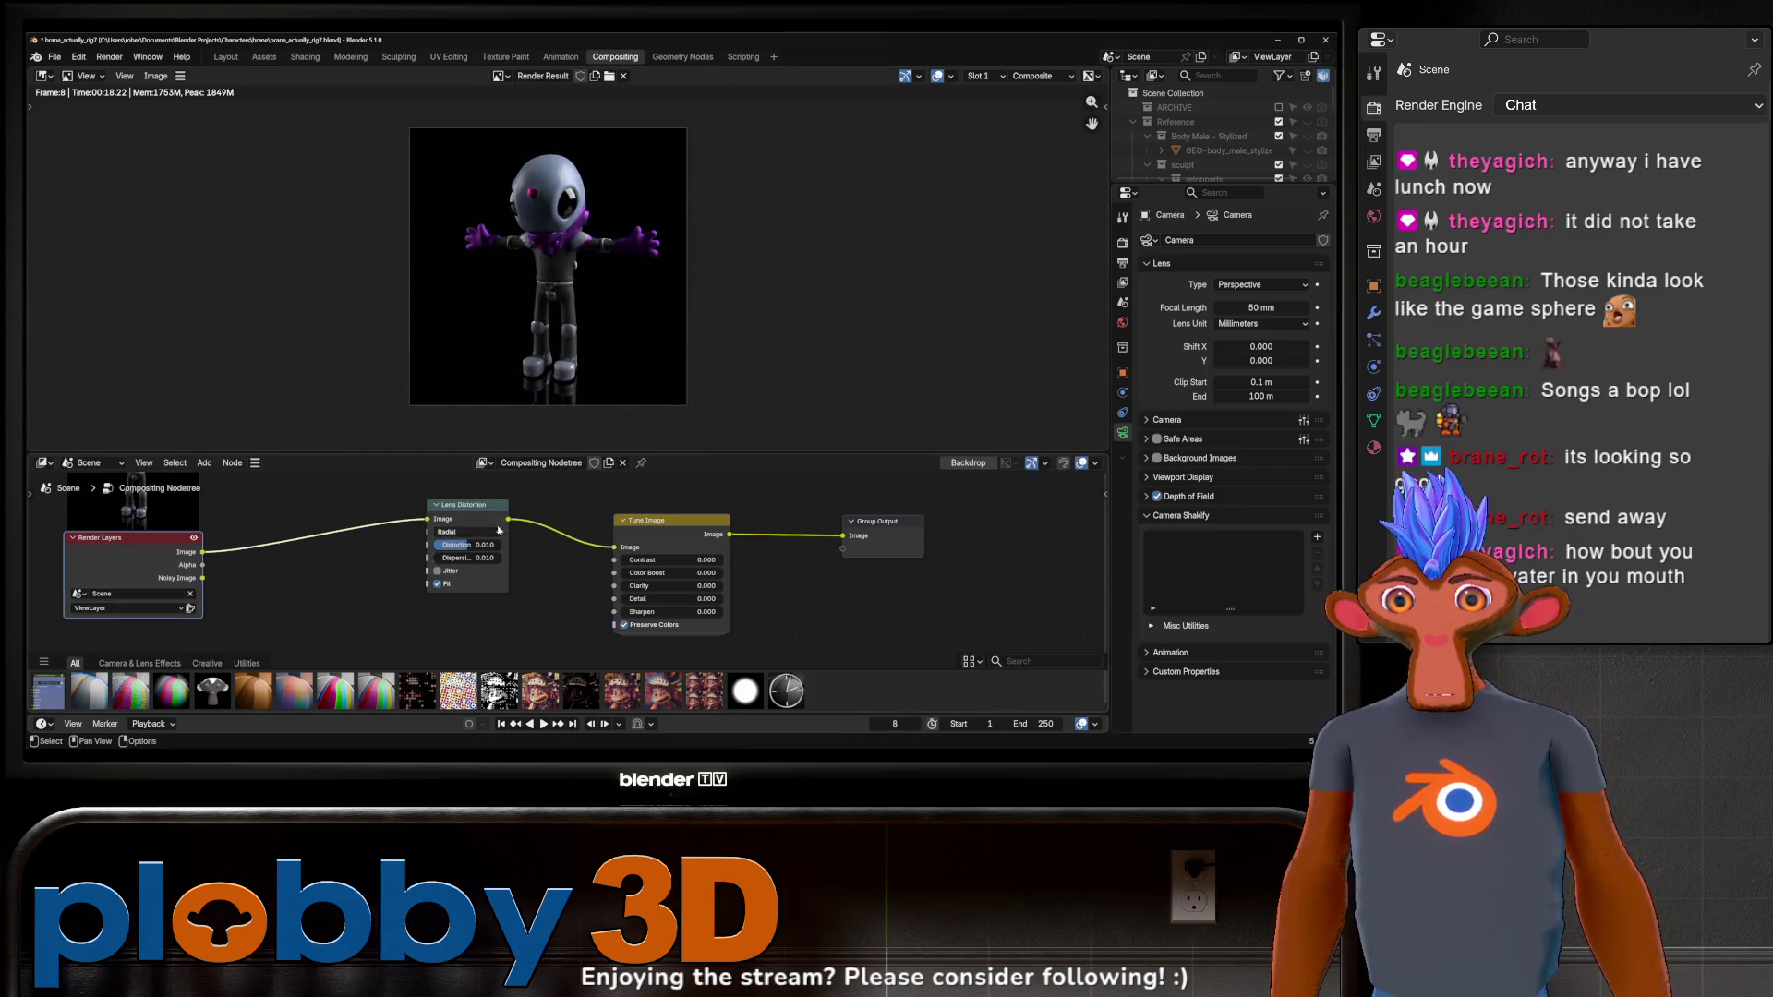
{"action": "left_click_drag", "start_coordinate": [466, 504], "coordinate": [305, 521]}
{"action": "middle_click_drag", "start_coordinate": [555, 577], "coordinate": [519, 583]}
{"action": "scroll", "coordinate": [518, 583], "scroll_direction": "up", "scroll_amount": 1}
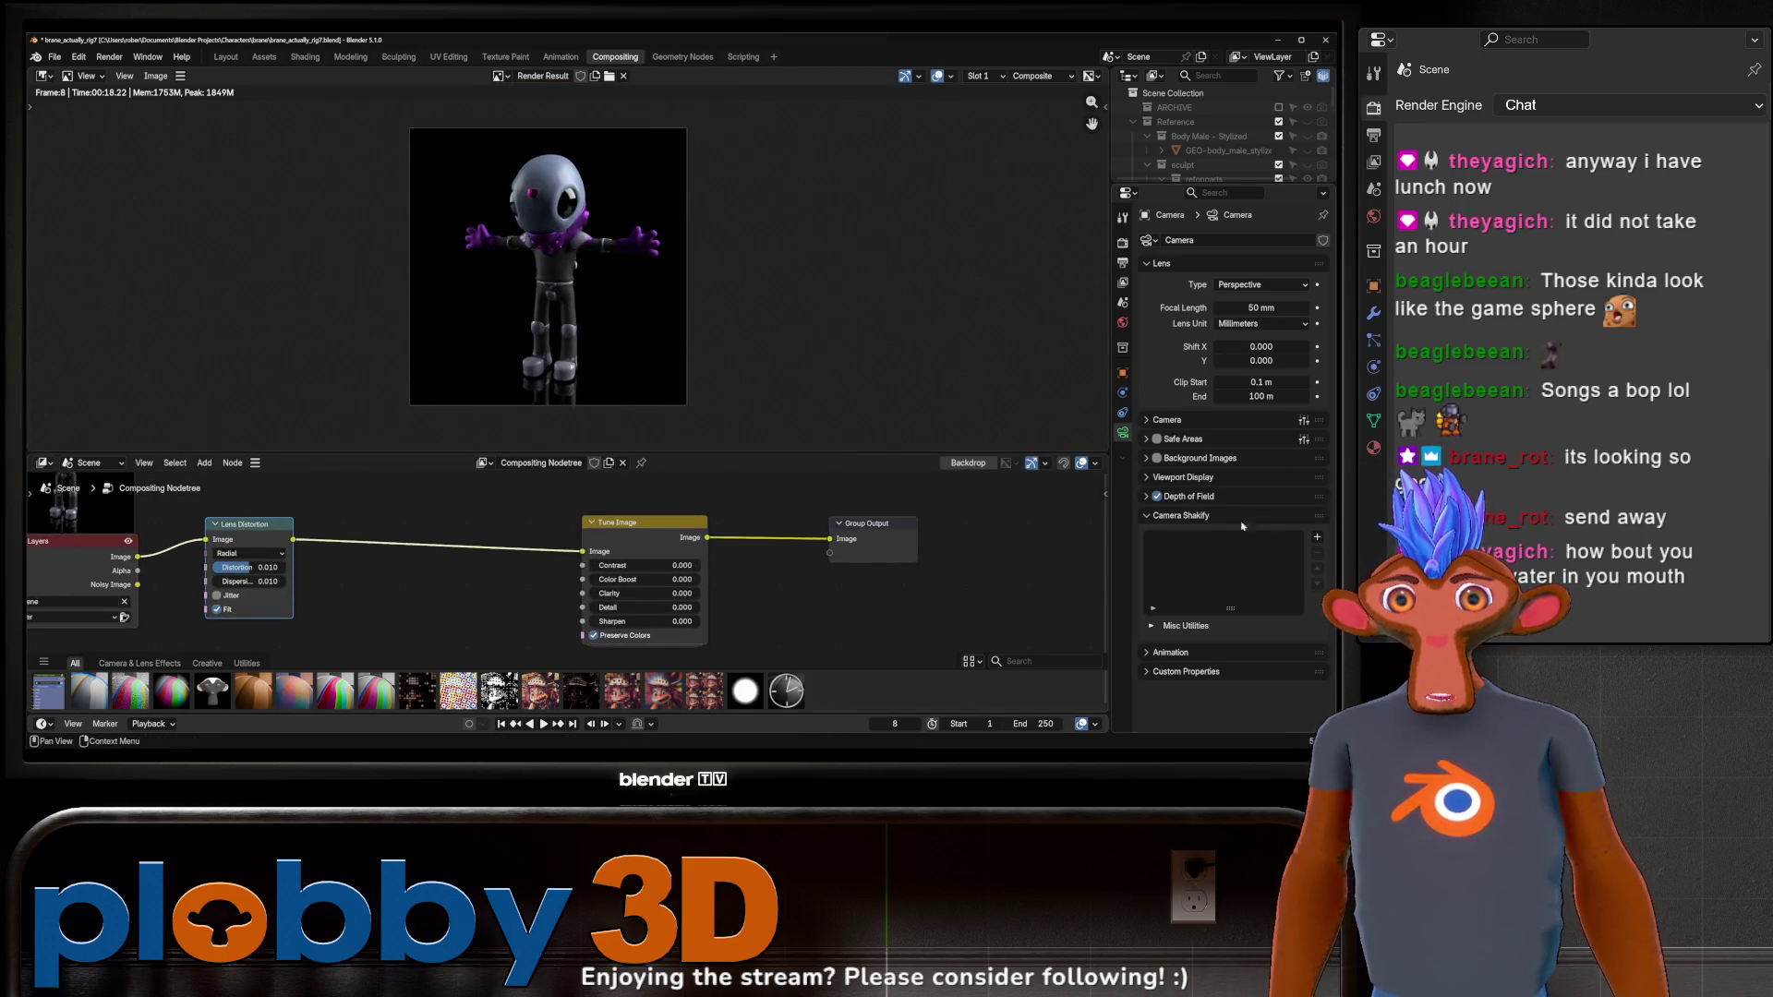
Try the Medium High Contrast colour management look, then set the Look back to None.
{"action": "left_click", "coordinate": [1122, 243]}
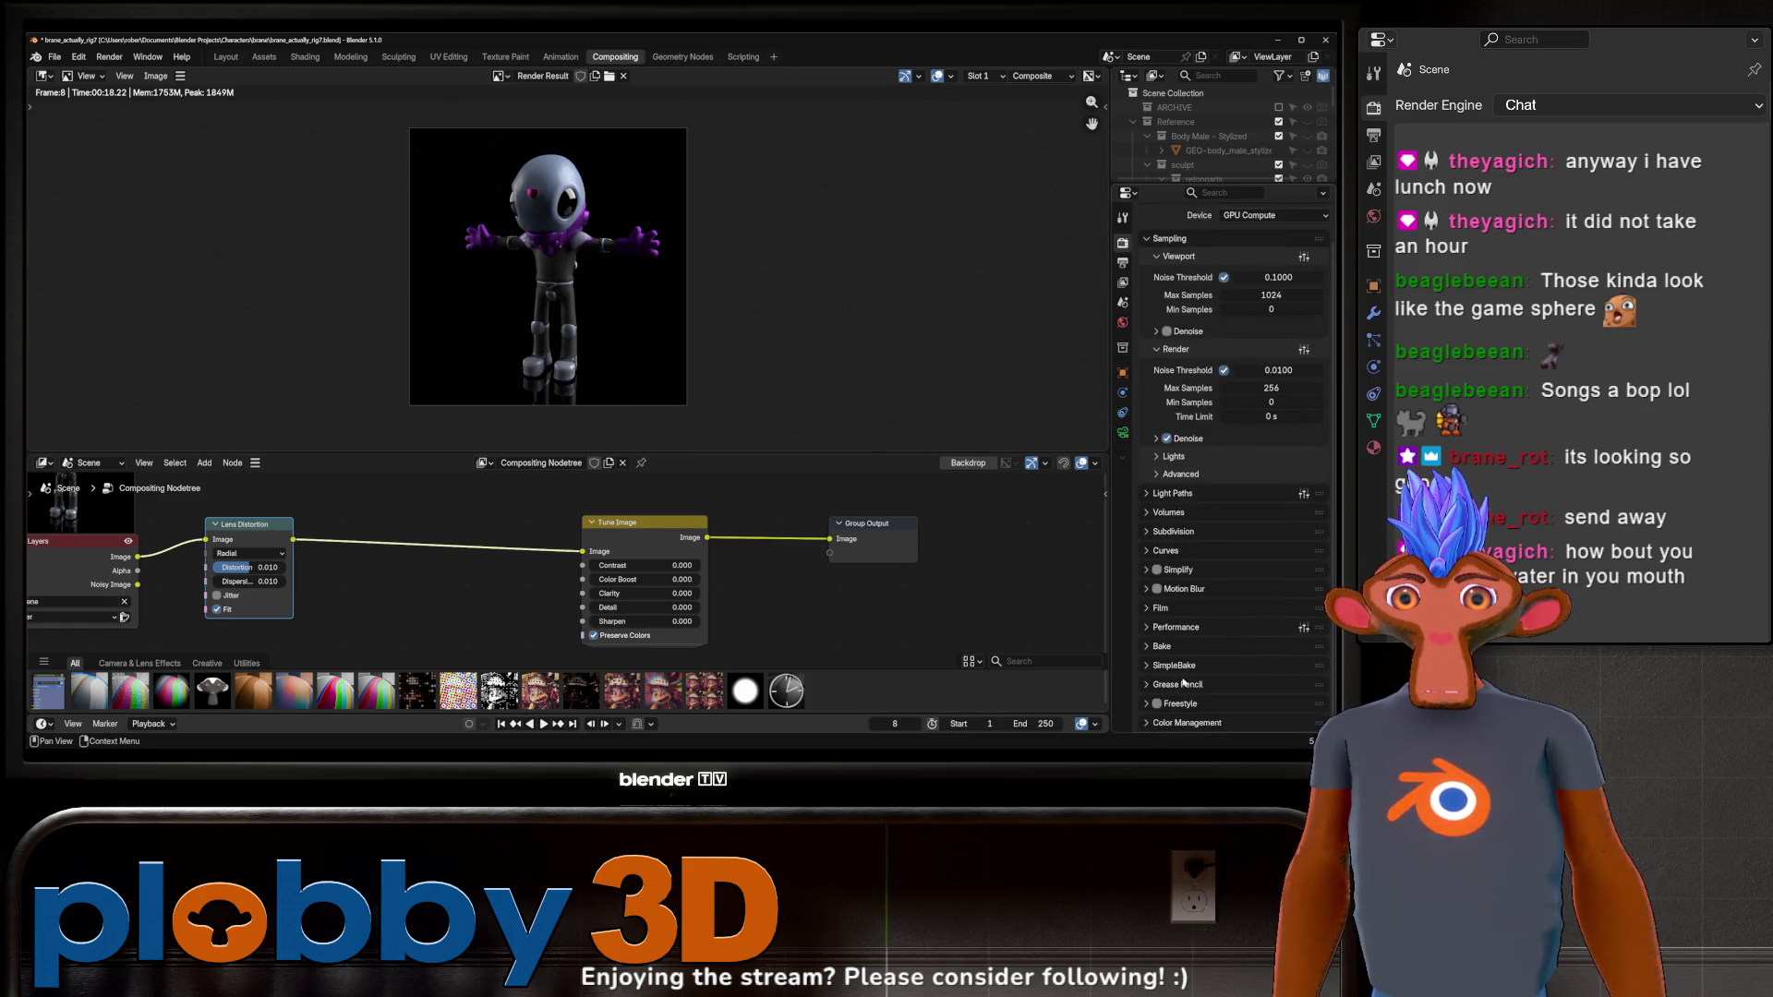
{"action": "scroll", "coordinate": [1169, 605], "scroll_direction": "down", "scroll_amount": 4}
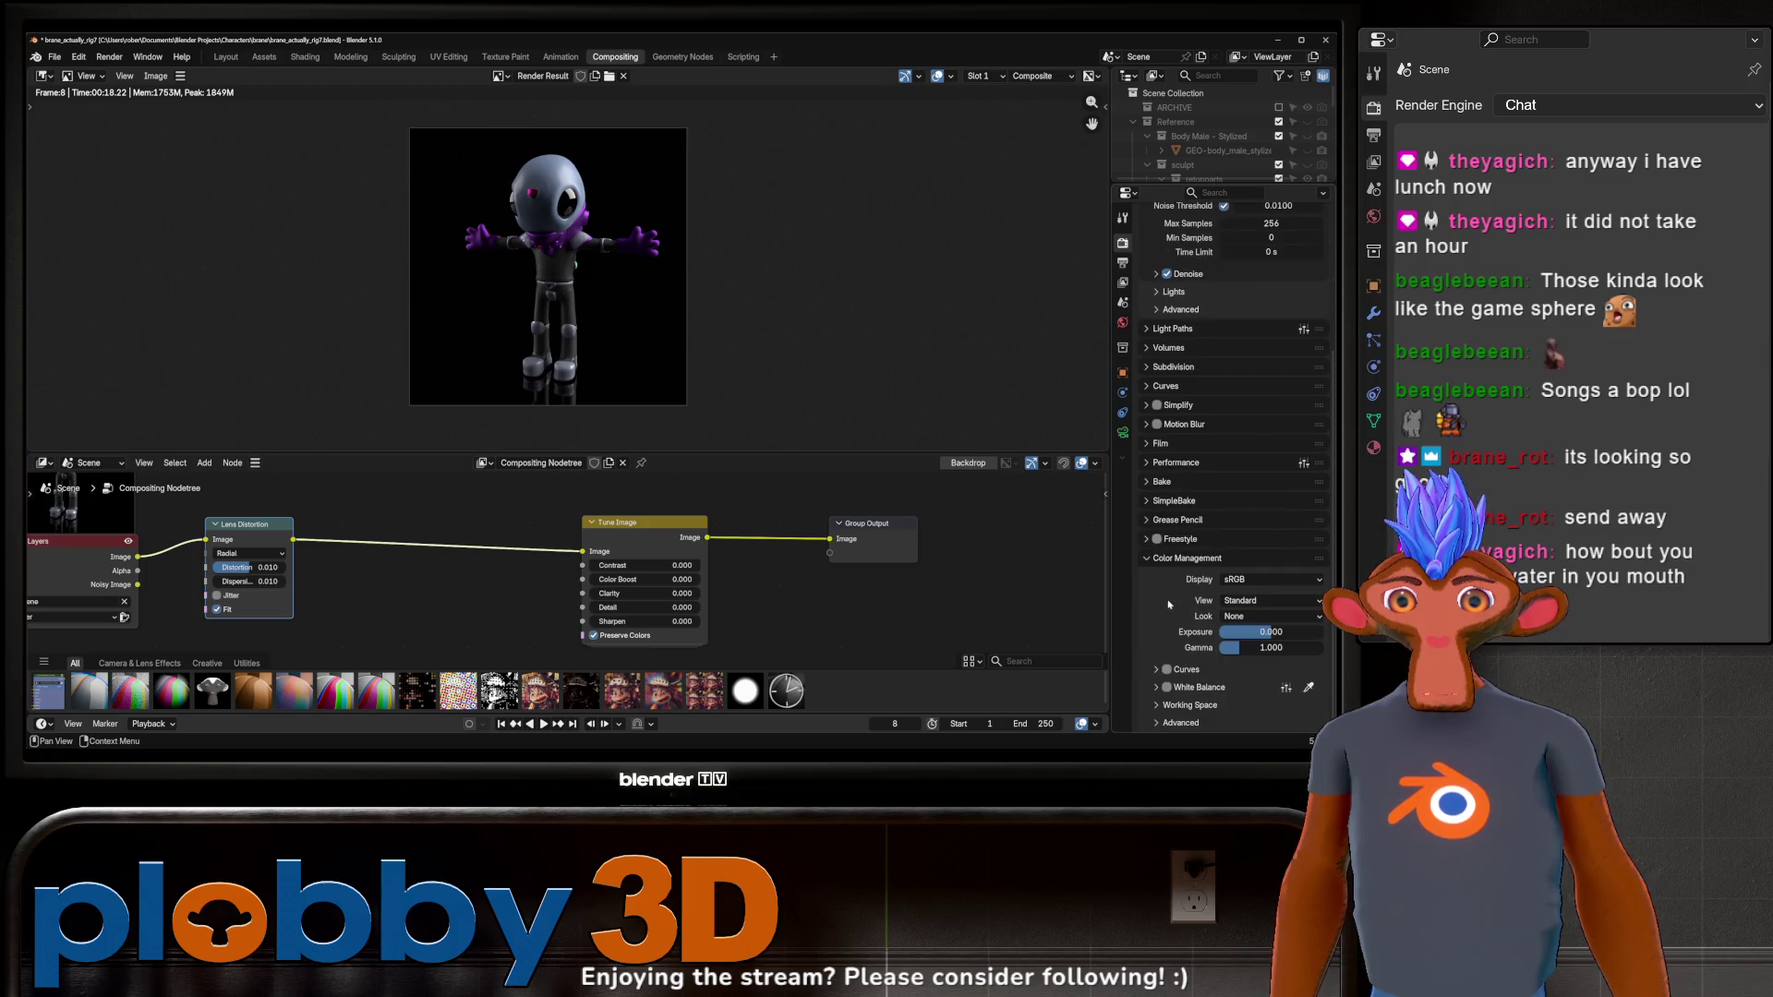
{"action": "left_click", "coordinate": [1256, 617]}
{"action": "left_click", "coordinate": [1248, 538]}
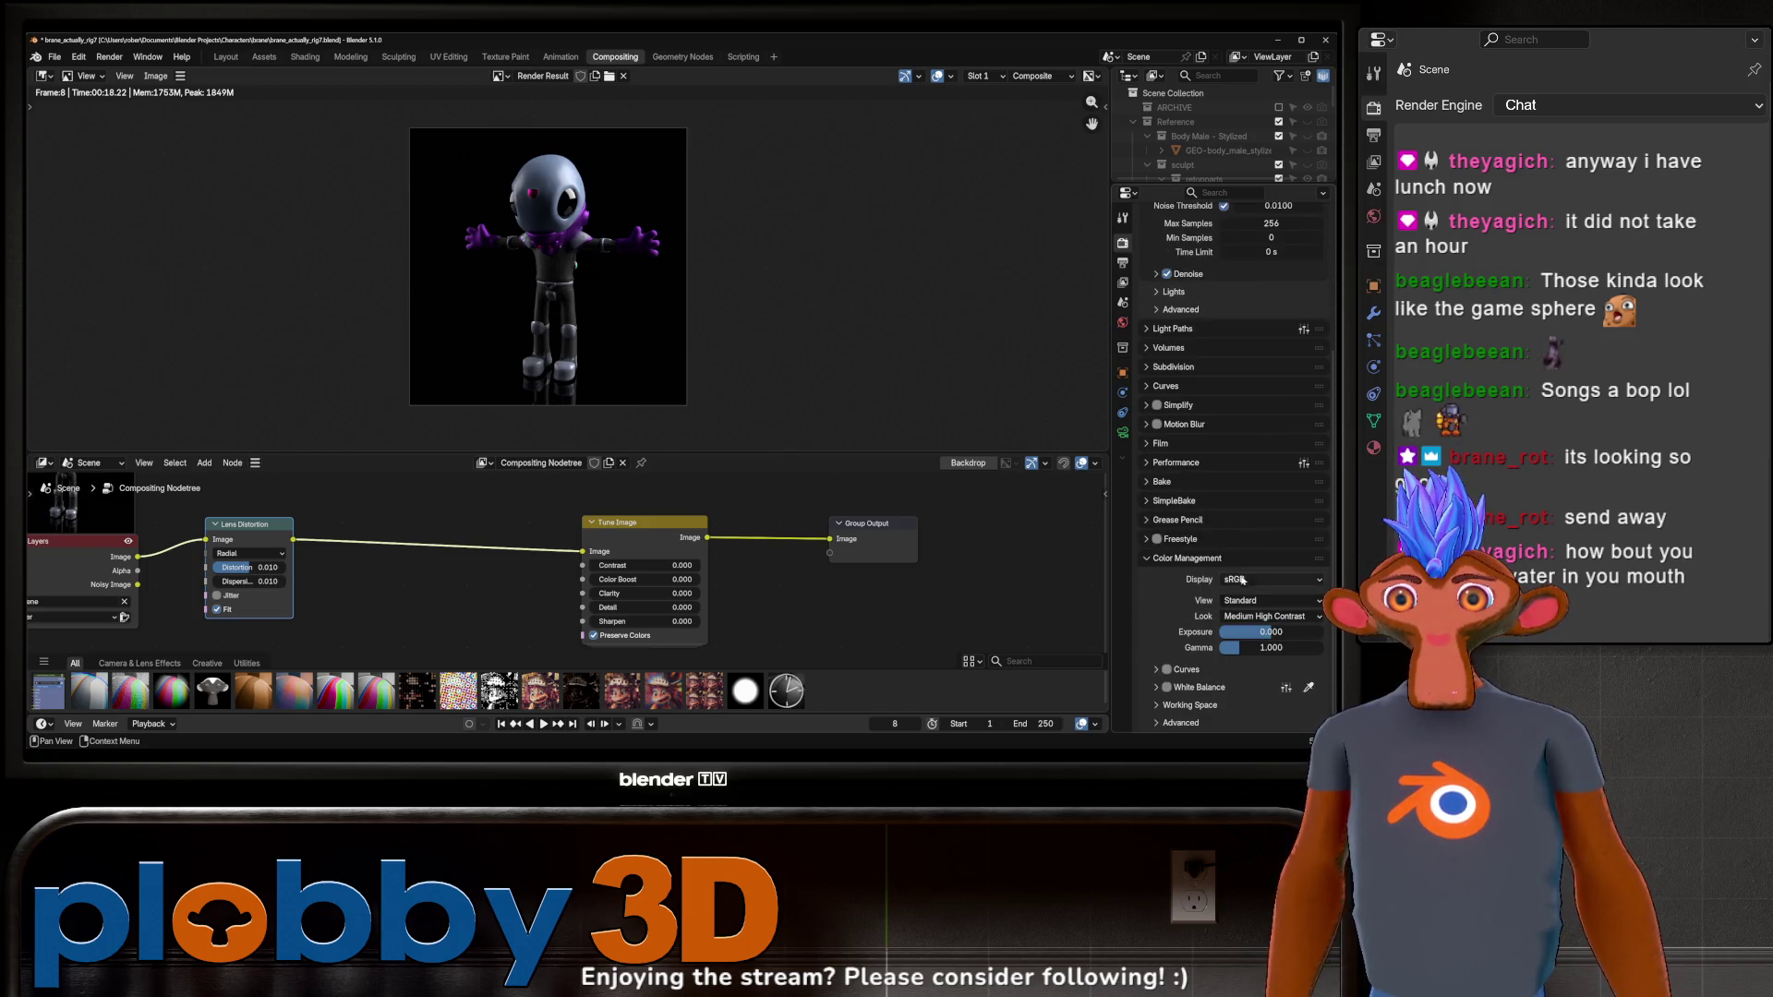
{"action": "left_click", "coordinate": [1254, 617]}
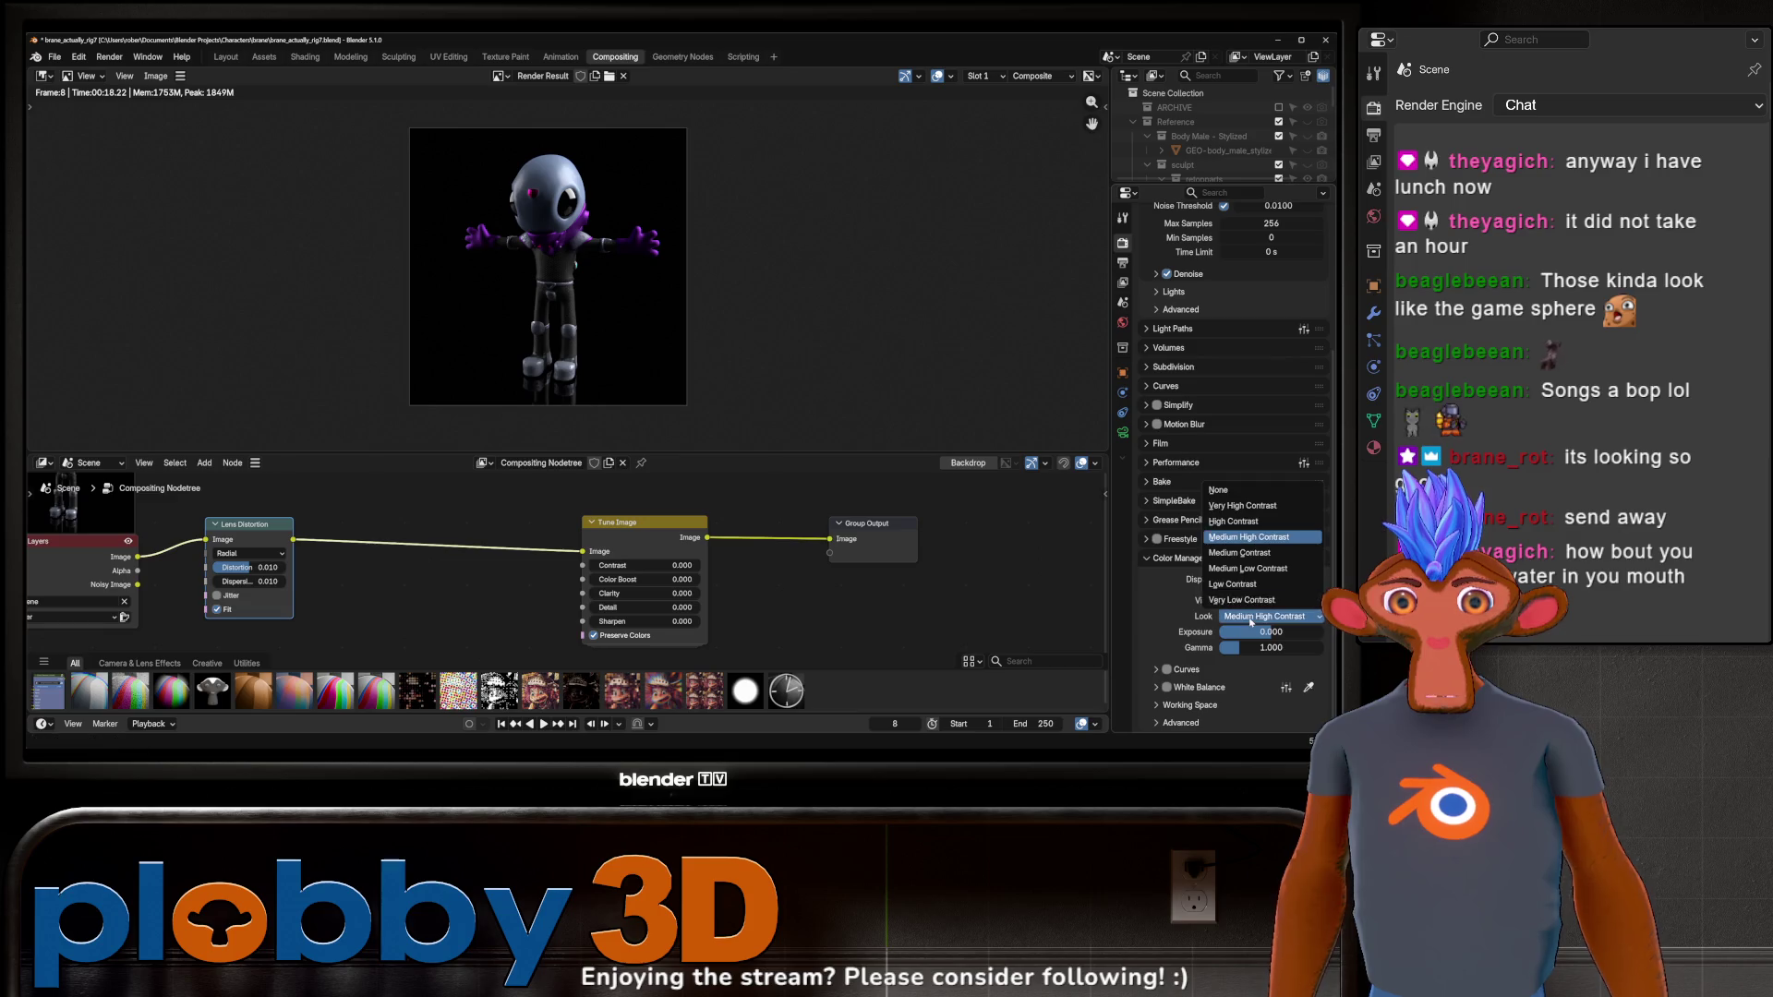
{"action": "left_click", "coordinate": [1252, 498]}
{"action": "scroll", "coordinate": [591, 591], "scroll_direction": "up", "scroll_amount": 3}
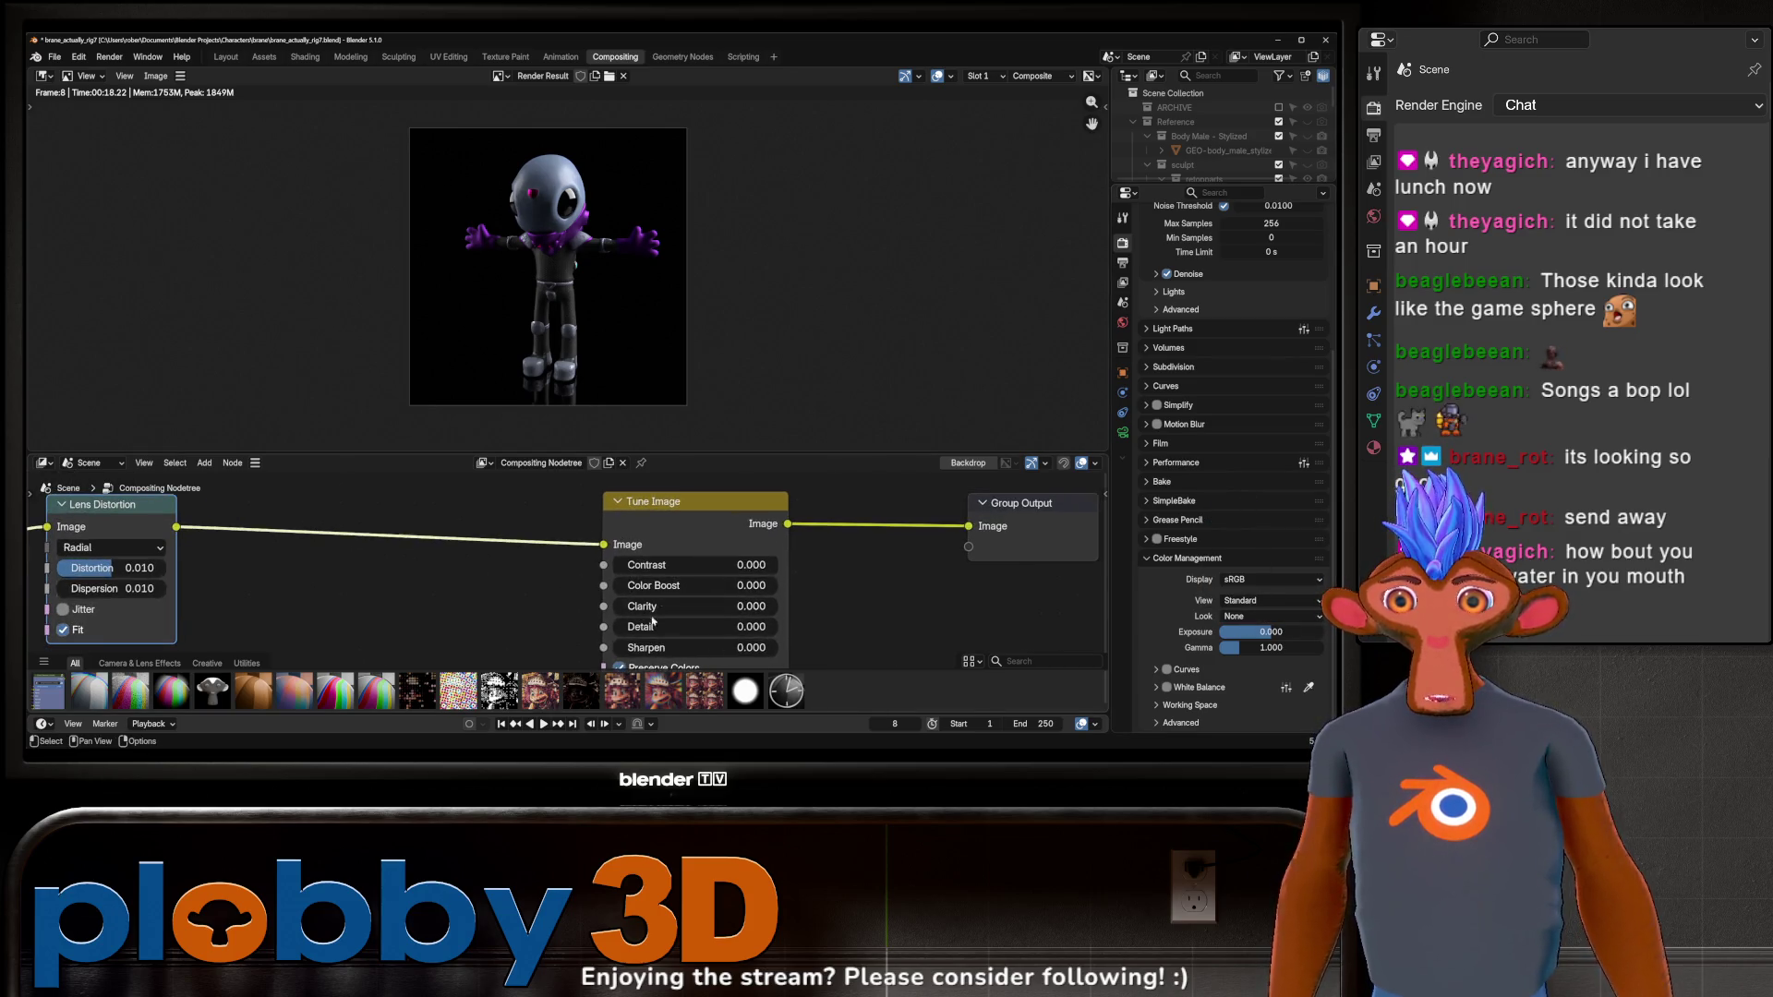
Set Tune Image Contrast to 0.120 and Color Boost to 0.161, comparing with the node muted.
{"action": "mouse_move", "coordinate": [663, 539]}
{"action": "left_mouse_down"}
{"action": "mouse_move", "coordinate": [739, 538]}
{"action": "mouse_move", "coordinate": [681, 539]}
{"action": "mouse_move", "coordinate": [687, 563]}
{"action": "mouse_move", "coordinate": [730, 564]}
{"action": "mouse_move", "coordinate": [600, 563]}
{"action": "mouse_move", "coordinate": [628, 563]}
{"action": "left_mouse_up"}
{"action": "scroll", "coordinate": [628, 564], "scroll_direction": "down", "scroll_amount": 1}
{"action": "middle_click_drag", "start_coordinate": [646, 489], "coordinate": [762, 505]}
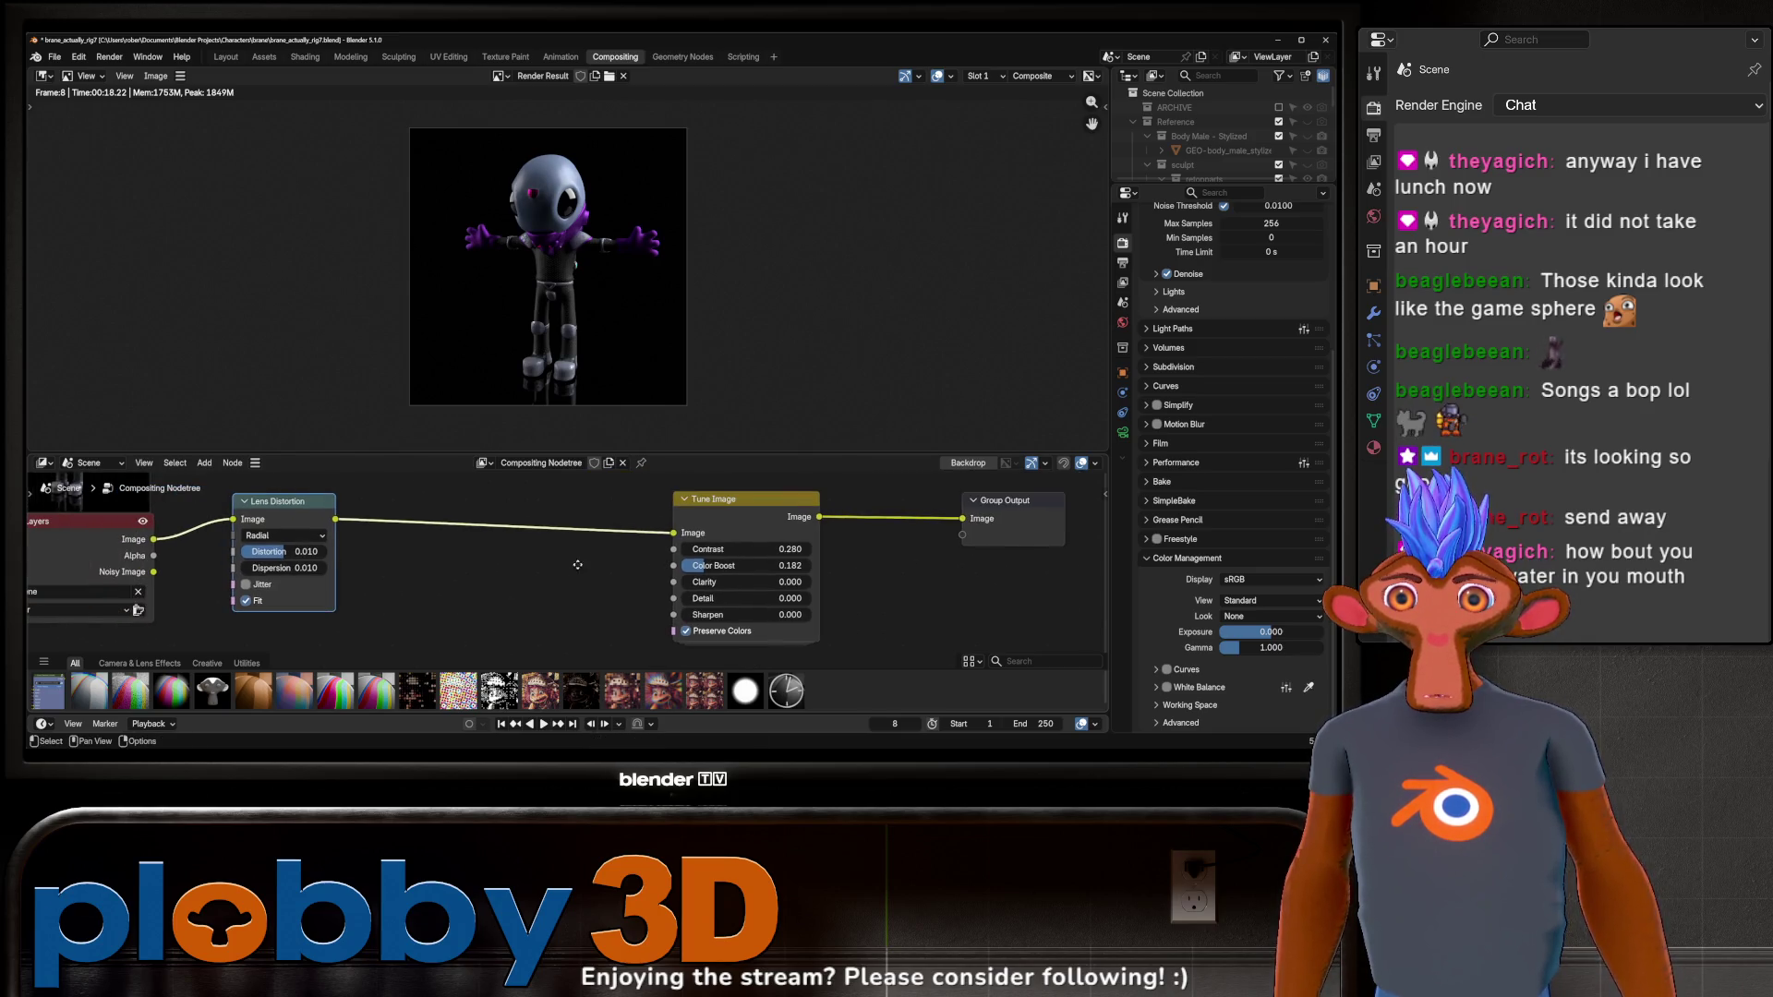
{"action": "scroll", "coordinate": [554, 268], "scroll_direction": "down", "scroll_amount": 1}
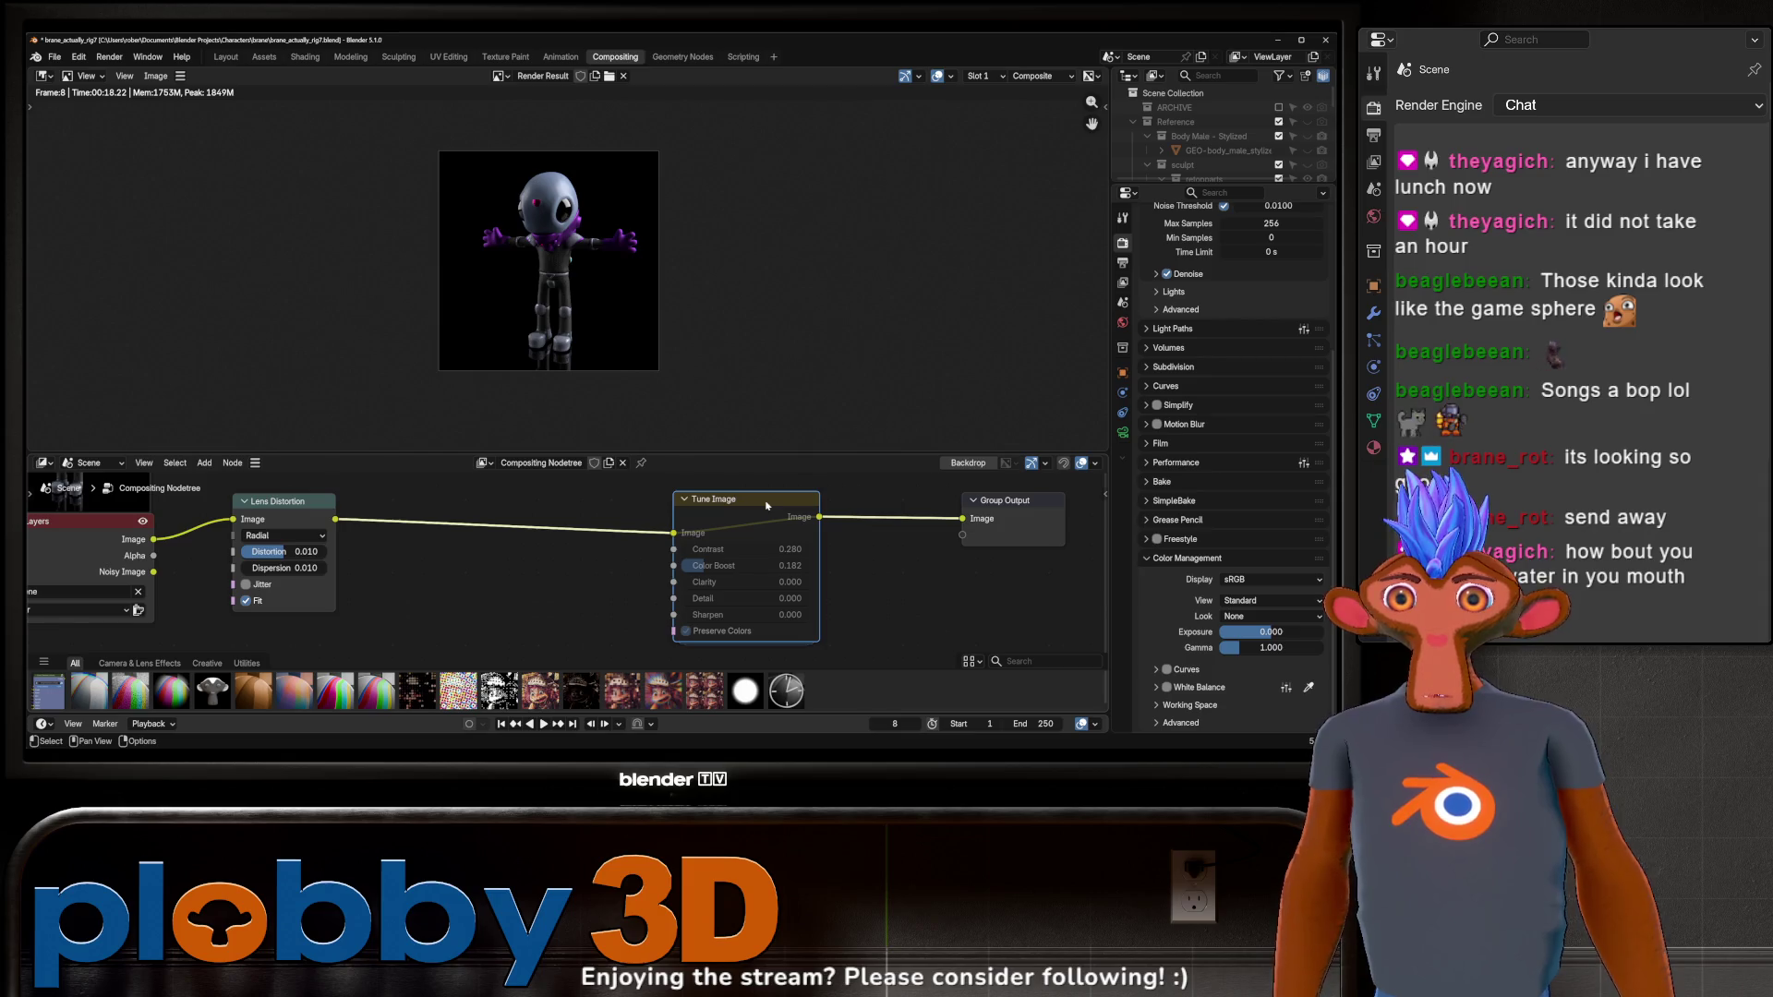
{"action": "key", "text": "m"}
{"action": "key", "text": "m"}
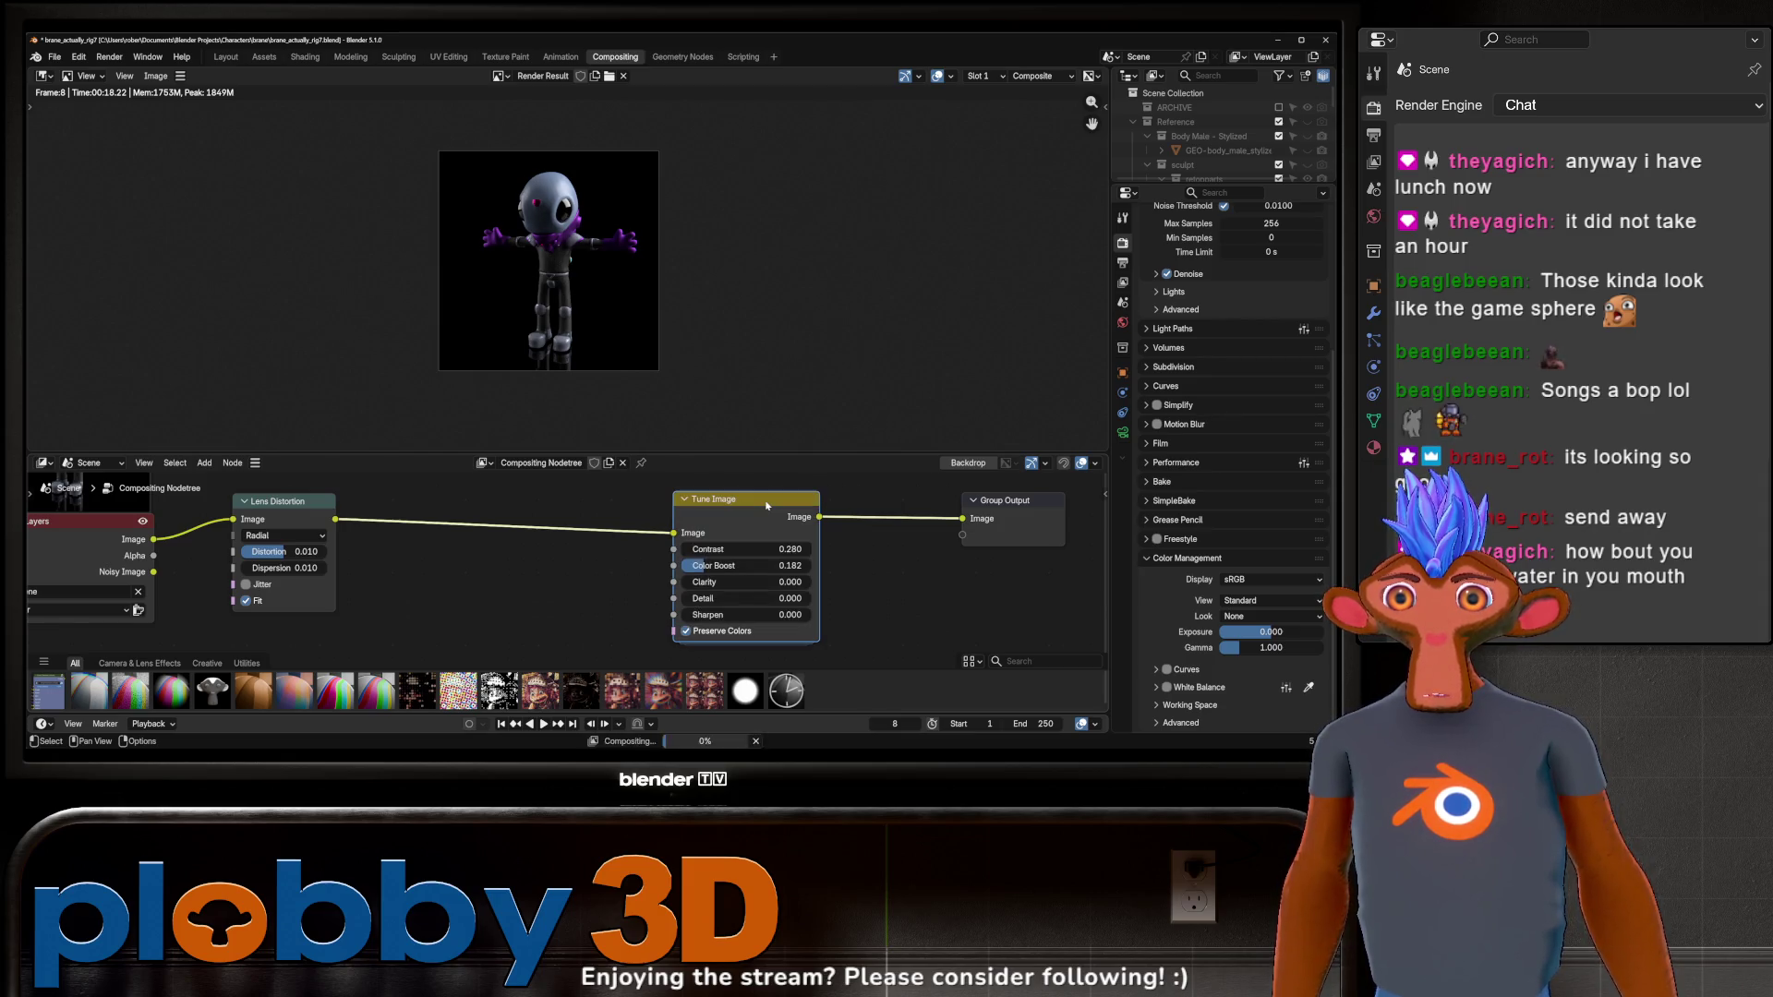
{"action": "scroll", "coordinate": [745, 564], "scroll_direction": "up", "scroll_amount": 1}
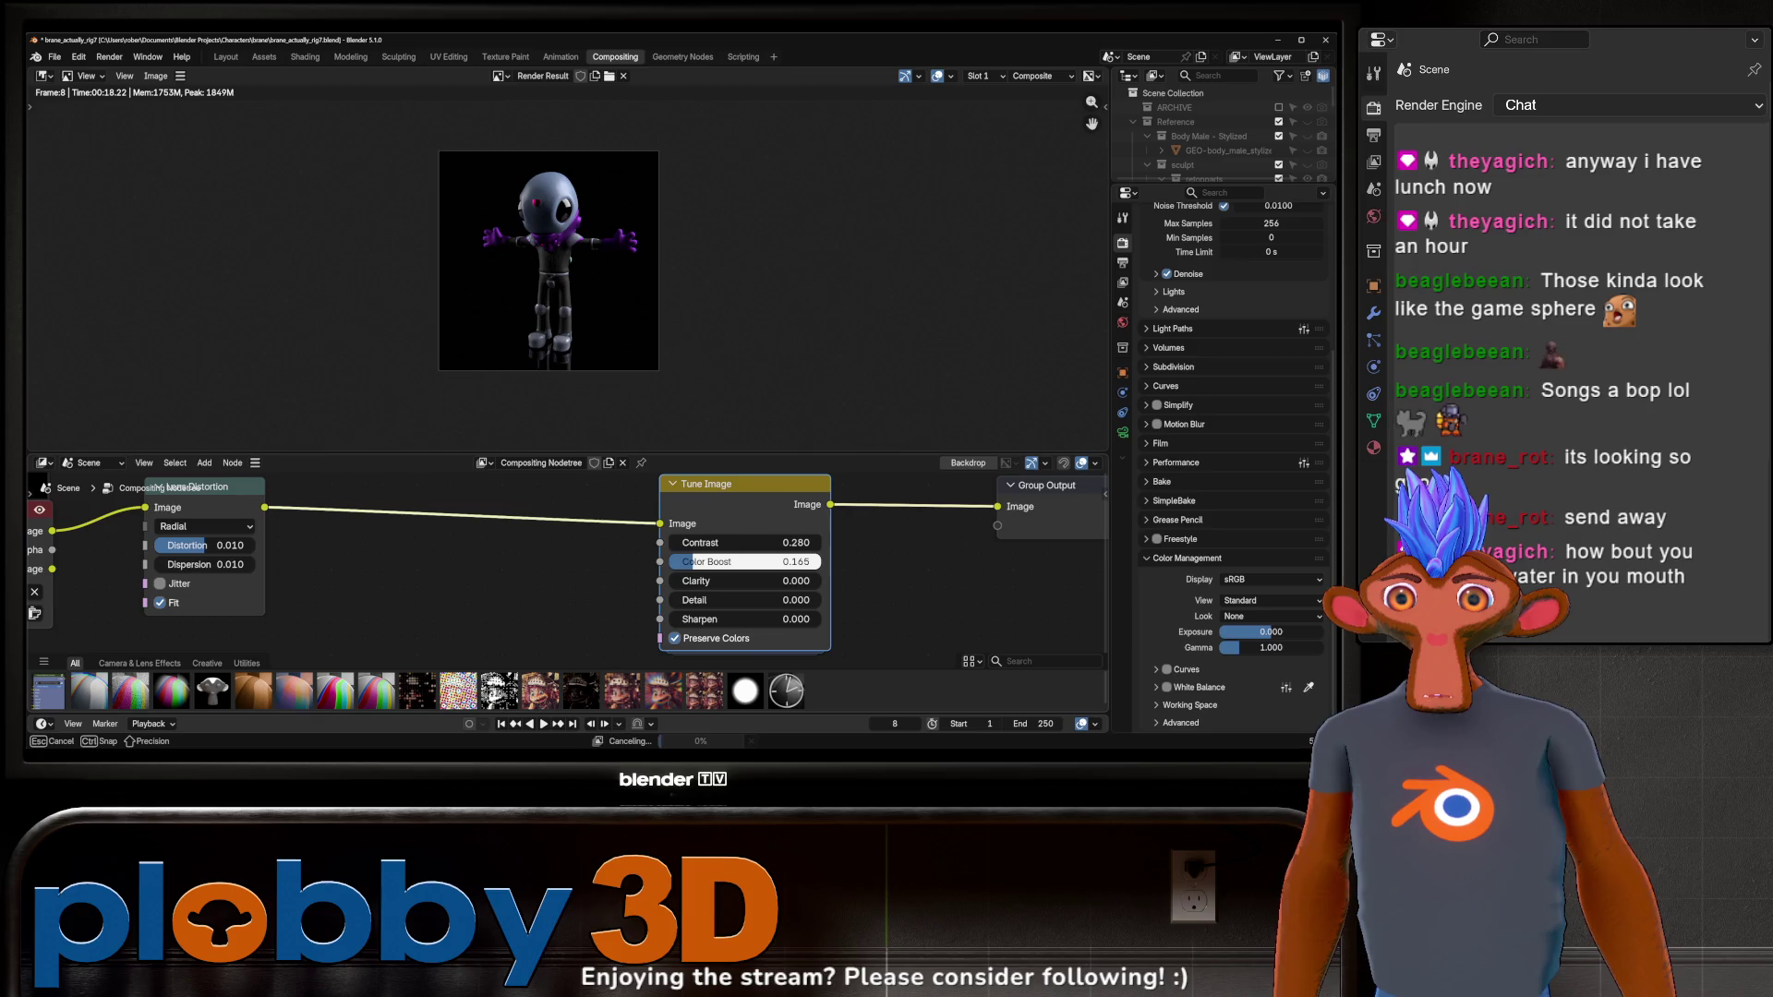
{"action": "mouse_move", "coordinate": [748, 564]}
{"action": "left_mouse_down"}
{"action": "mouse_move", "coordinate": [702, 543]}
{"action": "mouse_move", "coordinate": [418, 517]}
{"action": "left_mouse_up"}
{"action": "key", "text": "shift+a"}
Insert a Glare node between Tune Image and Group Output, set to Fog Glow at High quality.
{"action": "type", "text": "galr"}
{"action": "key", "text": "Return"}
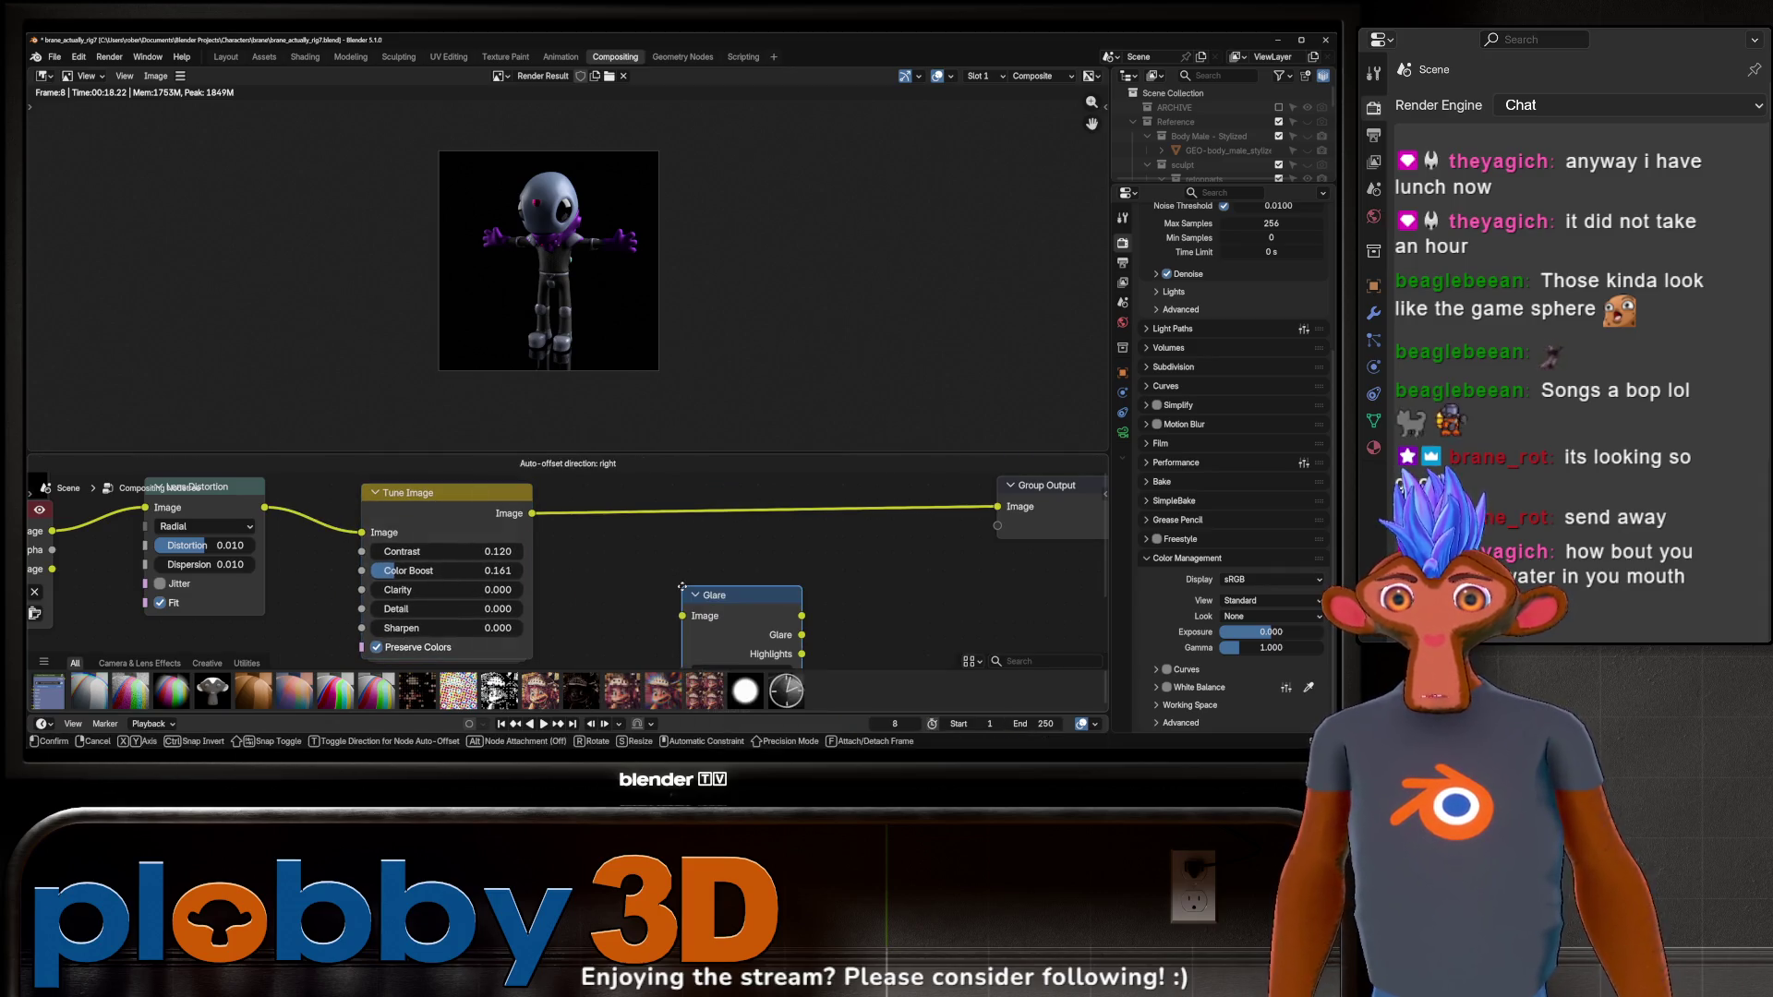
{"action": "left_click", "coordinate": [586, 520]}
{"action": "scroll", "coordinate": [618, 602], "scroll_direction": "up", "scroll_amount": 2}
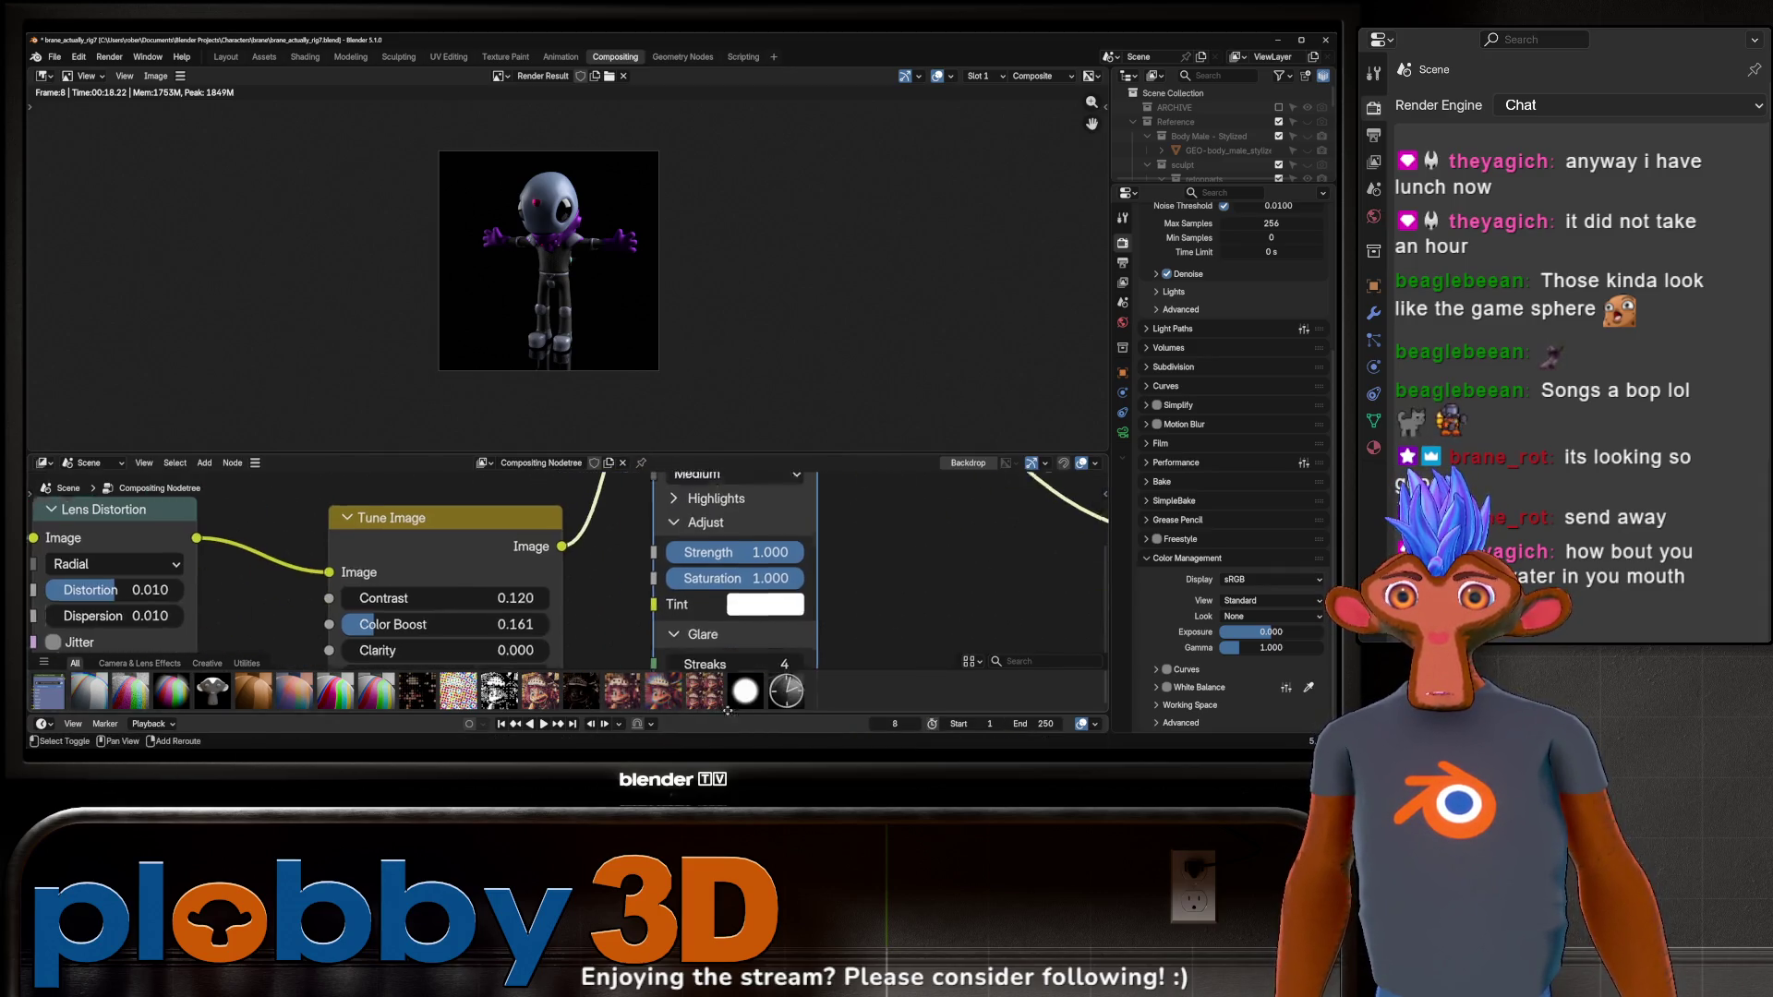
{"action": "left_click", "coordinate": [688, 523]}
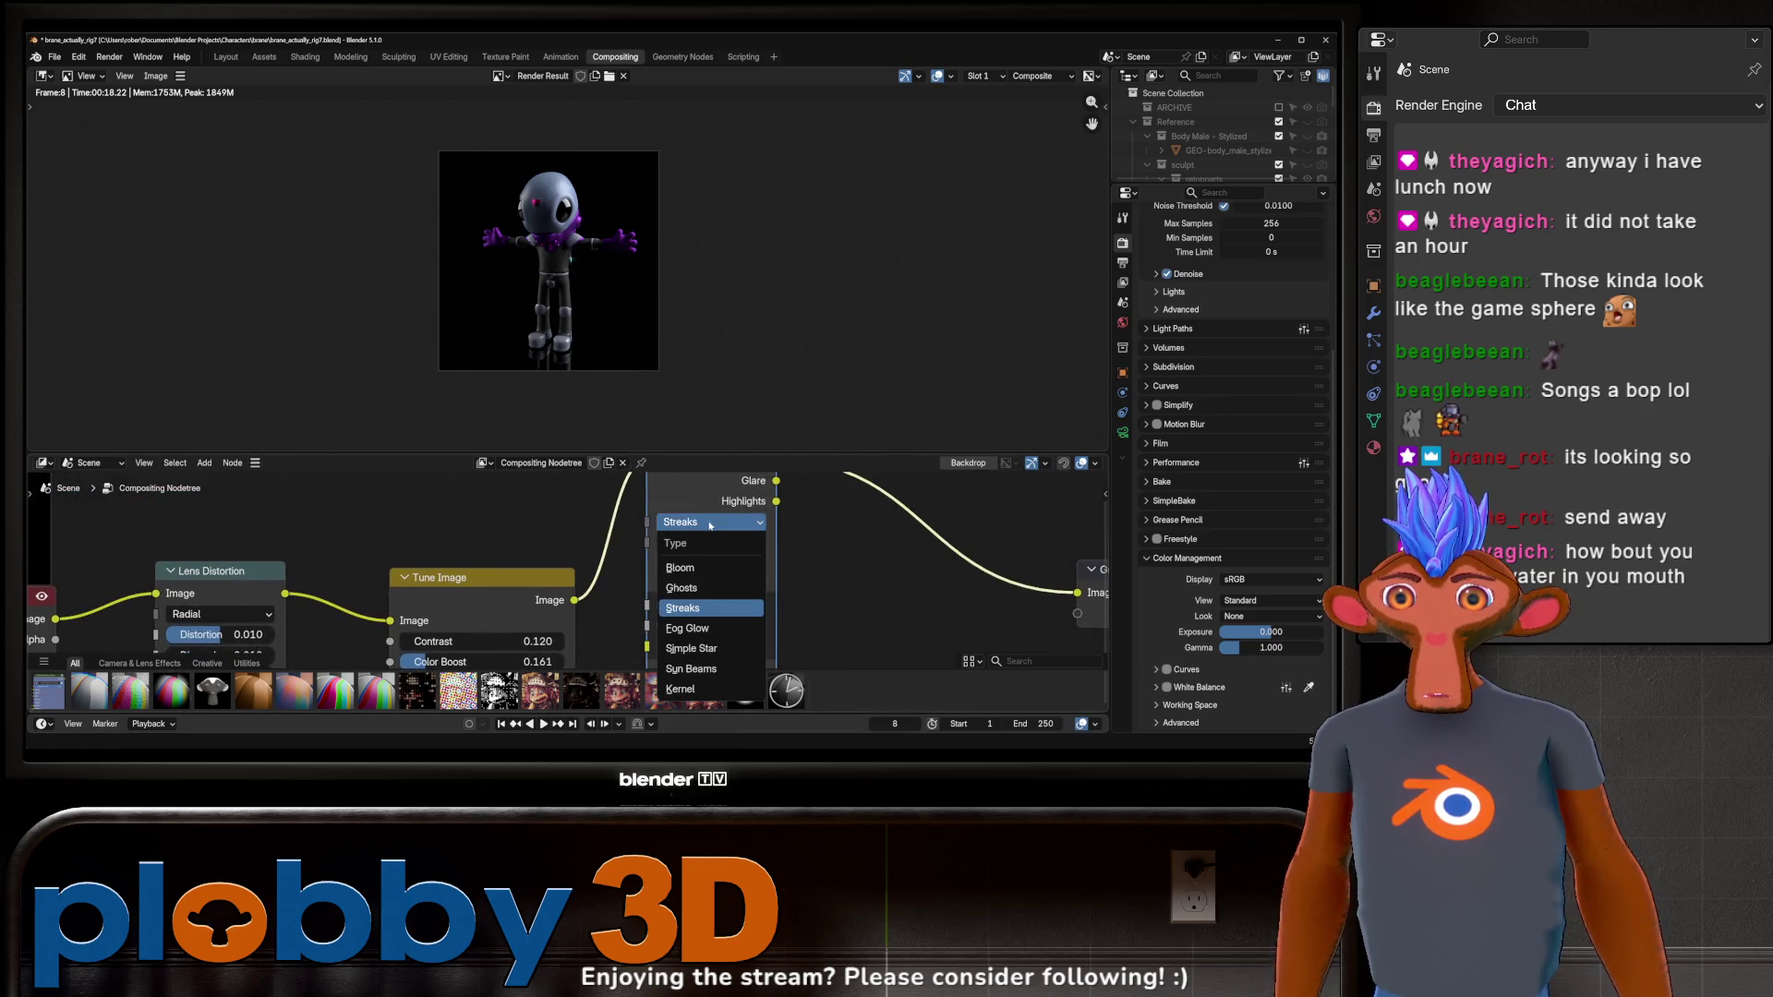
{"action": "left_click", "coordinate": [695, 606]}
{"action": "left_click", "coordinate": [711, 542]}
{"action": "left_click", "coordinate": [707, 565]}
{"action": "scroll", "coordinate": [710, 561], "scroll_direction": "down", "scroll_amount": 2}
Move the Tune Image node aside and lower the glare Threshold to 0.530.
{"action": "mouse_move", "coordinate": [550, 574]}
{"action": "left_mouse_down"}
{"action": "mouse_move", "coordinate": [467, 515]}
{"action": "mouse_move", "coordinate": [496, 532]}
{"action": "left_mouse_up"}
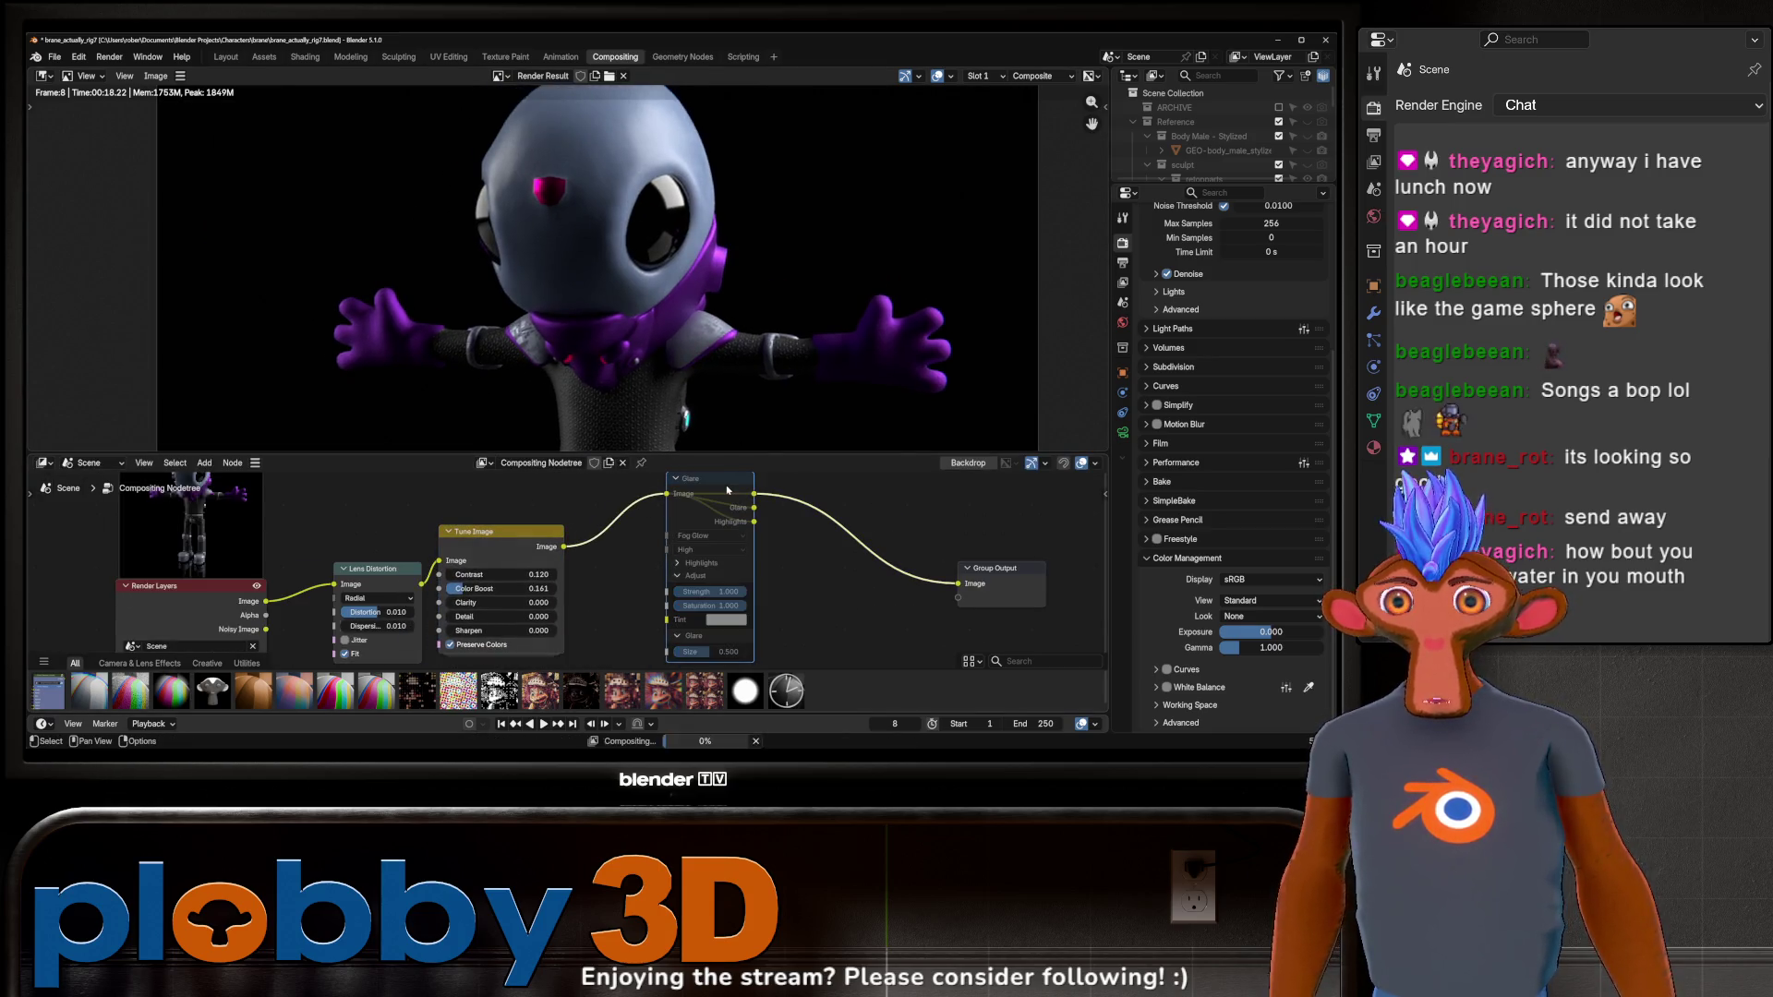
{"action": "middle_click_drag", "start_coordinate": [773, 580], "coordinate": [780, 545]}
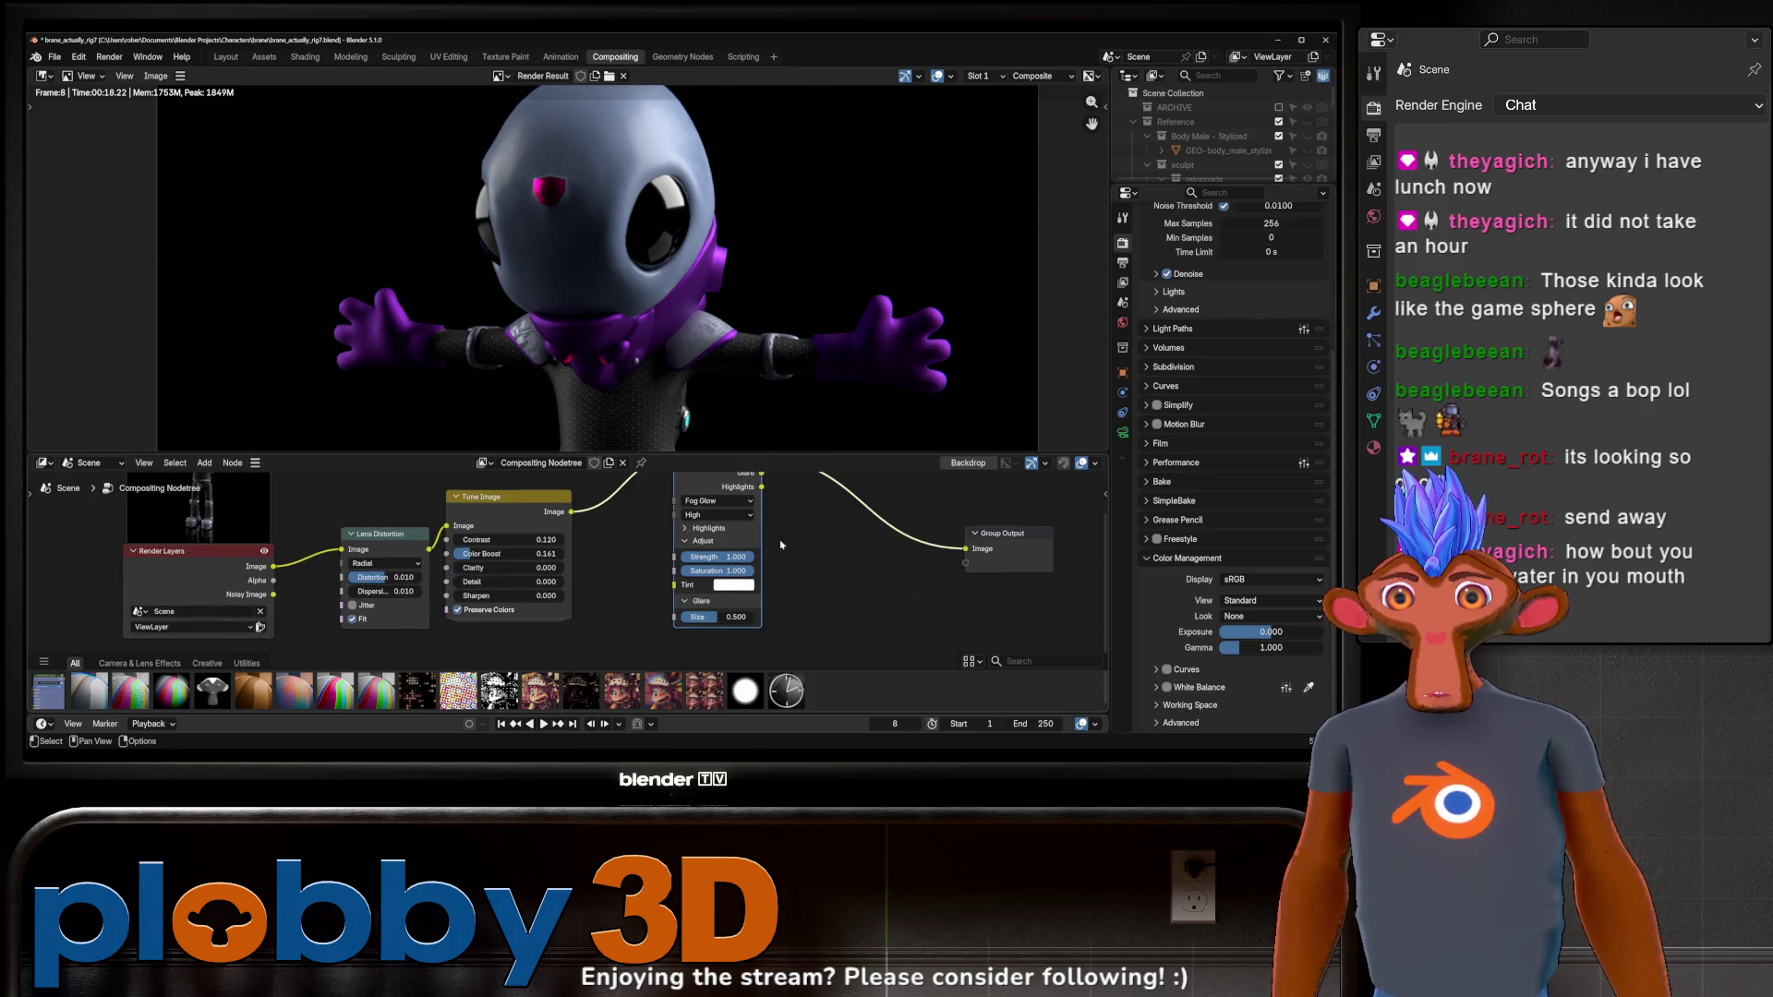
{"action": "left_click", "coordinate": [716, 532]}
{"action": "left_click_drag", "start_coordinate": [718, 544], "coordinate": [670, 544]}
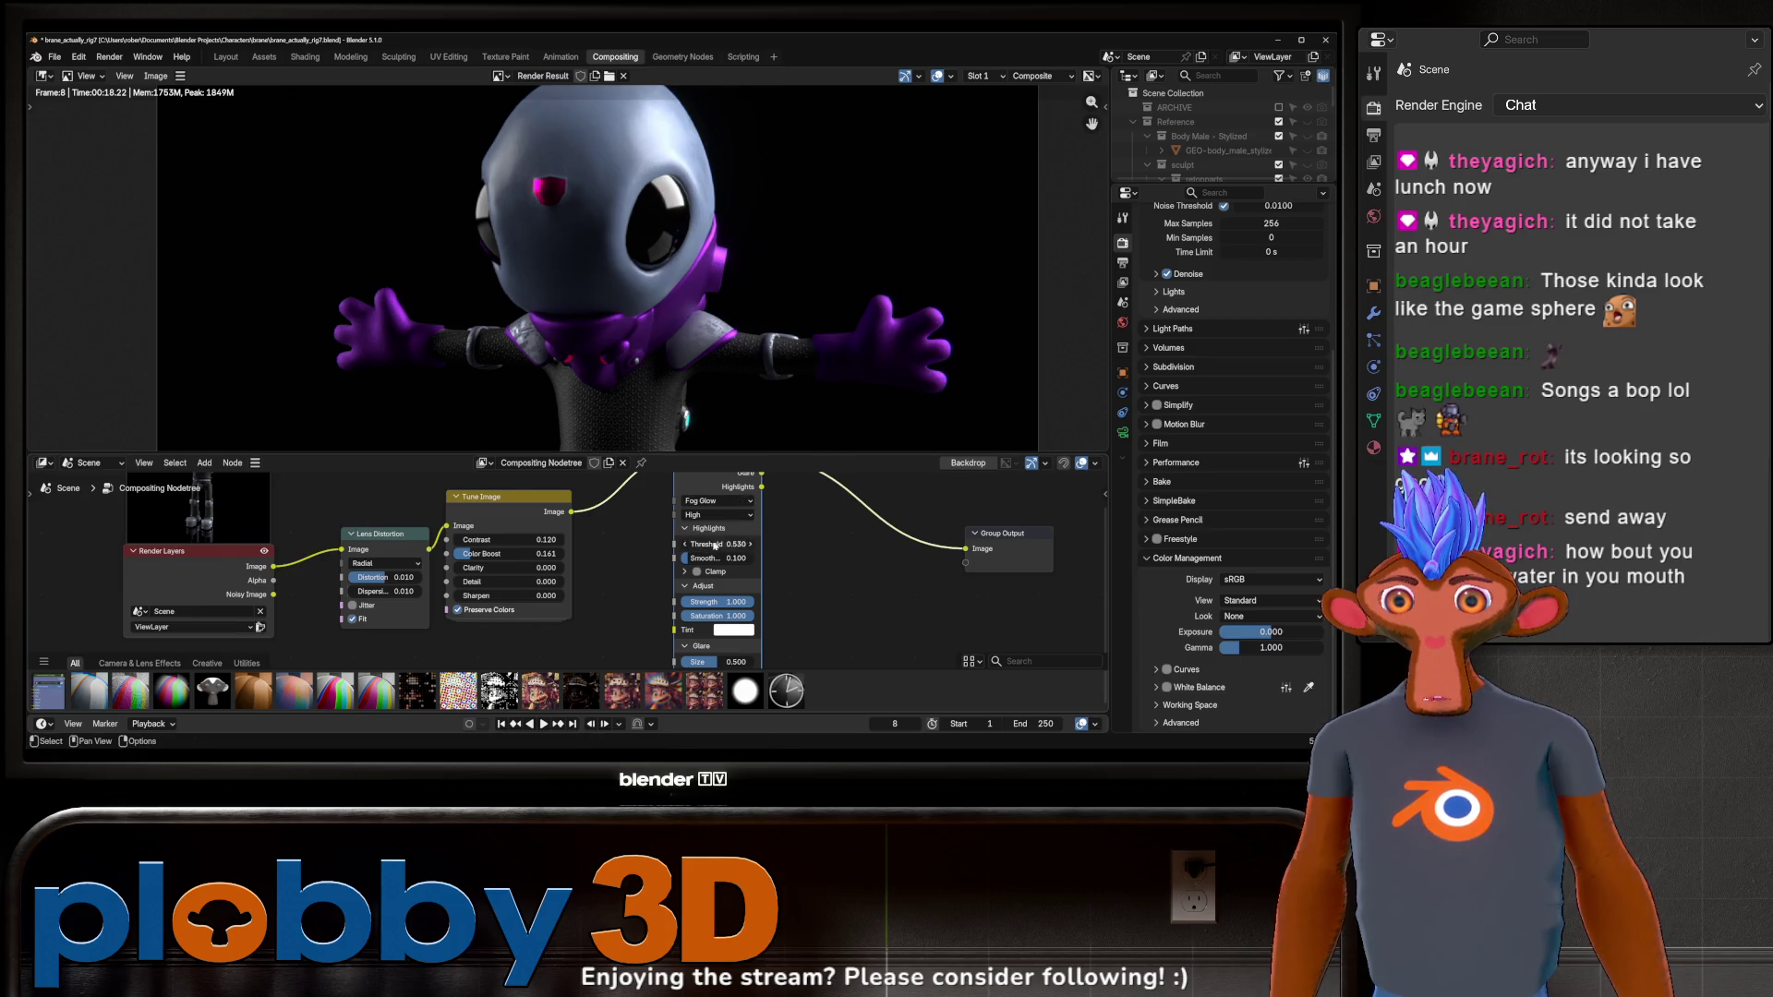
Shrink the glare Size to 0.168 and move the Group Output node further right.
{"action": "scroll", "coordinate": [716, 503], "scroll_direction": "down", "scroll_amount": 1}
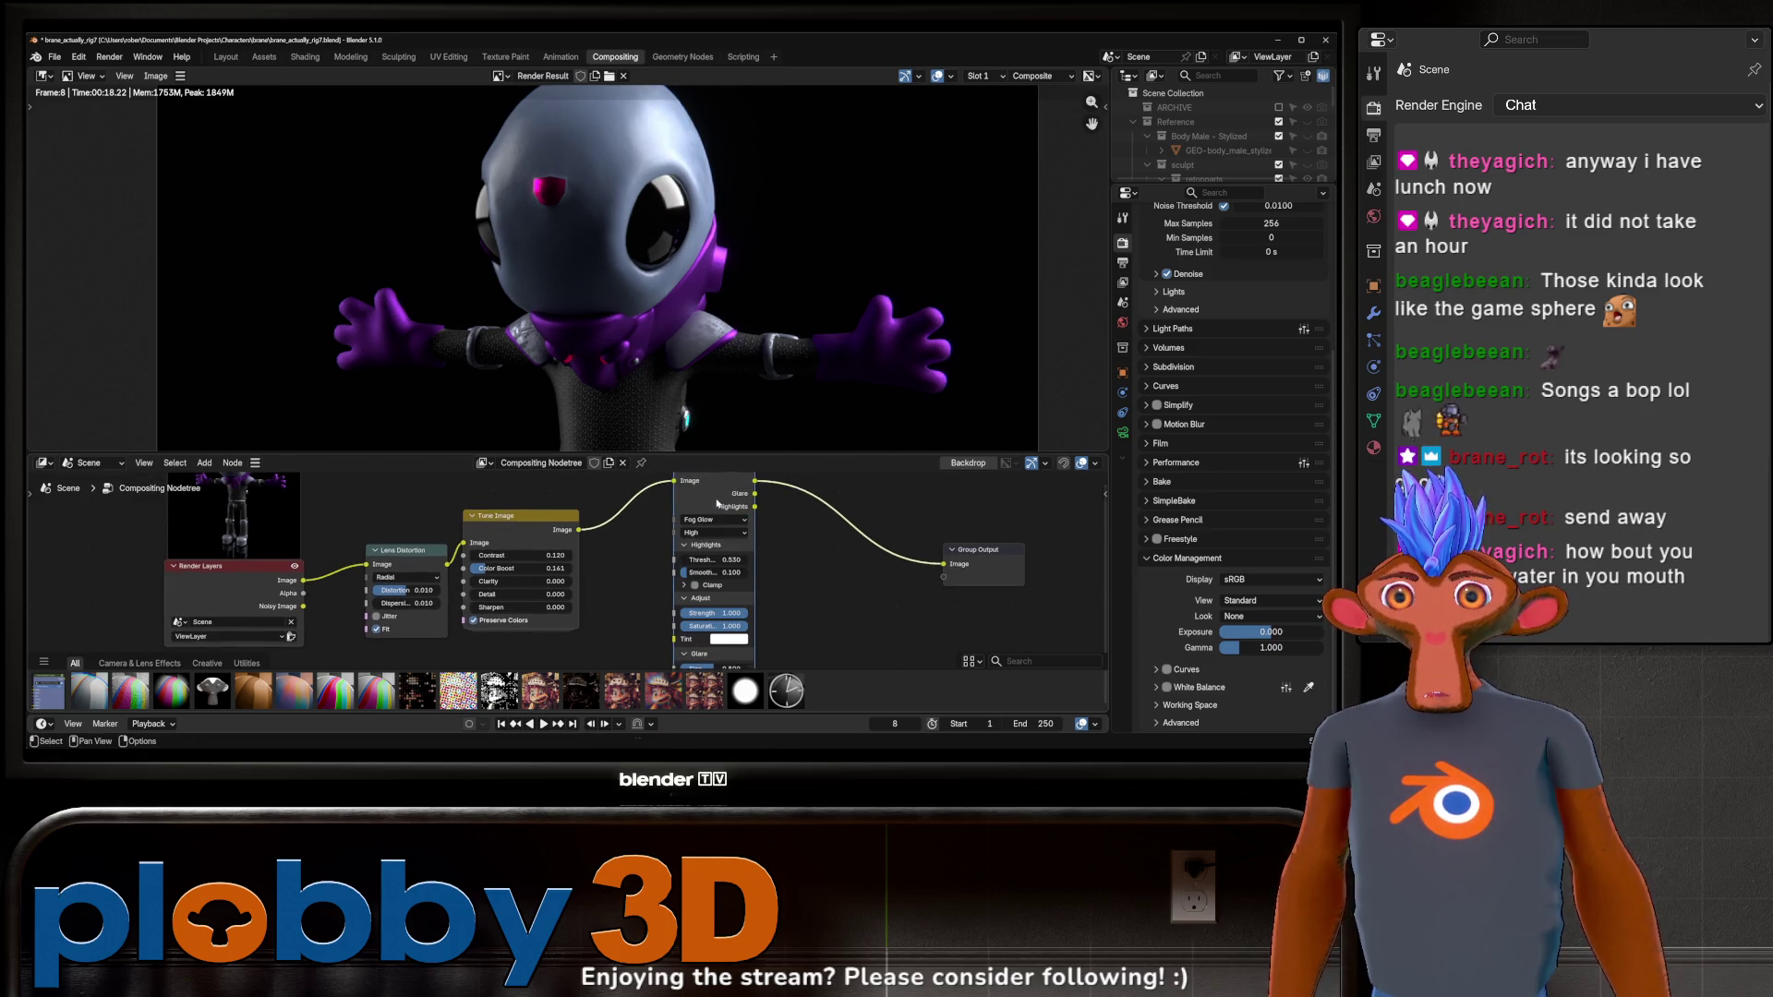
{"action": "middle_click_drag", "start_coordinate": [752, 635], "coordinate": [782, 590], "text": "shift"}
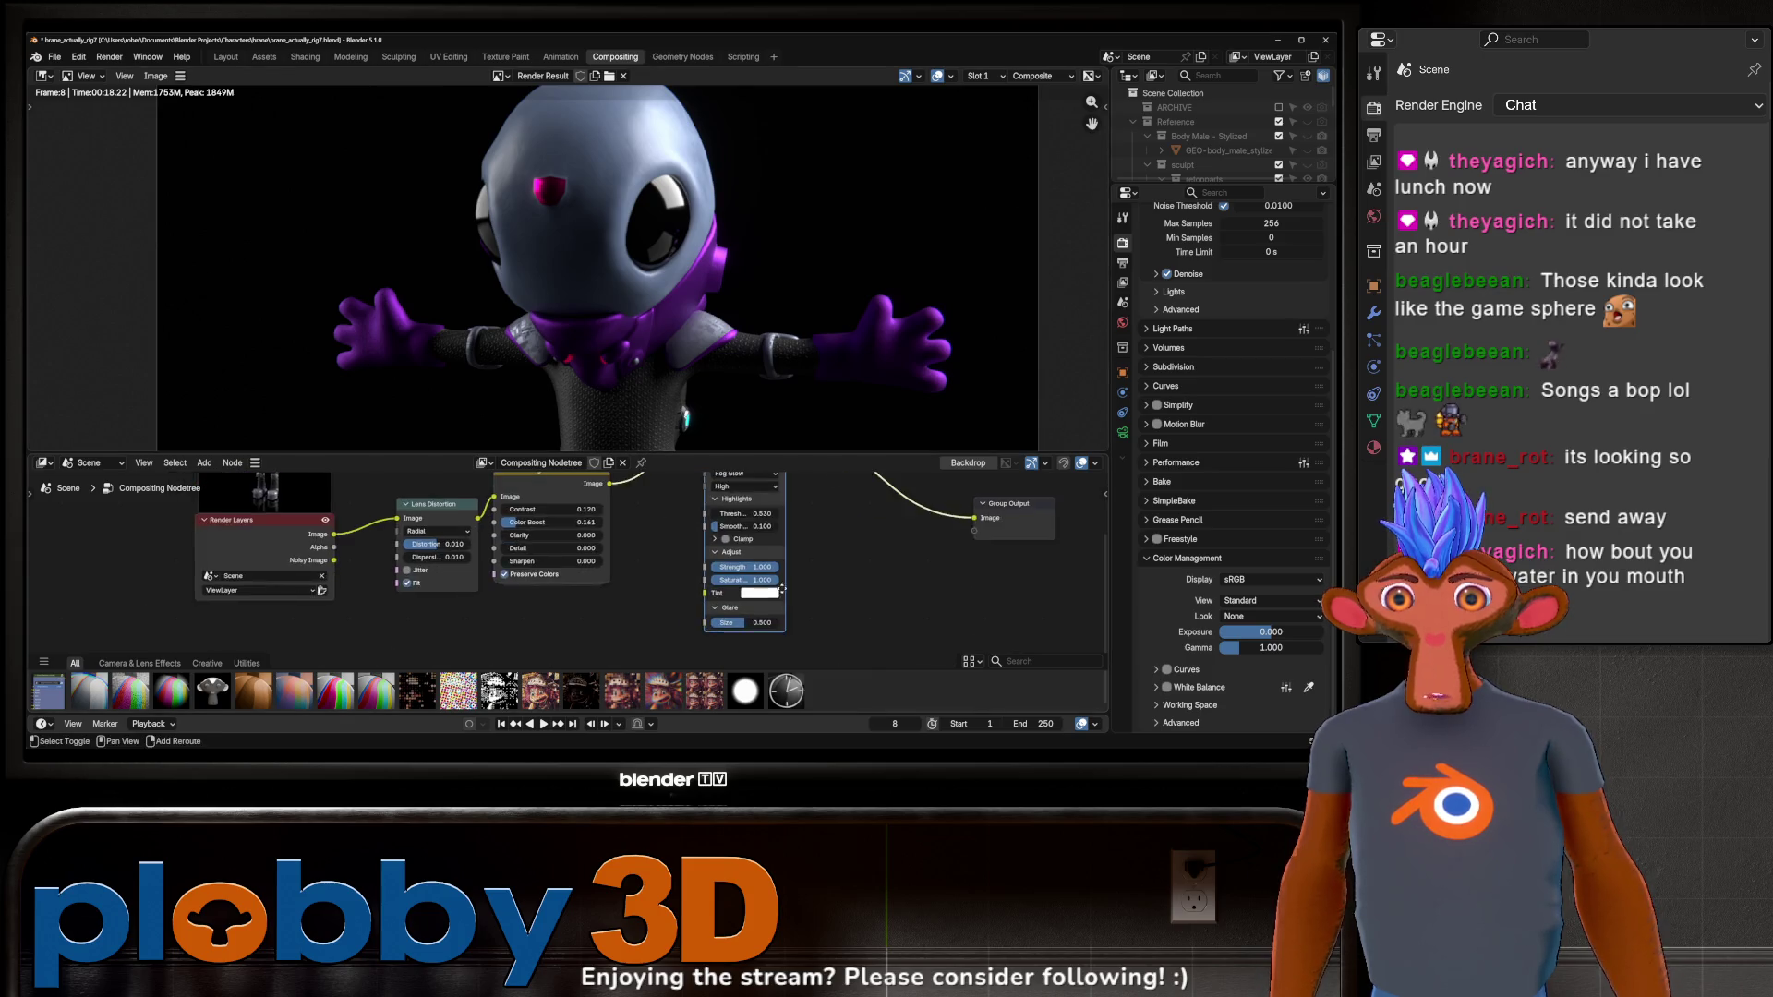
{"action": "scroll", "coordinate": [782, 589], "scroll_direction": "up", "scroll_amount": 1}
{"action": "left_click_drag", "start_coordinate": [752, 625], "coordinate": [711, 605]}
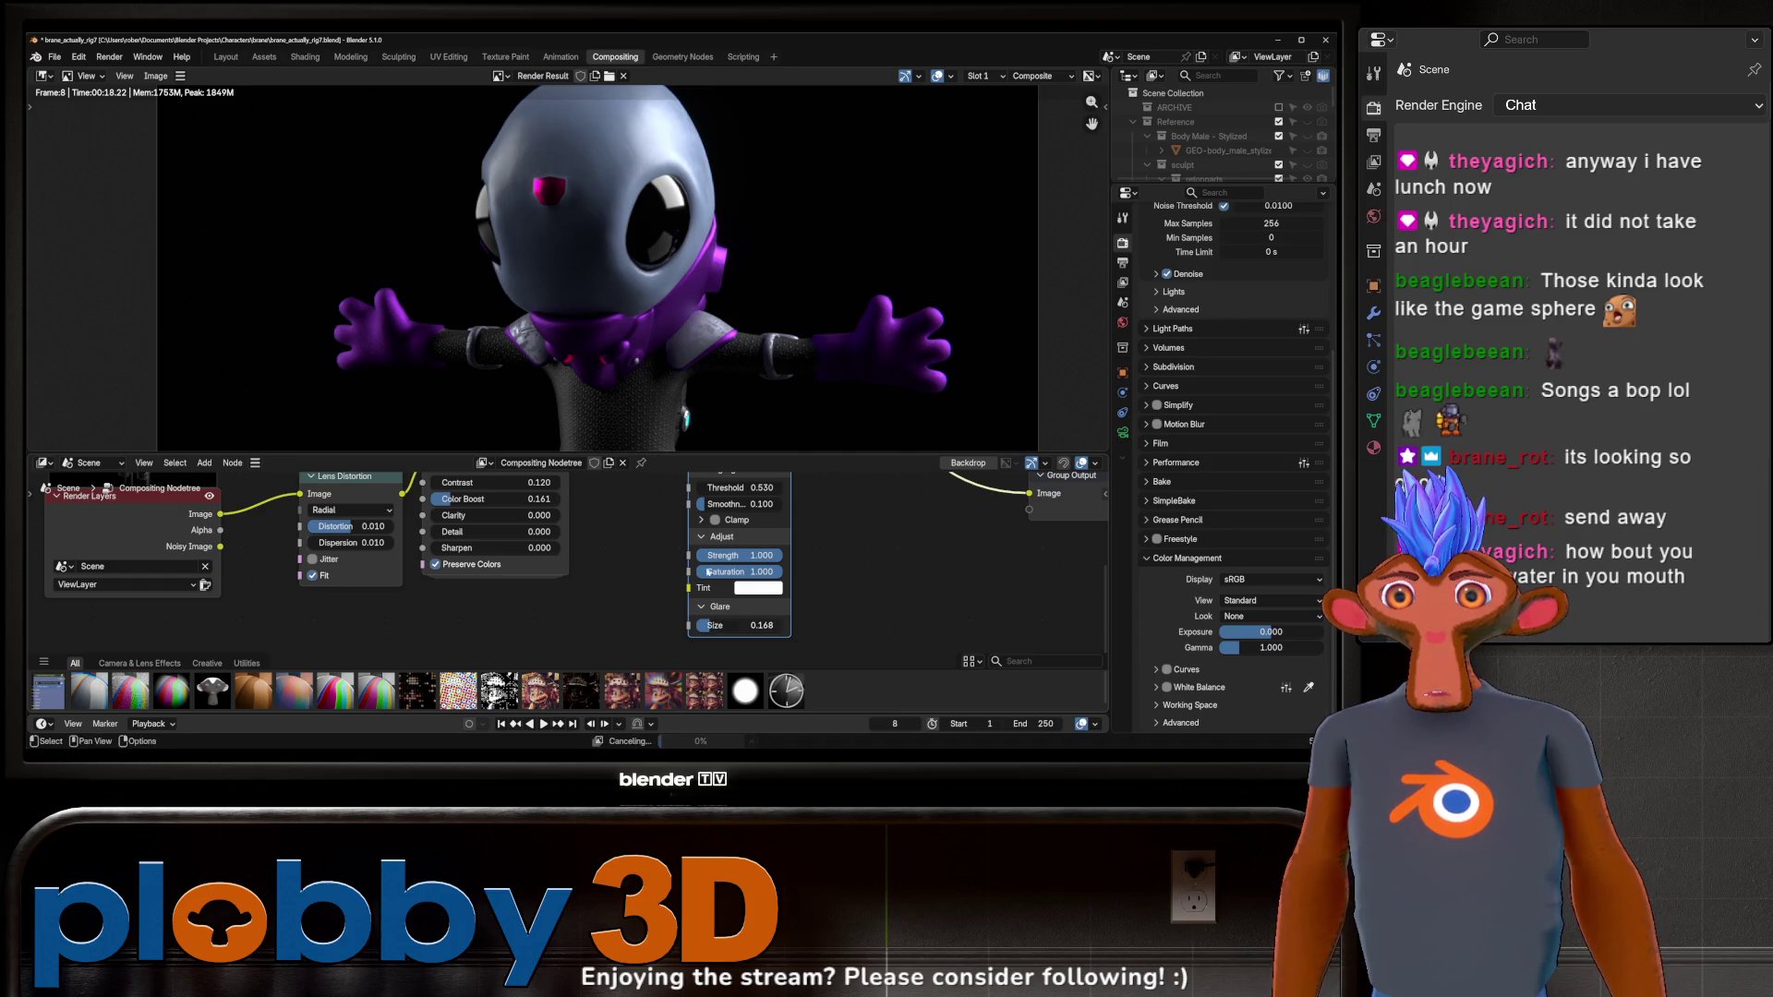
{"action": "scroll", "coordinate": [741, 514], "scroll_direction": "down", "scroll_amount": 3}
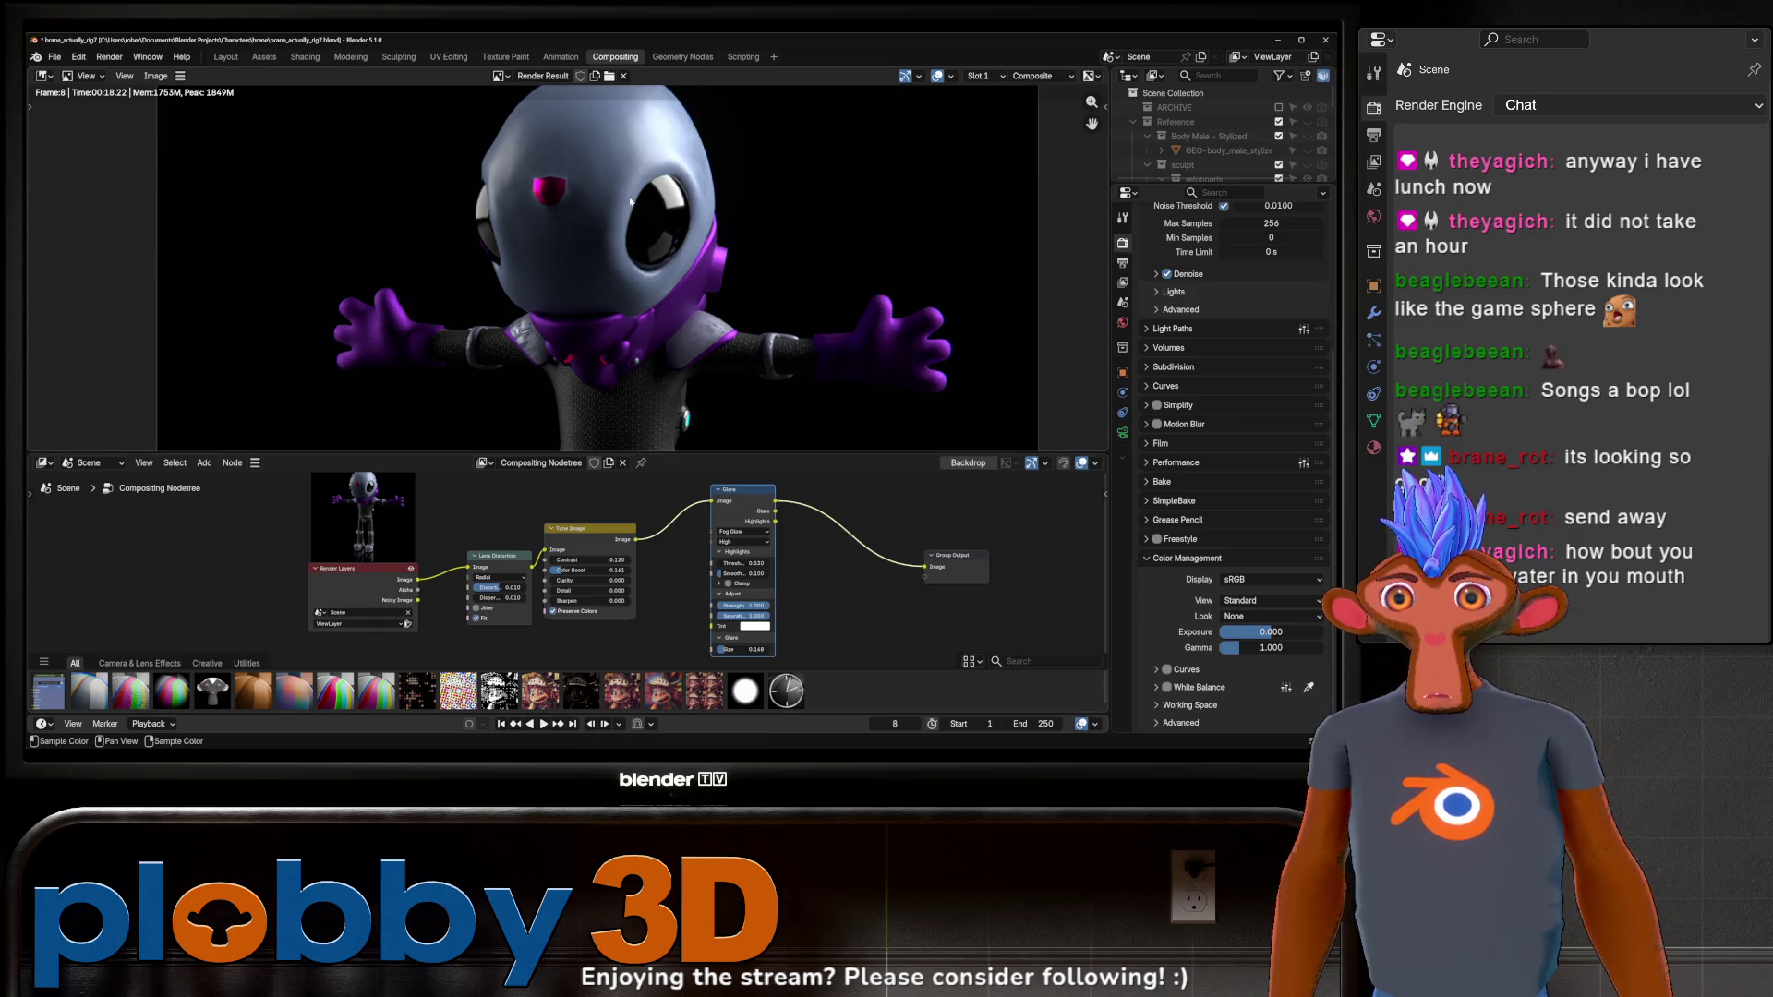
{"action": "scroll", "coordinate": [649, 201], "scroll_direction": "down", "scroll_amount": 3}
{"action": "scroll", "coordinate": [650, 200], "scroll_direction": "down", "scroll_amount": 2}
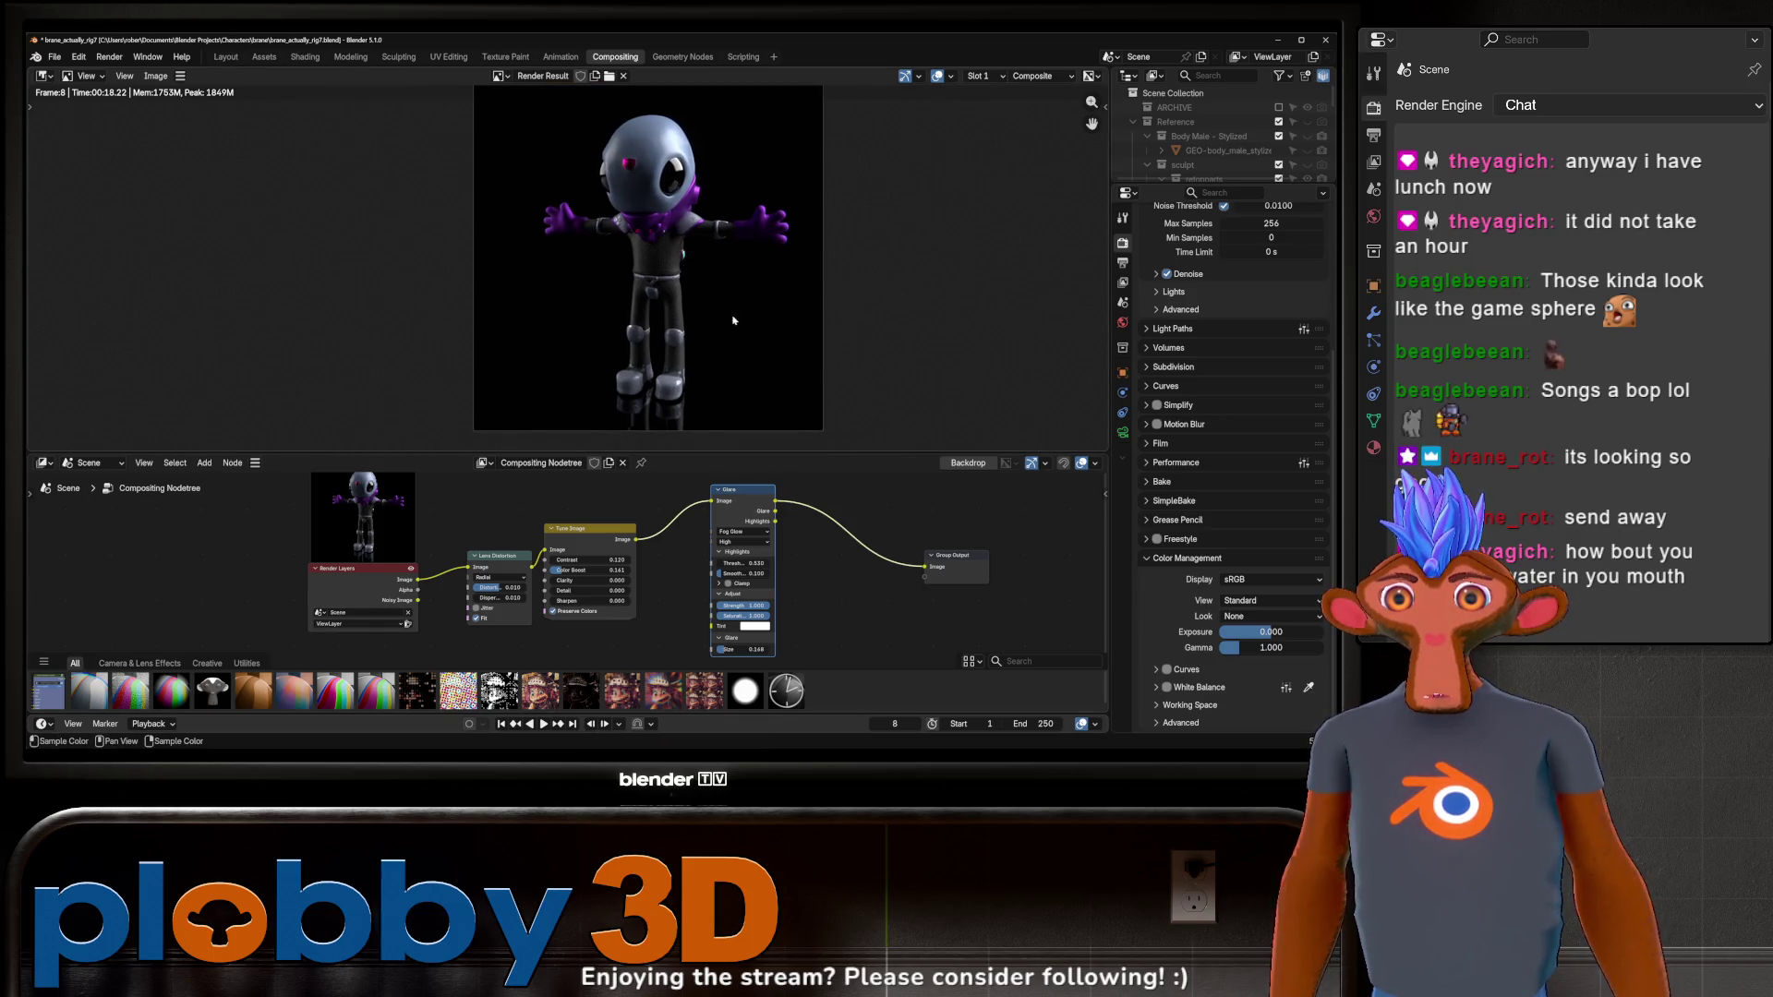
{"action": "left_click_drag", "start_coordinate": [790, 580], "coordinate": [917, 570]}
{"action": "key", "text": "shift+a"}
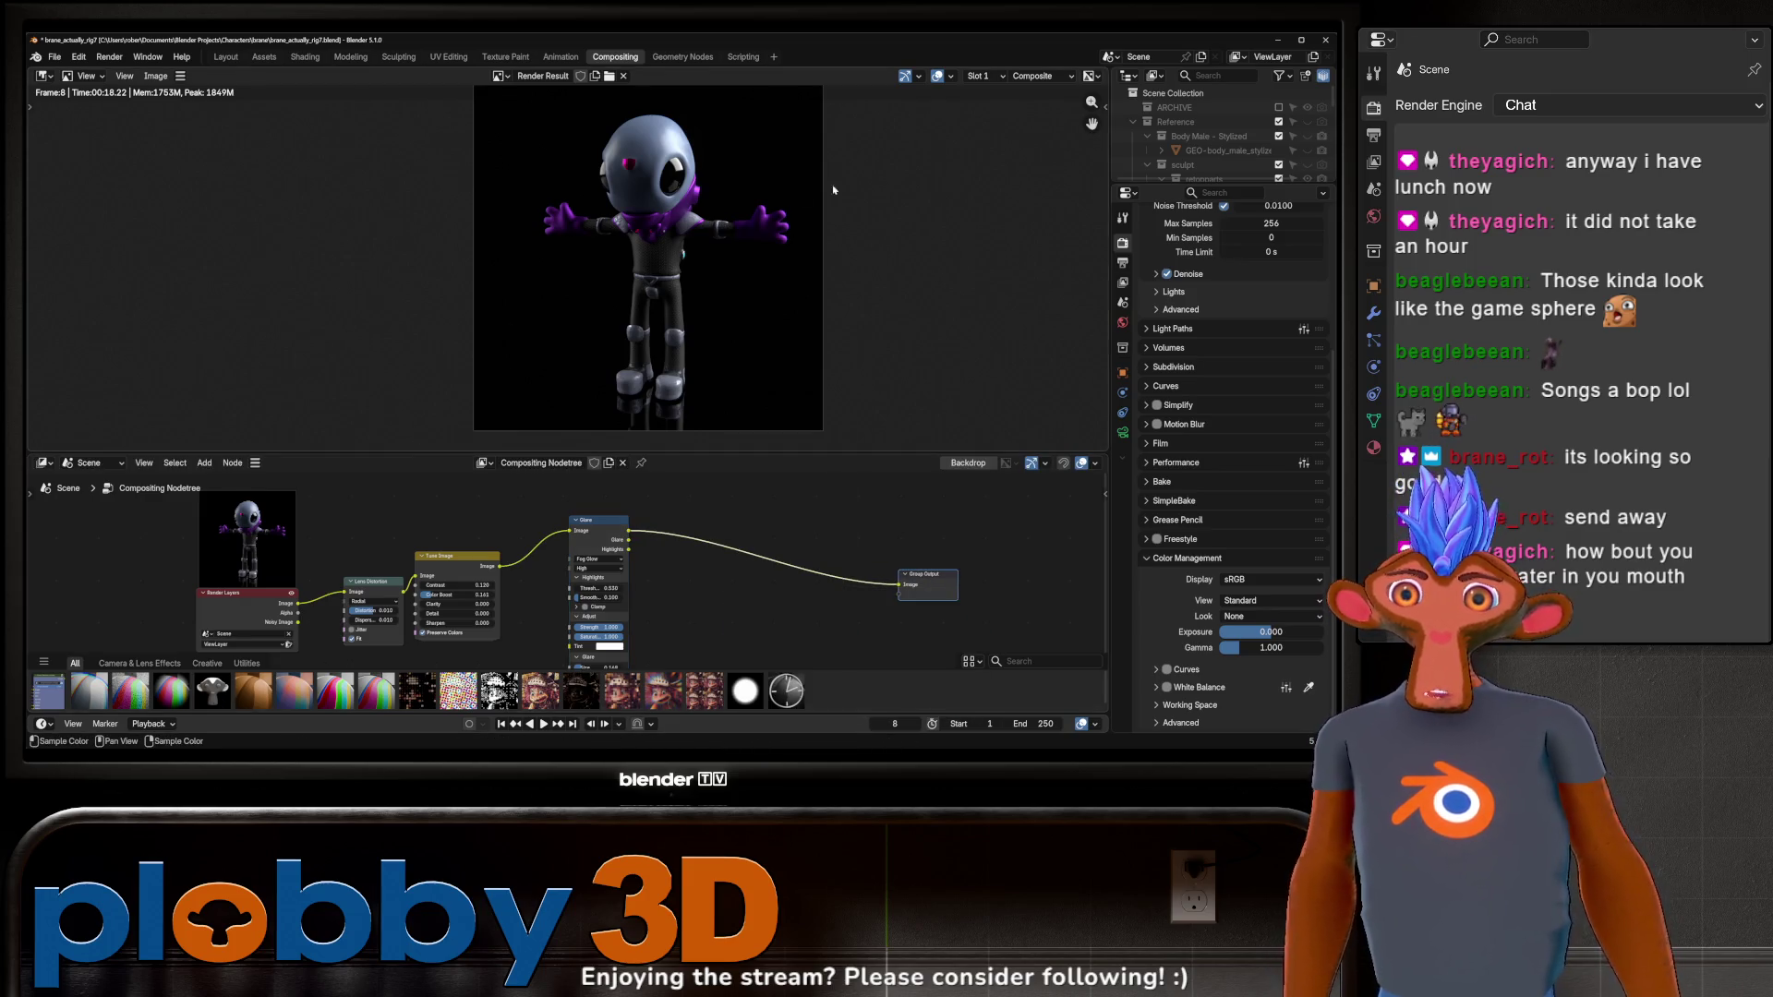
{"action": "scroll", "coordinate": [704, 356], "scroll_direction": "down", "scroll_amount": 1}
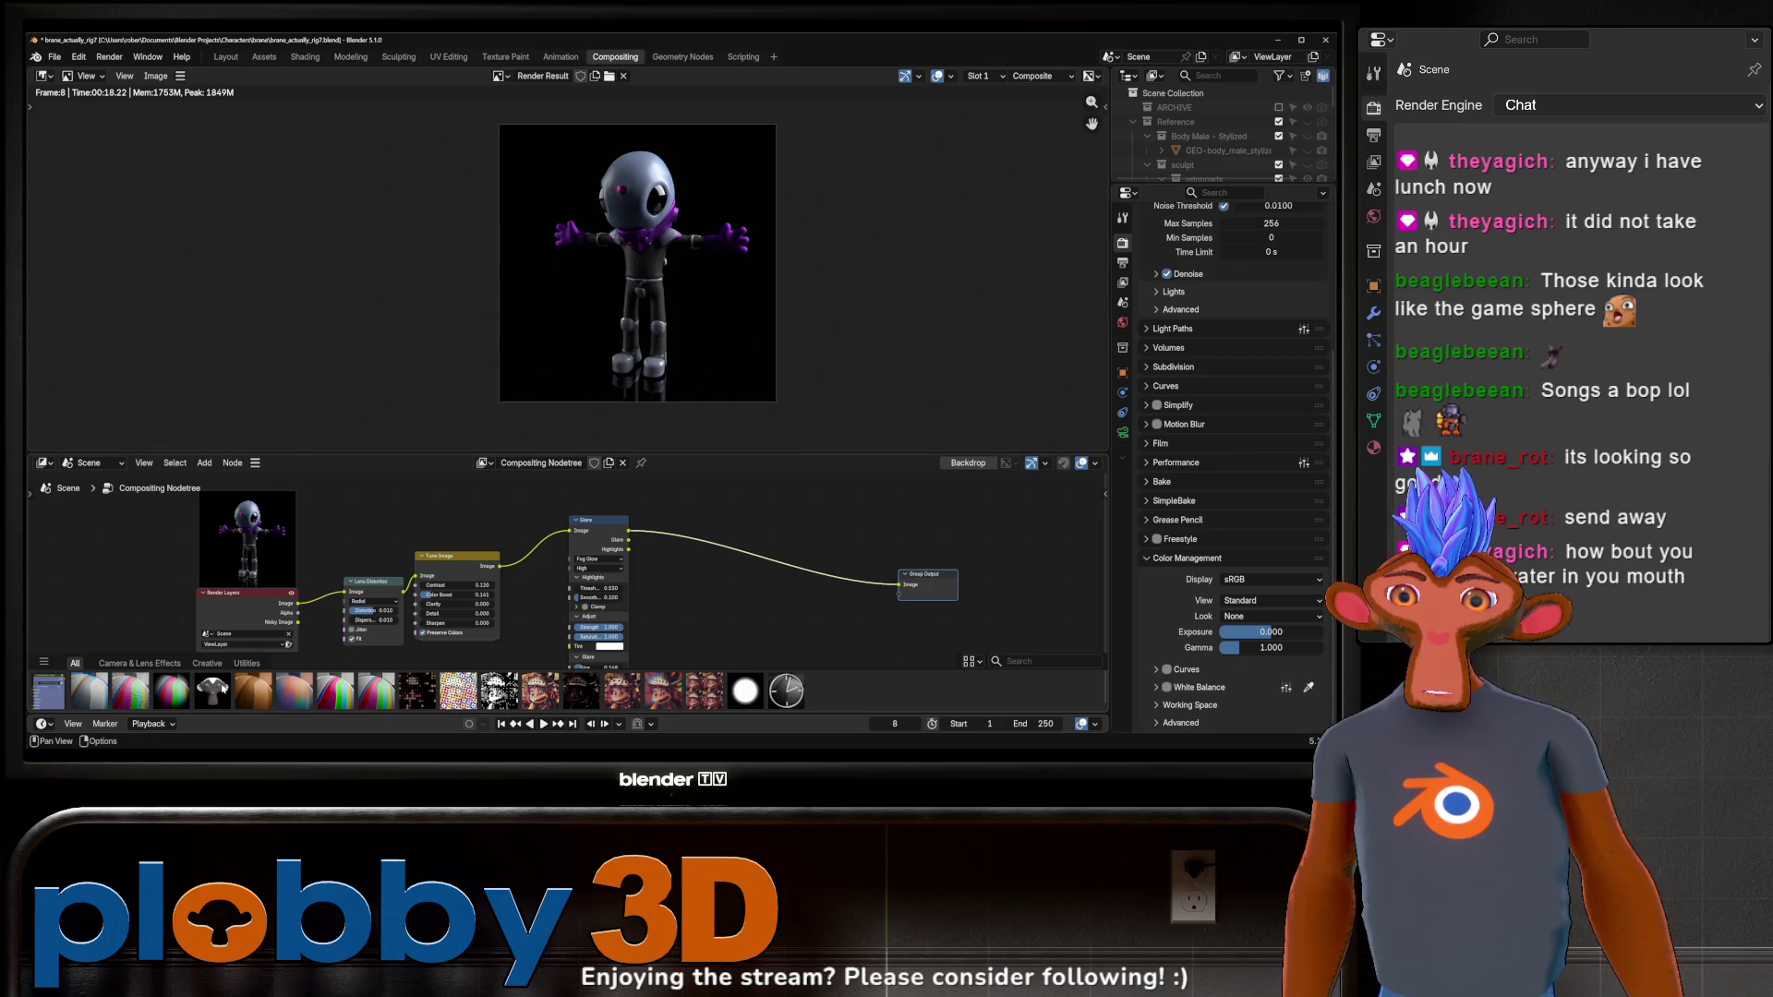
Insert the Vignette asset after the Glare node and set its Feather to 1.000.
{"action": "mouse_move", "coordinate": [171, 691]}
{"action": "left_mouse_down"}
{"action": "mouse_move", "coordinate": [809, 662]}
{"action": "mouse_move", "coordinate": [665, 591]}
{"action": "mouse_move", "coordinate": [729, 581]}
{"action": "left_mouse_up"}
{"action": "key", "text": "Tab"}
{"action": "key", "text": "Tab"}
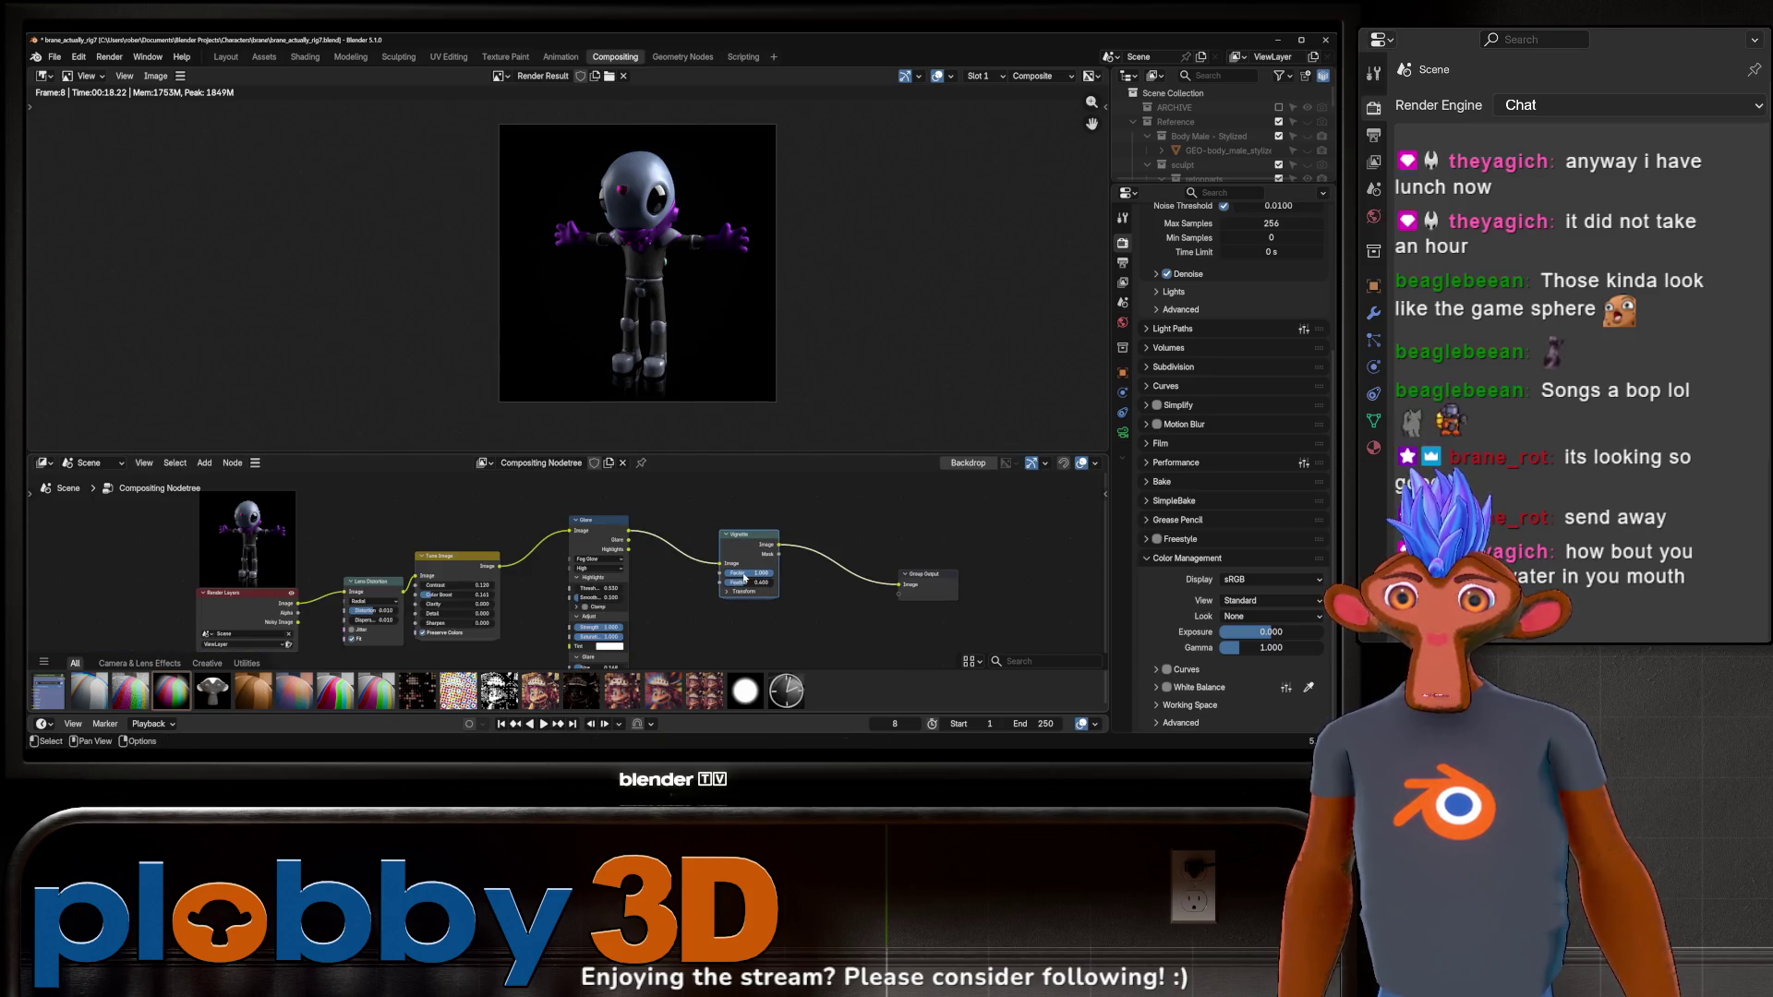
{"action": "mouse_move", "coordinate": [742, 582]}
{"action": "left_mouse_down"}
{"action": "mouse_move", "coordinate": [775, 587]}
{"action": "mouse_move", "coordinate": [714, 566]}
{"action": "left_mouse_up"}
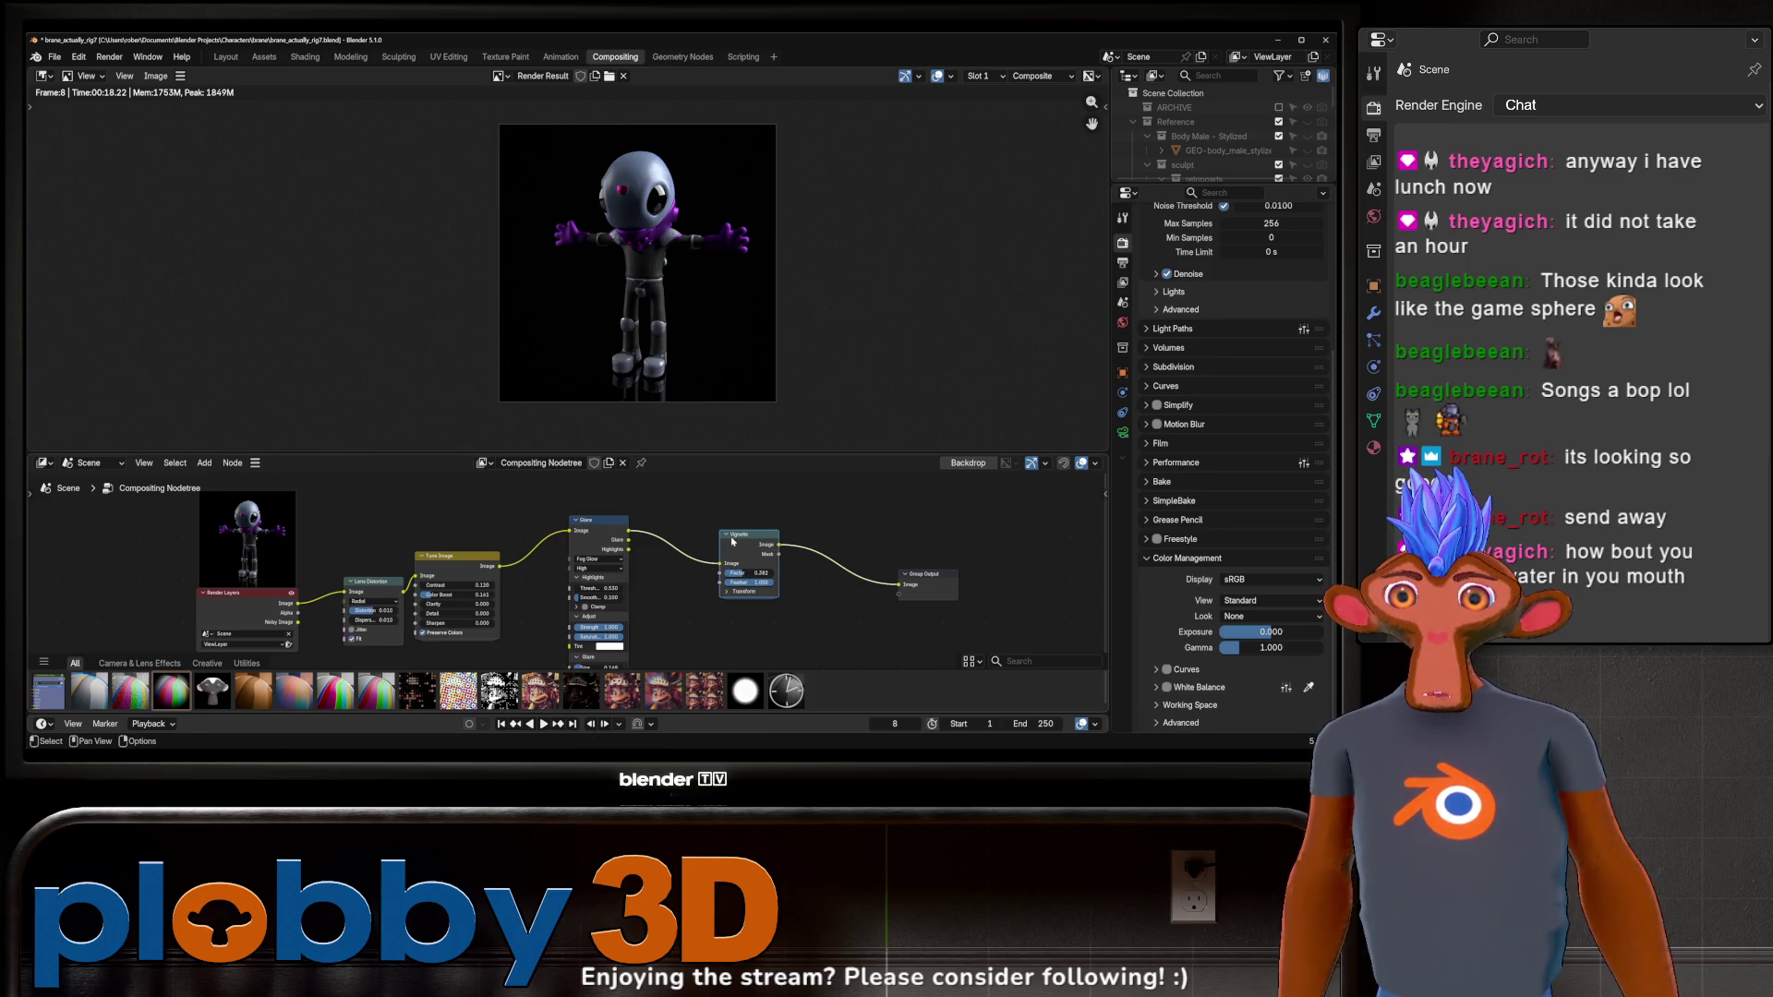
Compare the render with Vignette muted and unmuted, check image options, then return to Layout.
{"action": "key", "text": "m"}
{"action": "key", "text": "m"}
{"action": "key", "text": "m"}
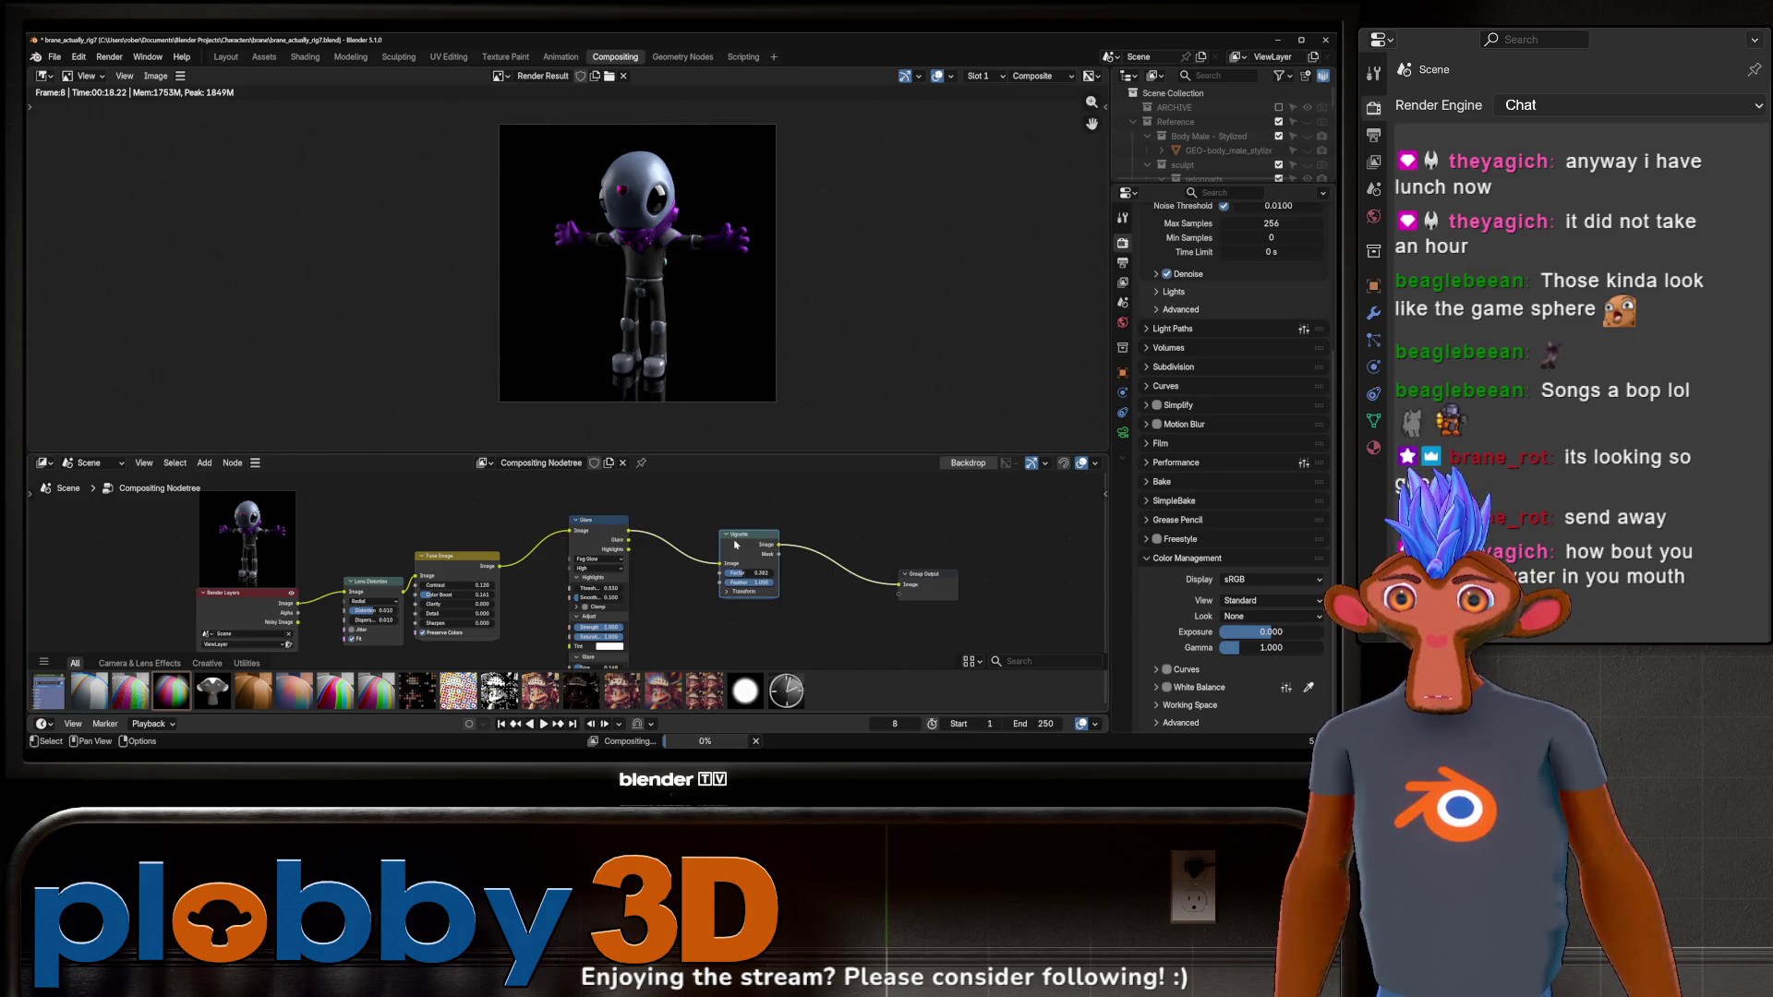
{"action": "key", "text": "m"}
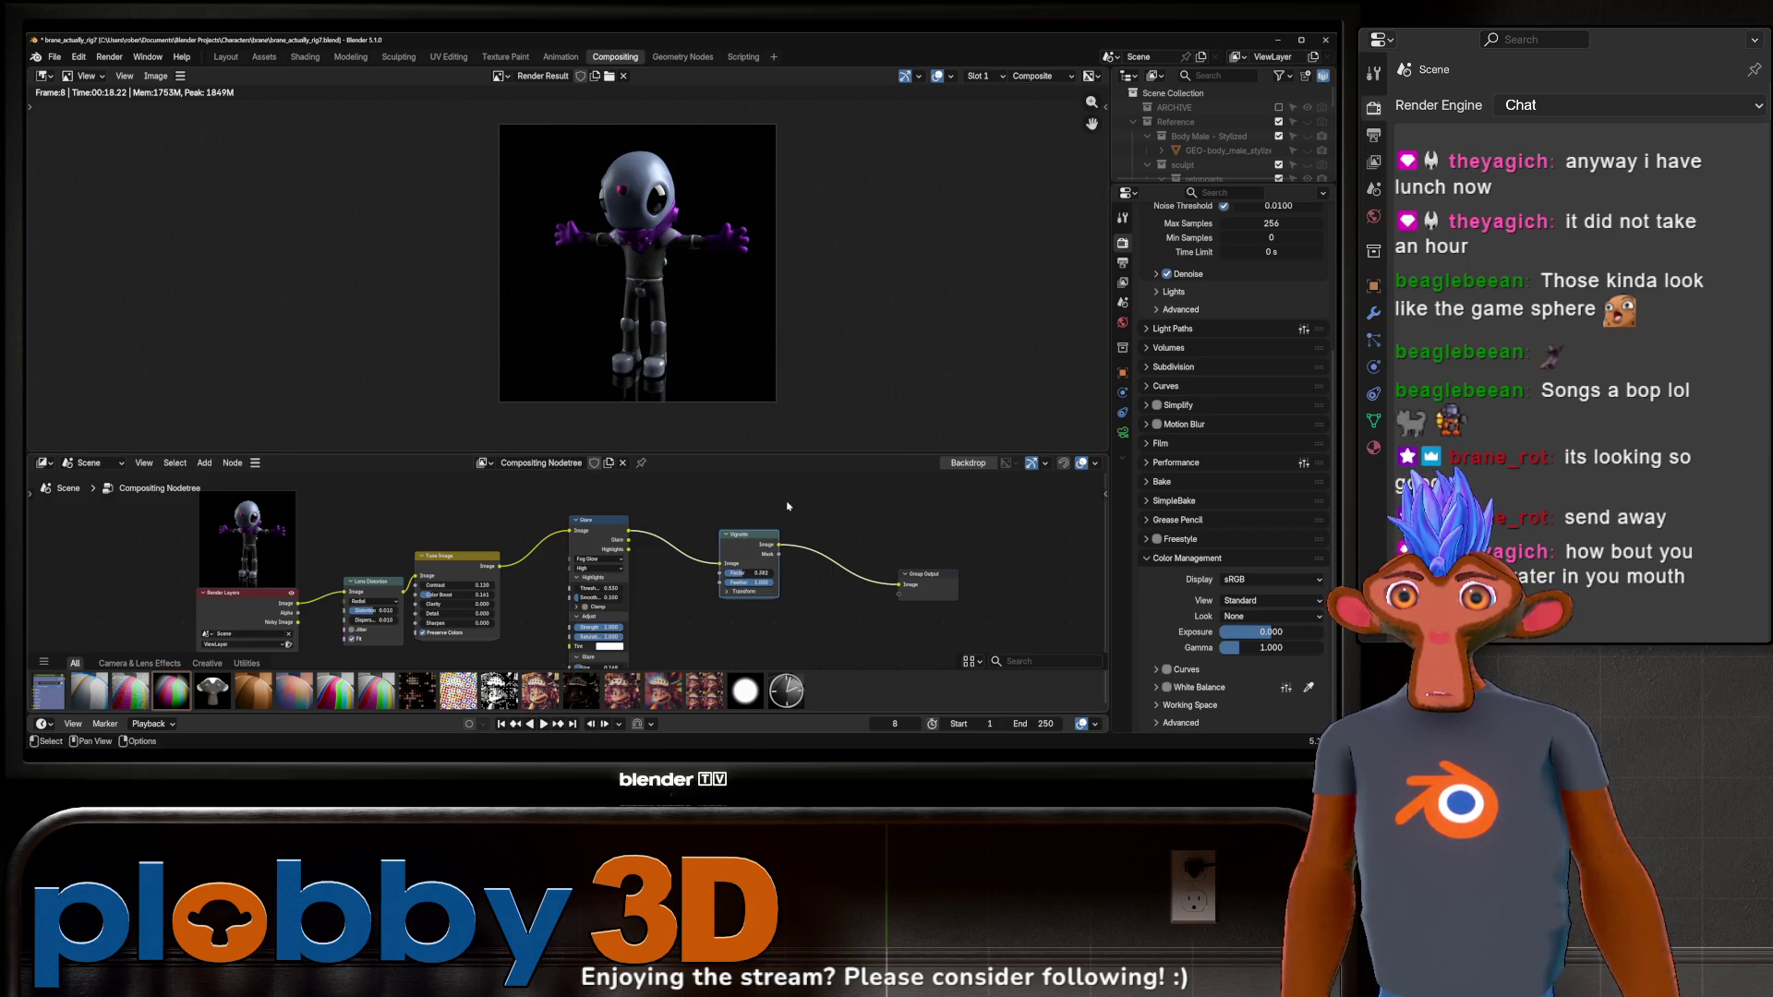
{"action": "scroll", "coordinate": [632, 289], "scroll_direction": "up", "scroll_amount": 5}
{"action": "scroll", "coordinate": [632, 289], "scroll_direction": "down", "scroll_amount": 4}
{"action": "scroll", "coordinate": [632, 289], "scroll_direction": "down", "scroll_amount": 2}
{"action": "scroll", "coordinate": [794, 359], "scroll_direction": "up", "scroll_amount": 2}
{"action": "scroll", "coordinate": [794, 360], "scroll_direction": "down", "scroll_amount": 2}
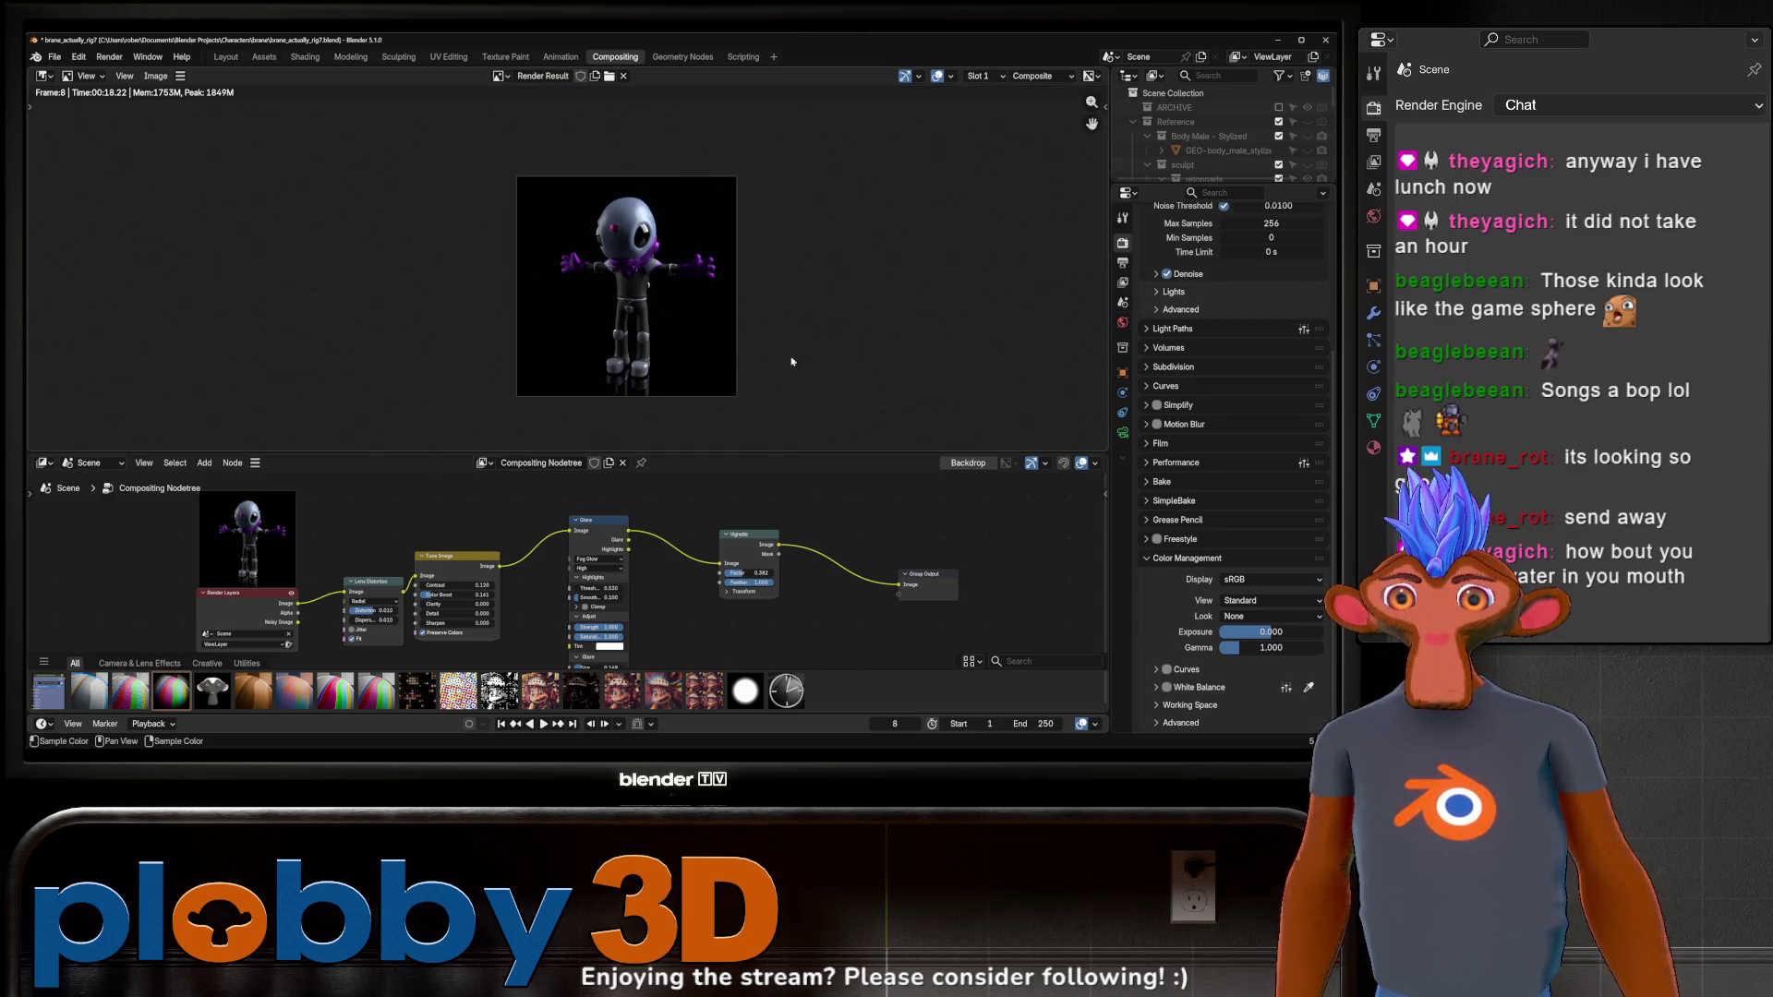
{"action": "left_click", "coordinate": [156, 76]}
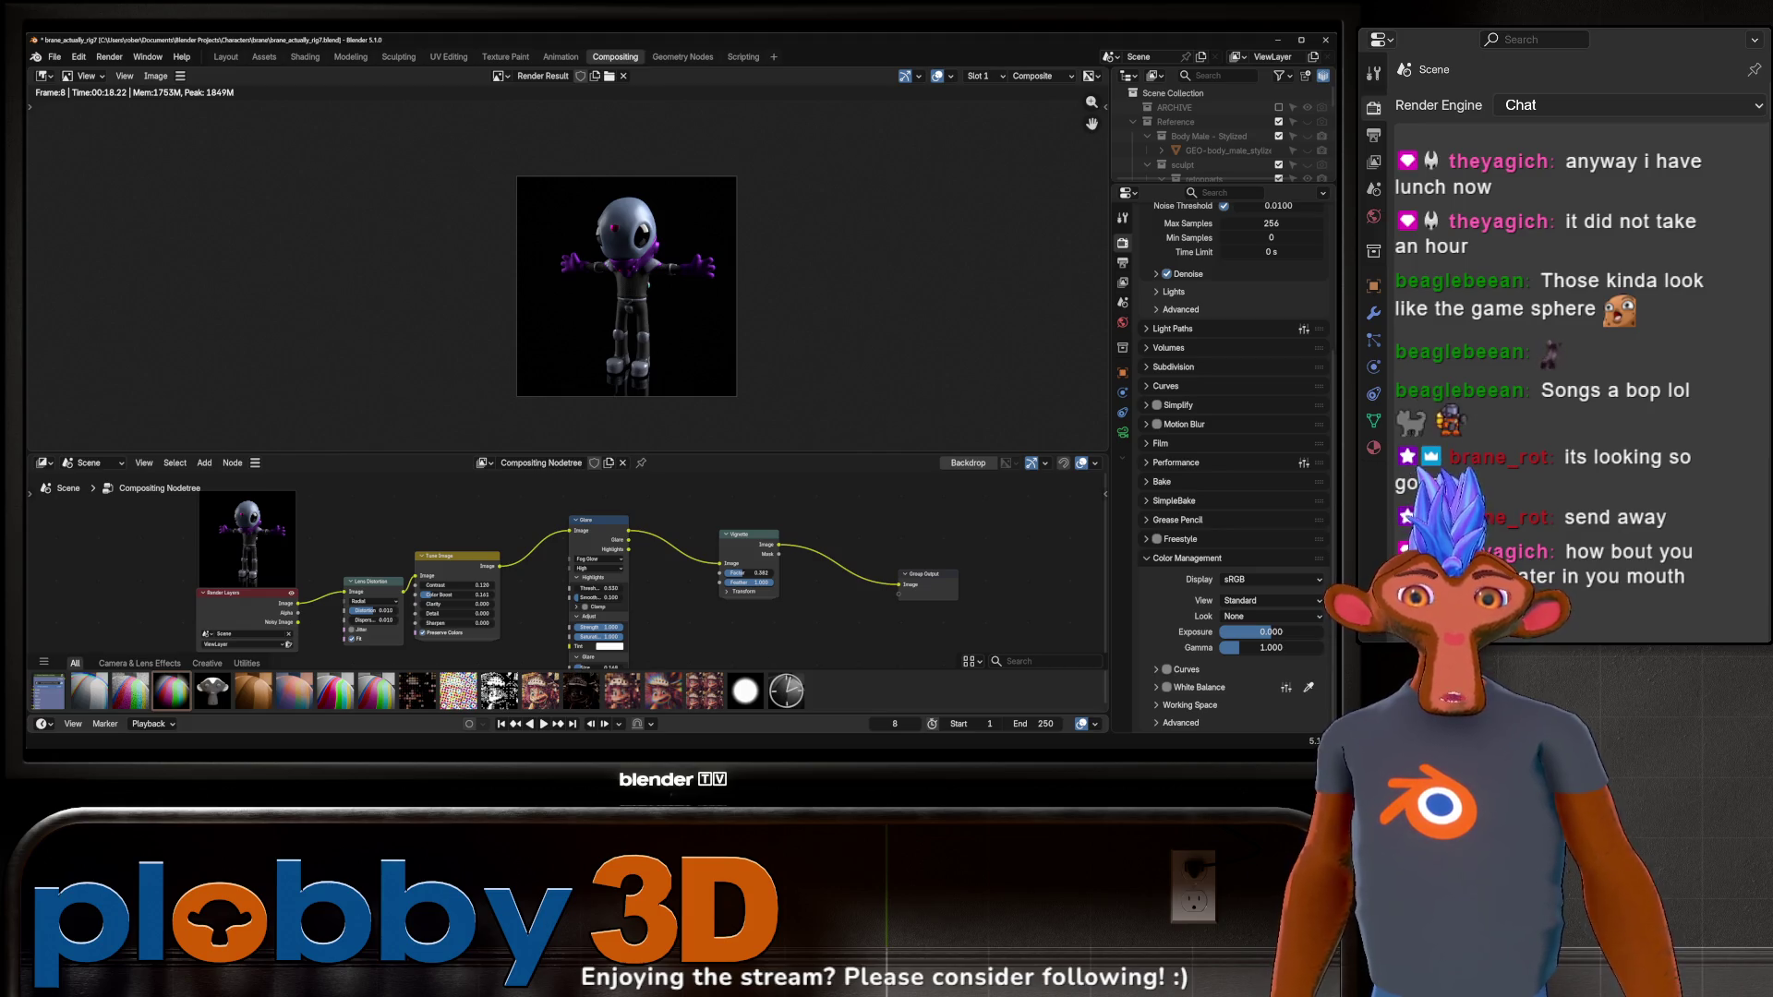
{"action": "left_click", "coordinate": [225, 56]}
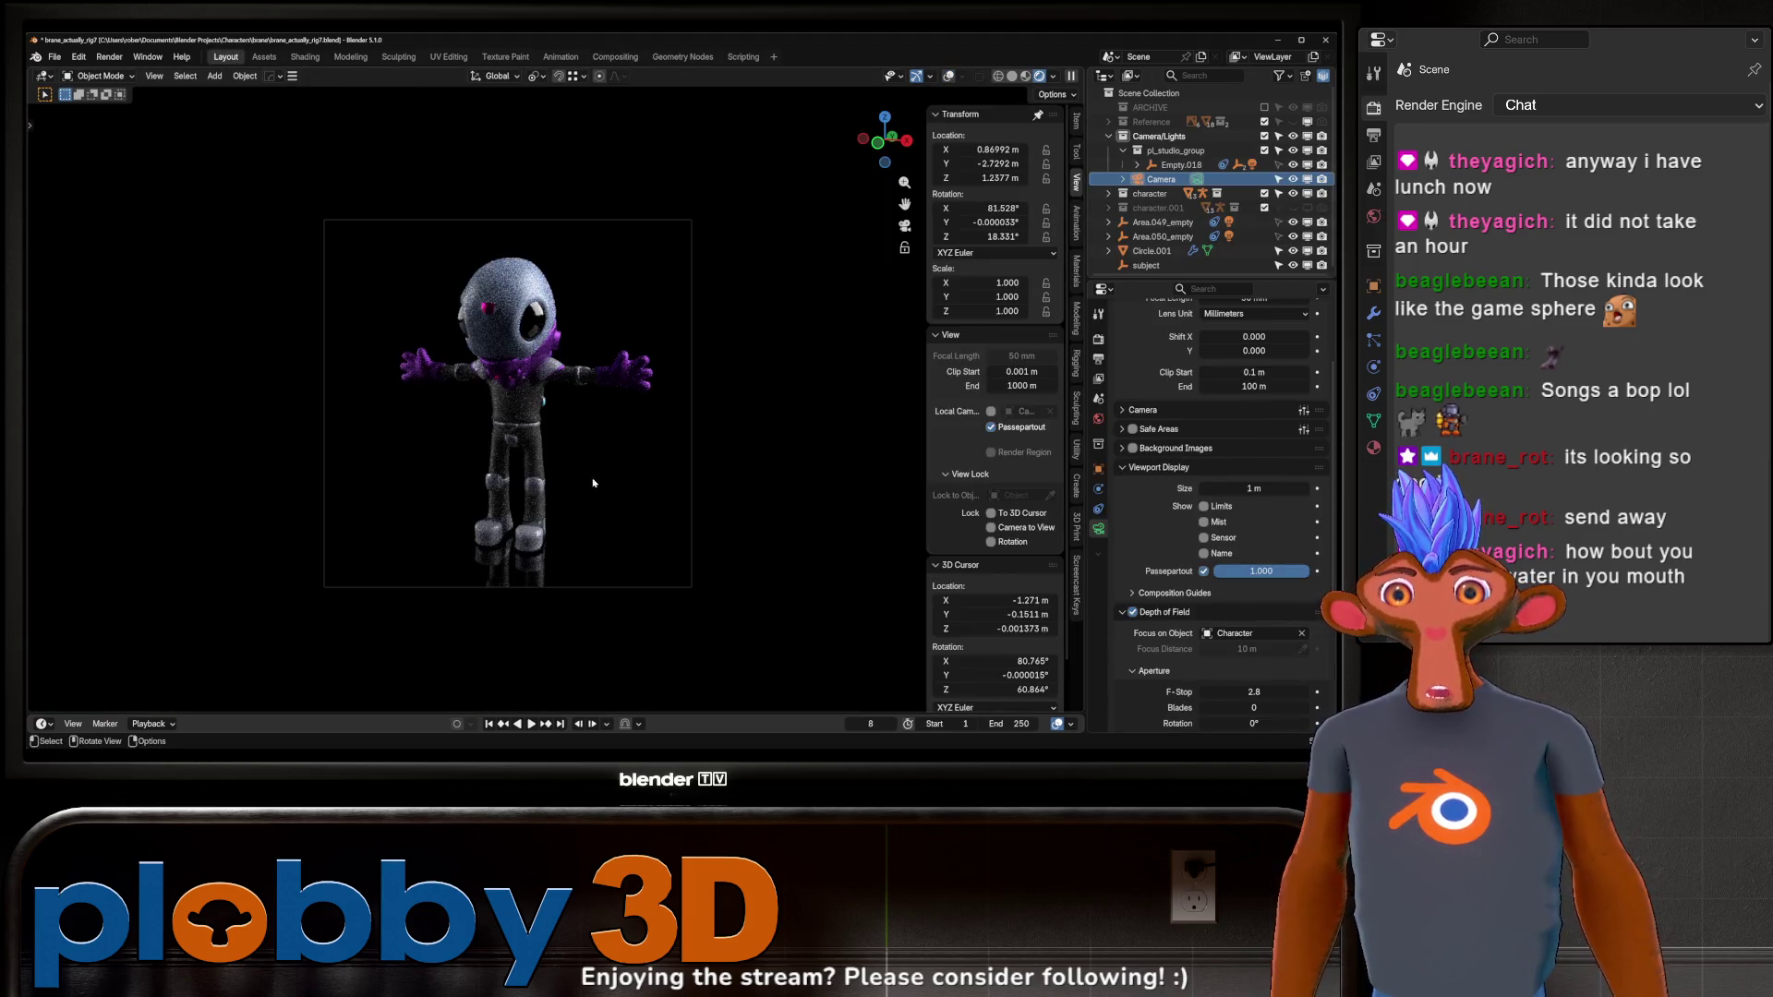
Add an arrows Empty at the world origin and parent the Camera to it.
{"action": "key", "text": "shift+s"}
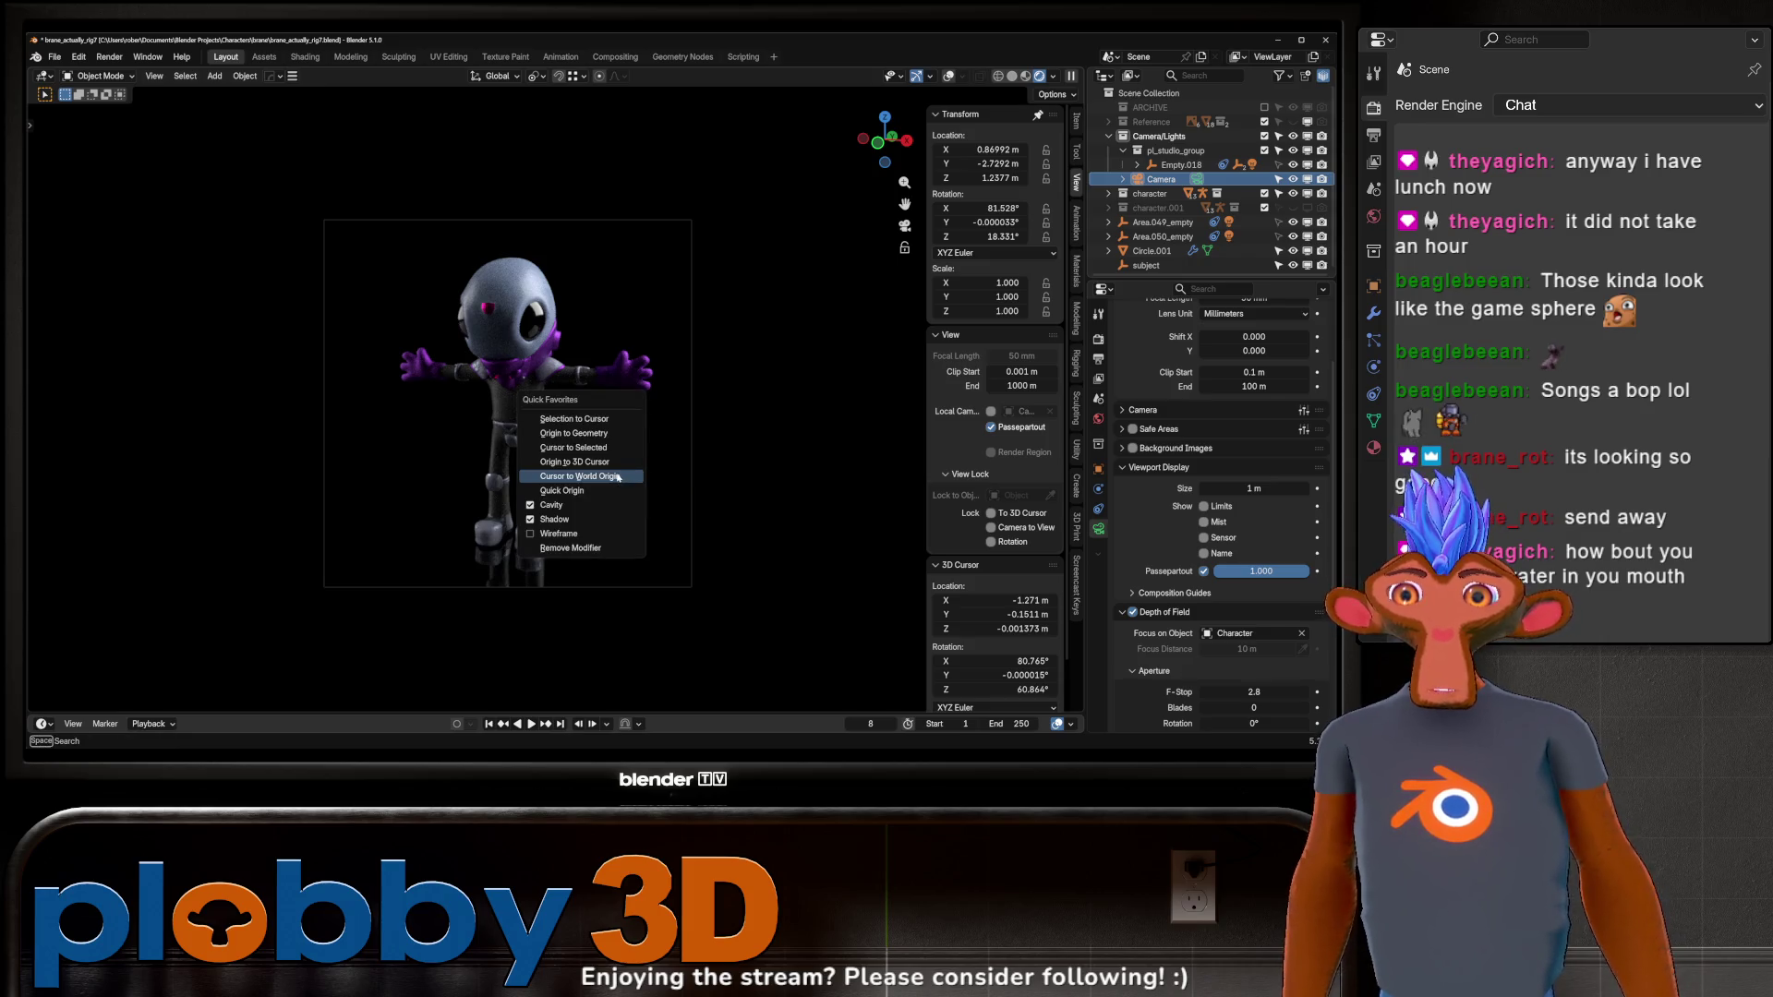
{"action": "left_click", "coordinate": [622, 479]}
{"action": "key", "text": "shift+a"}
{"action": "mouse_move", "coordinate": [527, 598]}
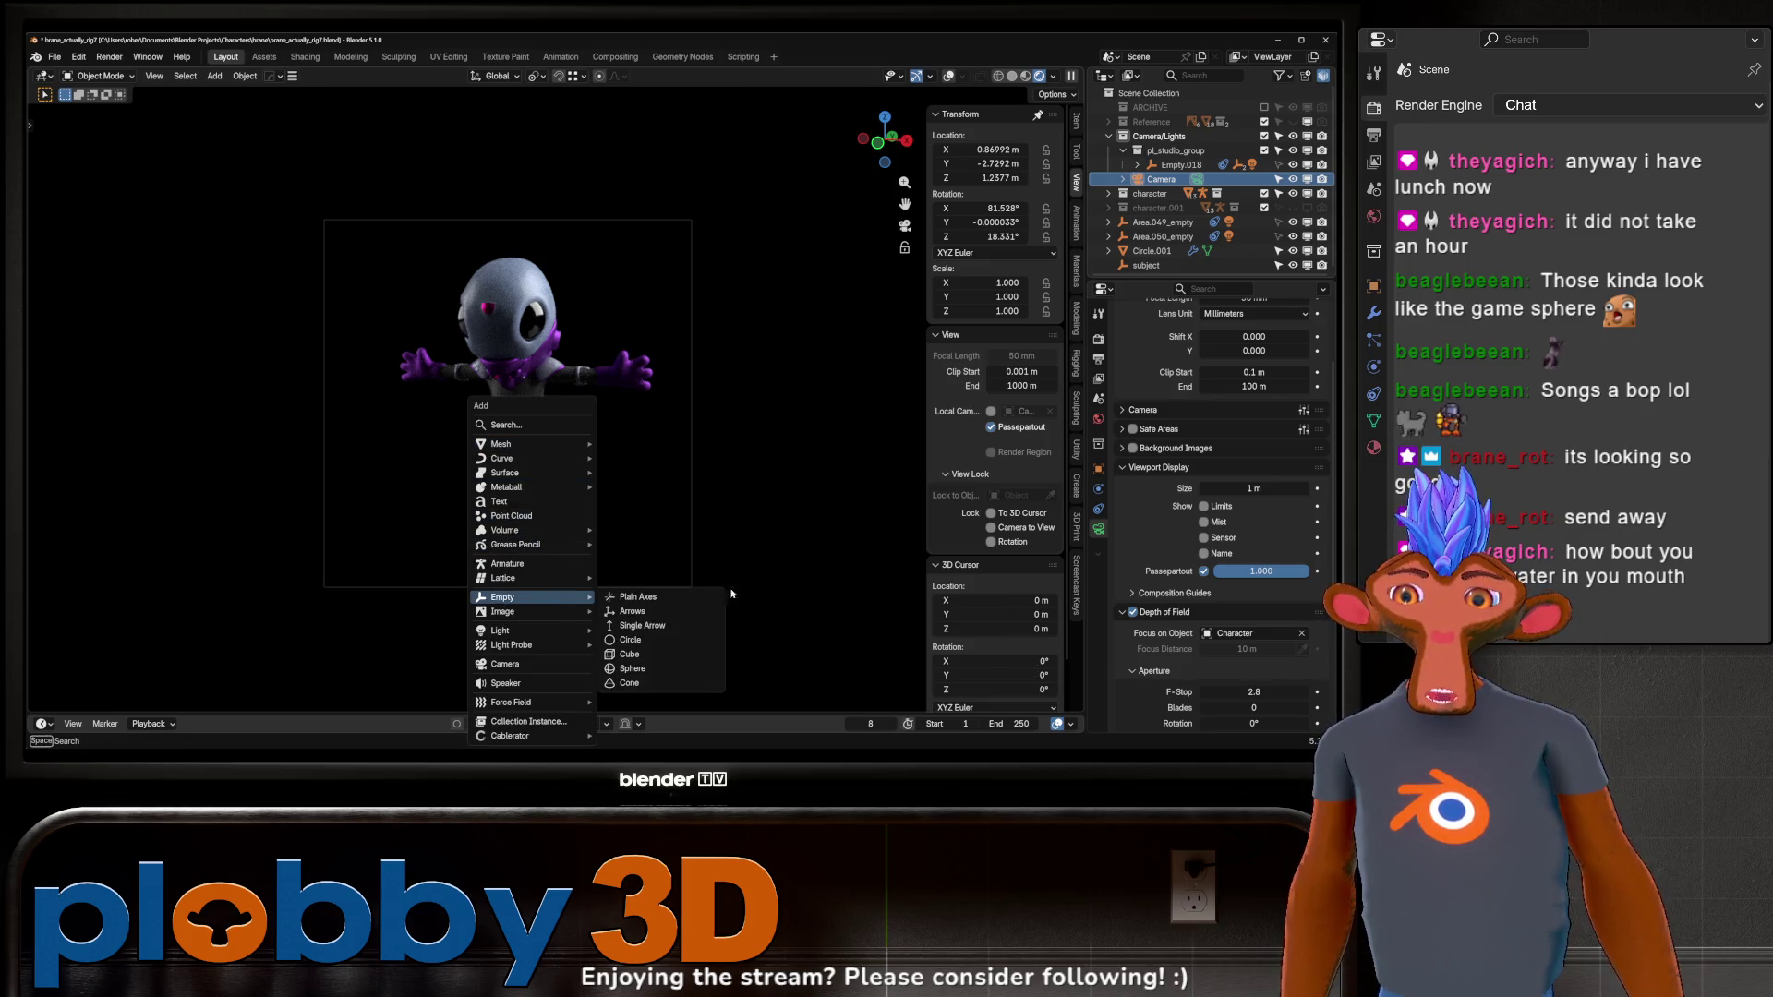
{"action": "left_click", "coordinate": [675, 616]}
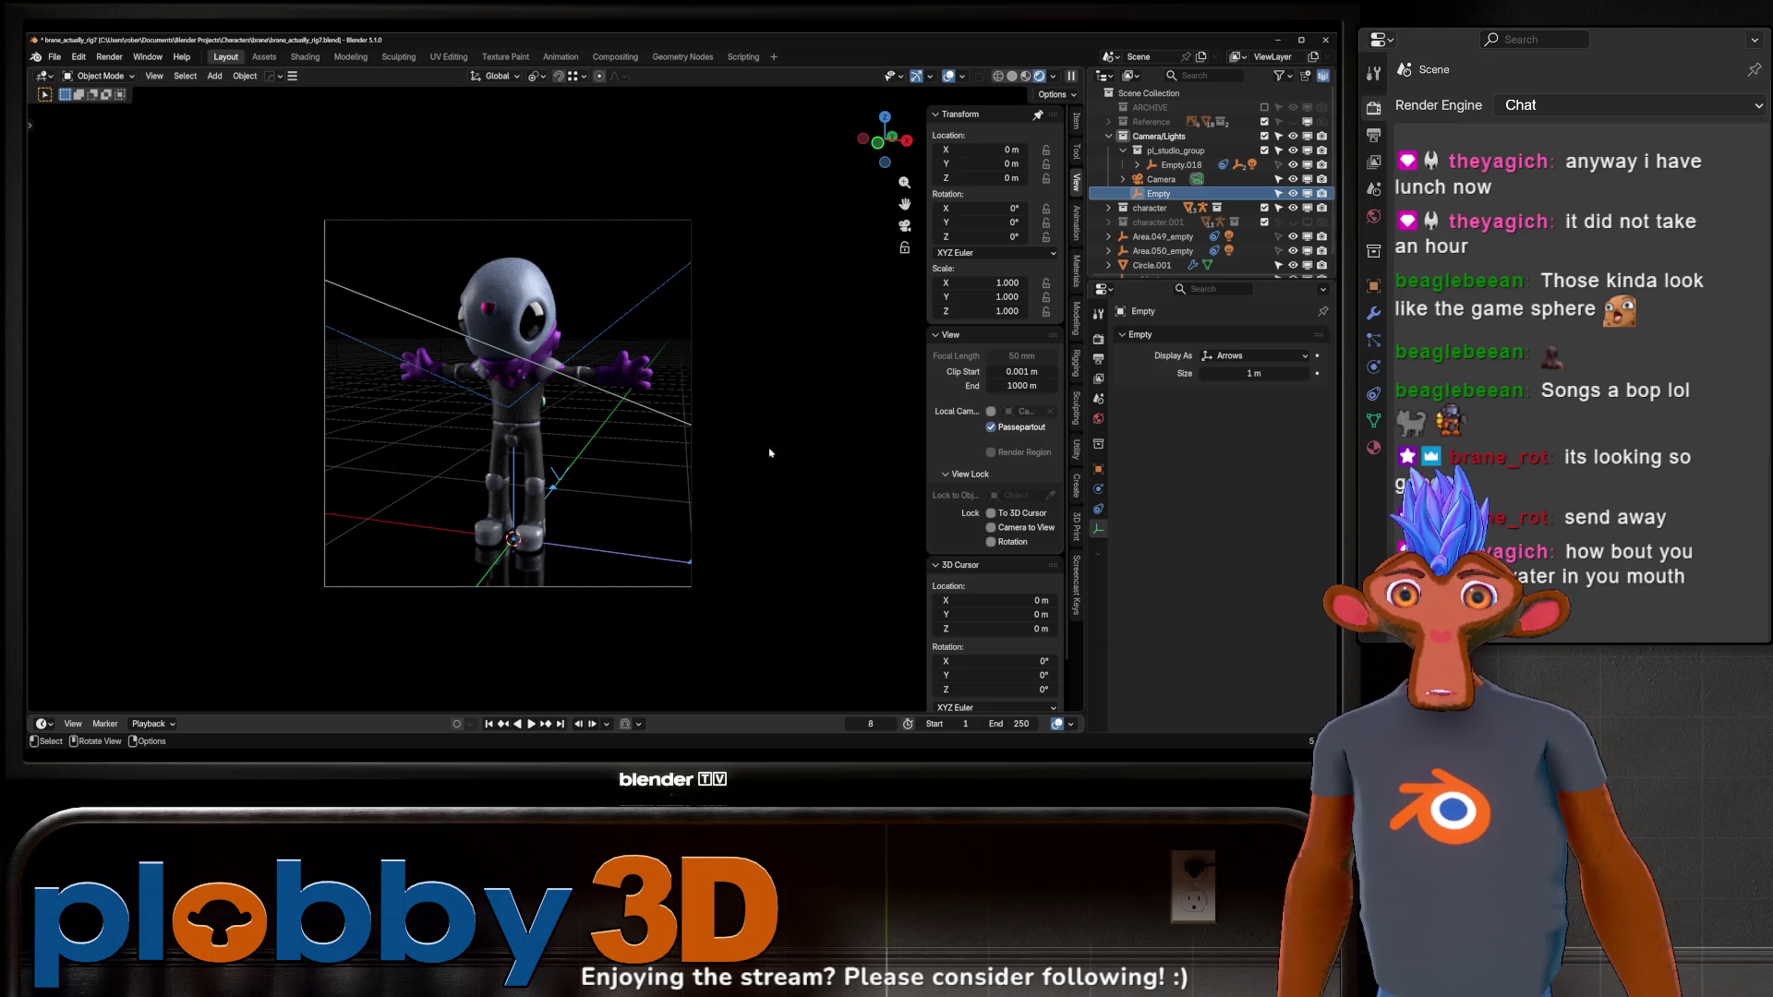
{"action": "left_click", "coordinate": [1161, 179], "text": "ctrl"}
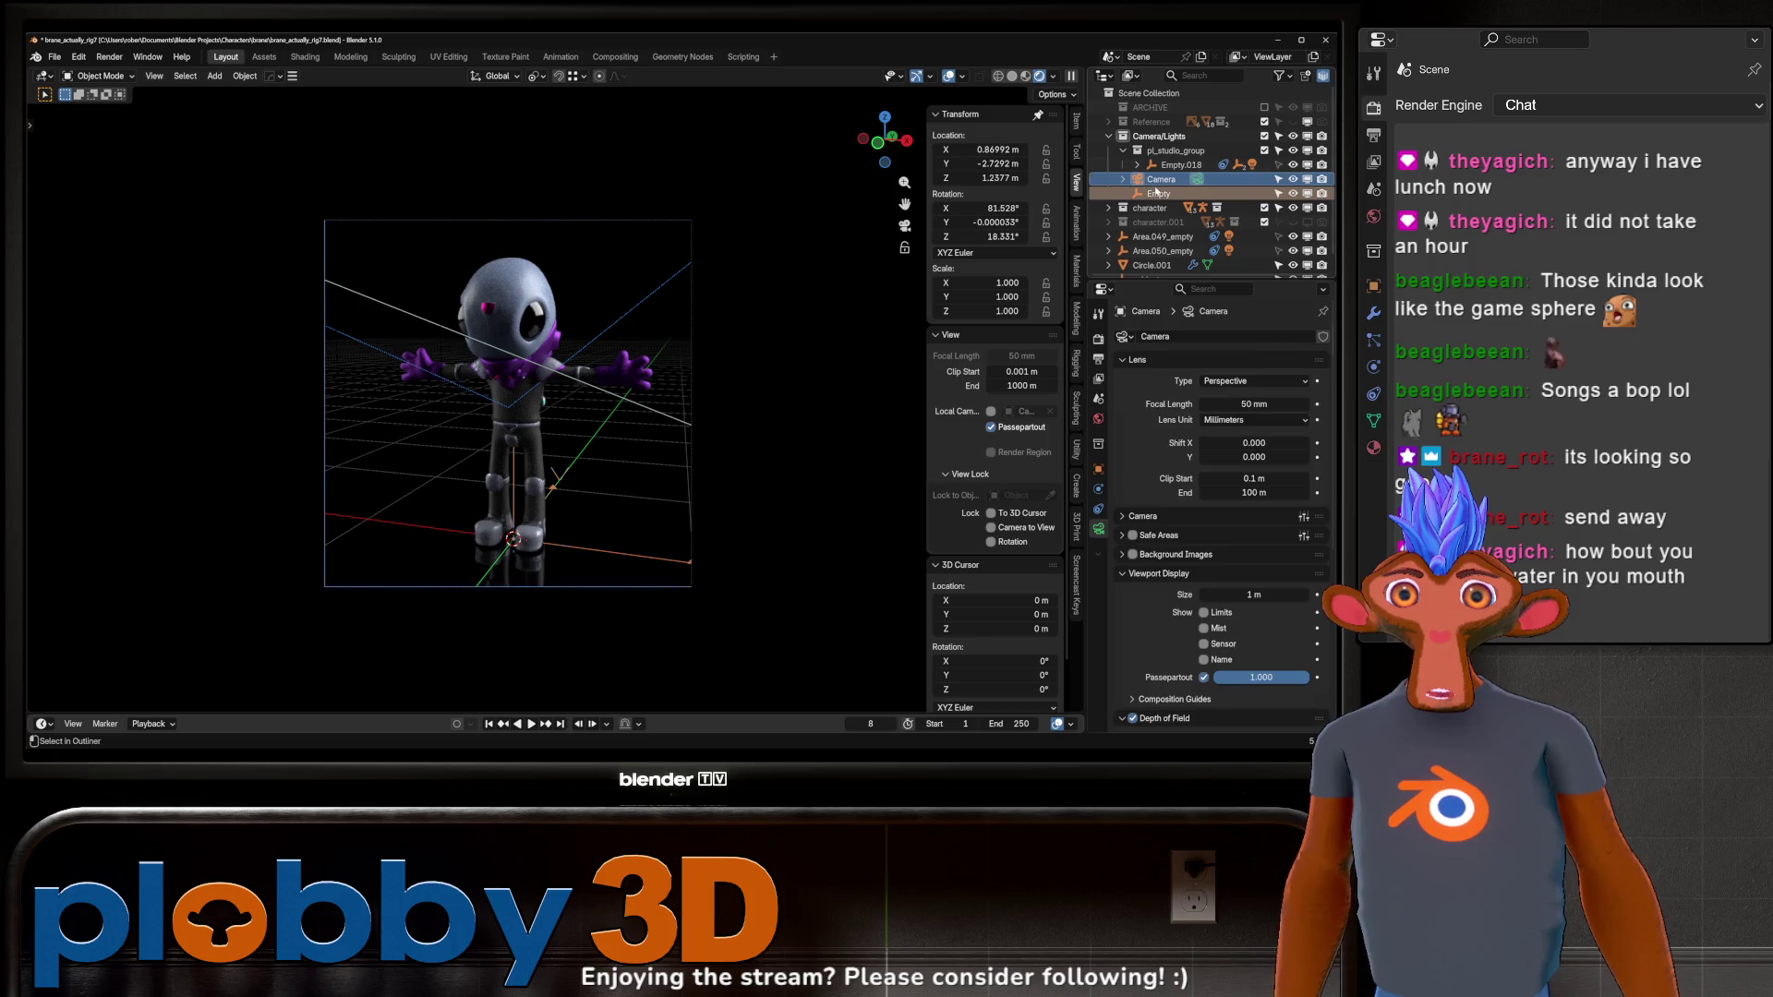
{"action": "left_click", "coordinate": [588, 397], "text": "shift"}
{"action": "key", "text": "ctrl+p"}
{"action": "left_click", "coordinate": [591, 334]}
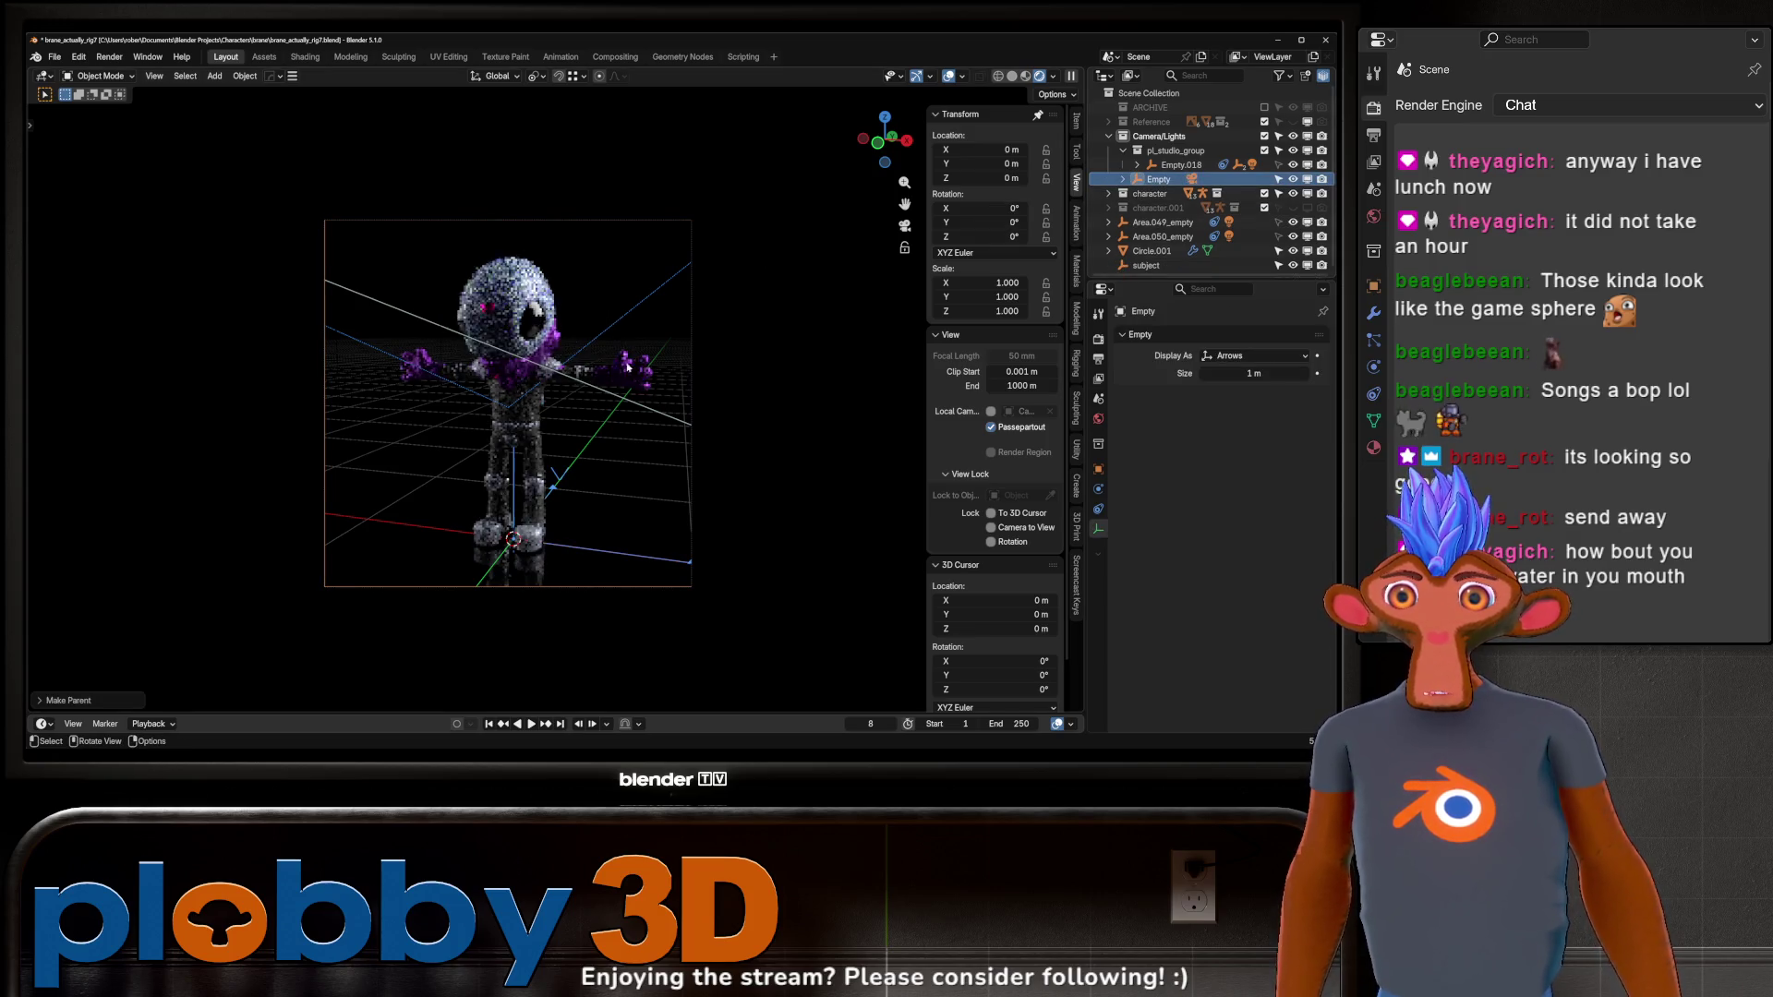
Rotate the Empty 180° on Z with 'rz180' so the camera views the alien's back.
{"action": "left_click", "coordinate": [1169, 181]}
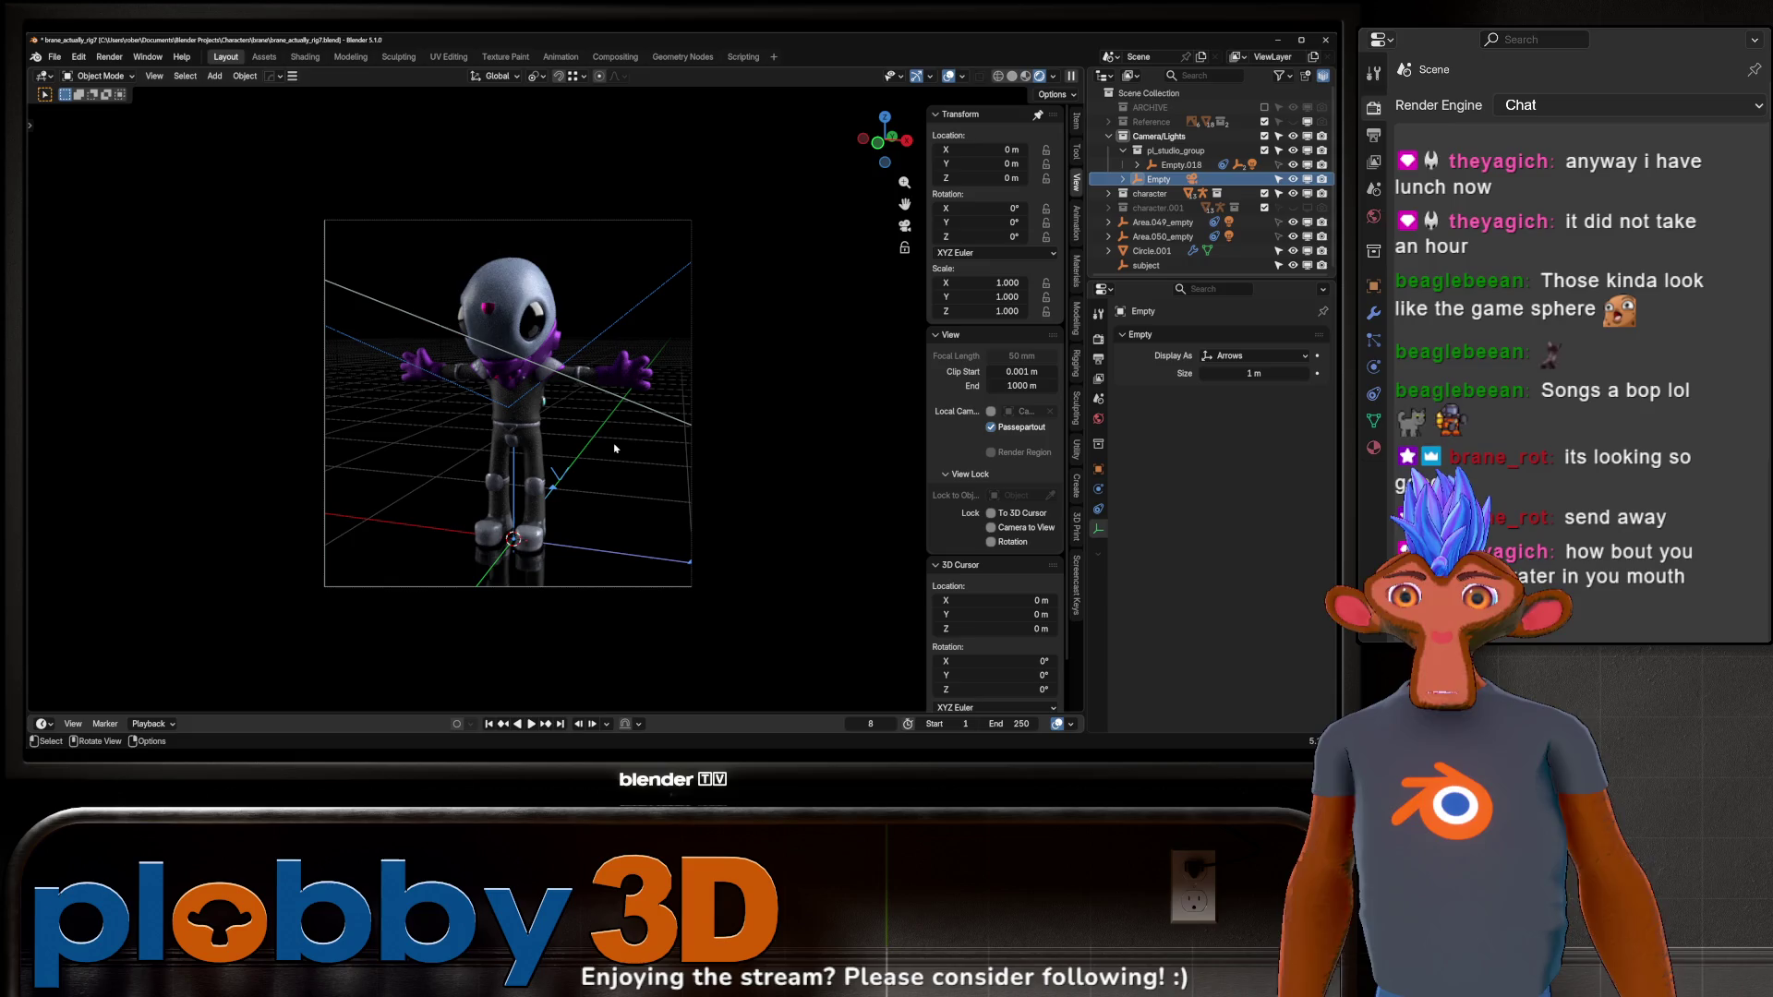
{"action": "type", "text": "rz180"}
{"action": "key", "text": "Return"}
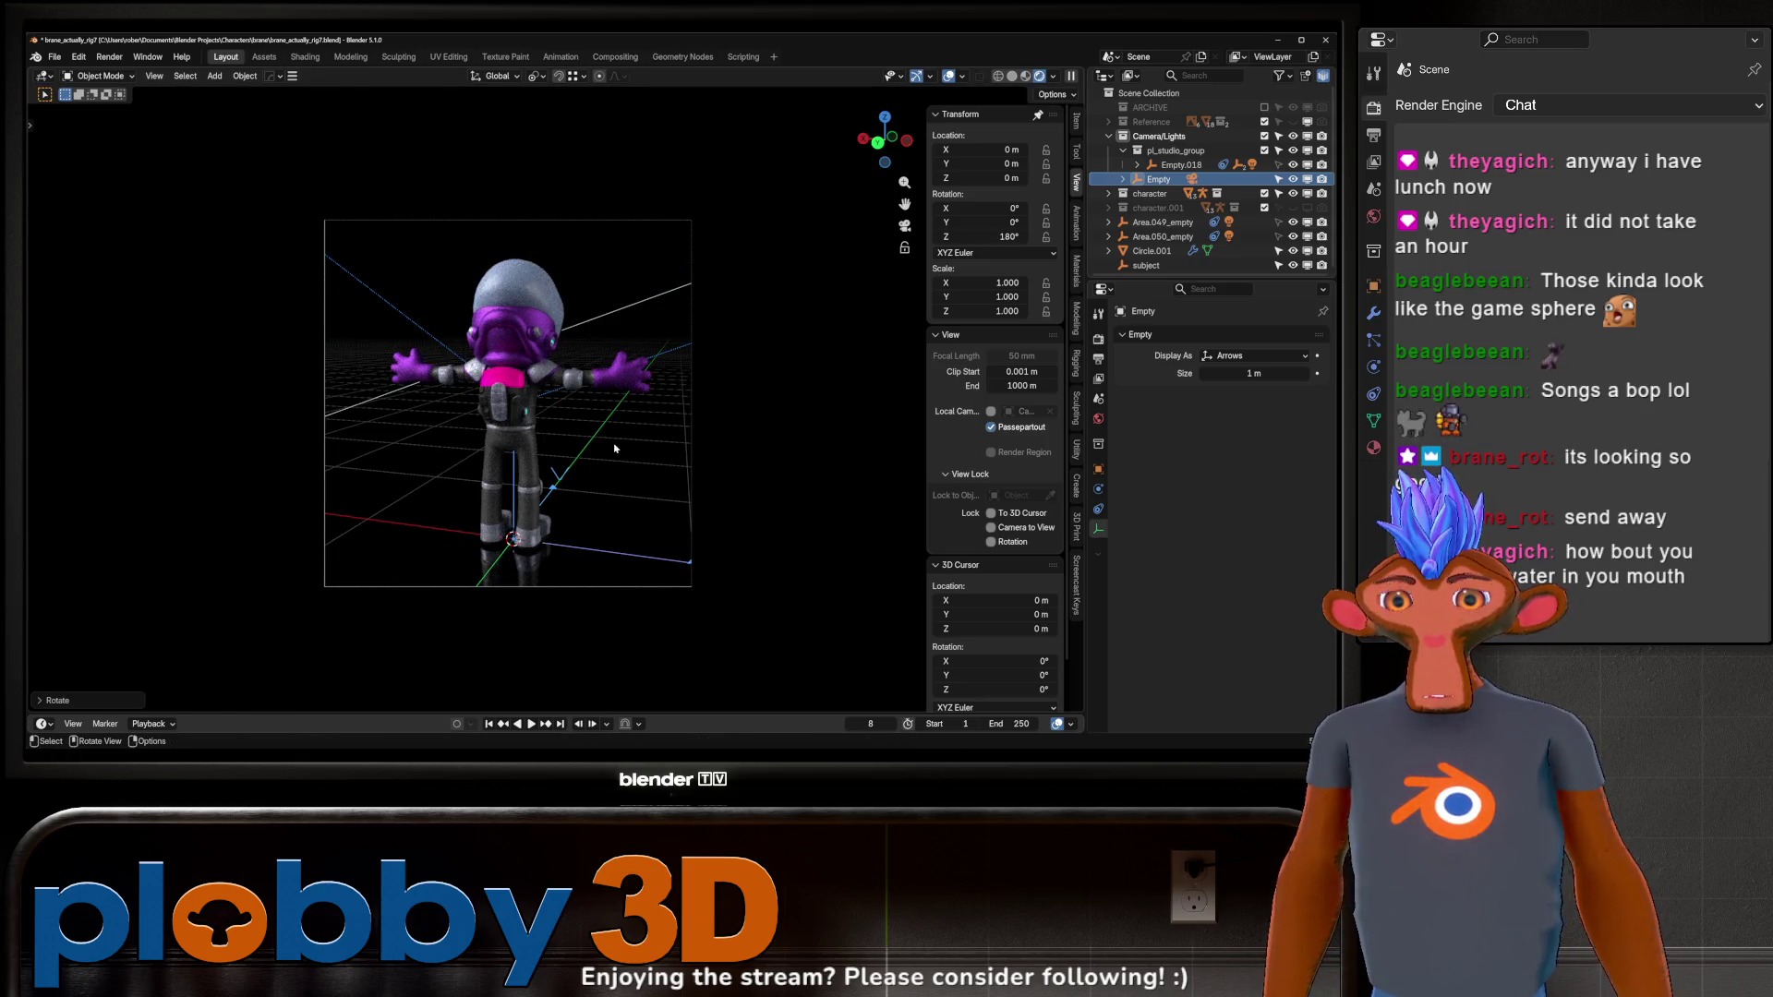
Set the Pro Lighting Studio rotation offset to 180° and render the alien from behind.
{"action": "left_click", "coordinate": [1098, 418]}
{"action": "scroll", "coordinate": [1197, 515], "scroll_direction": "down", "scroll_amount": 3}
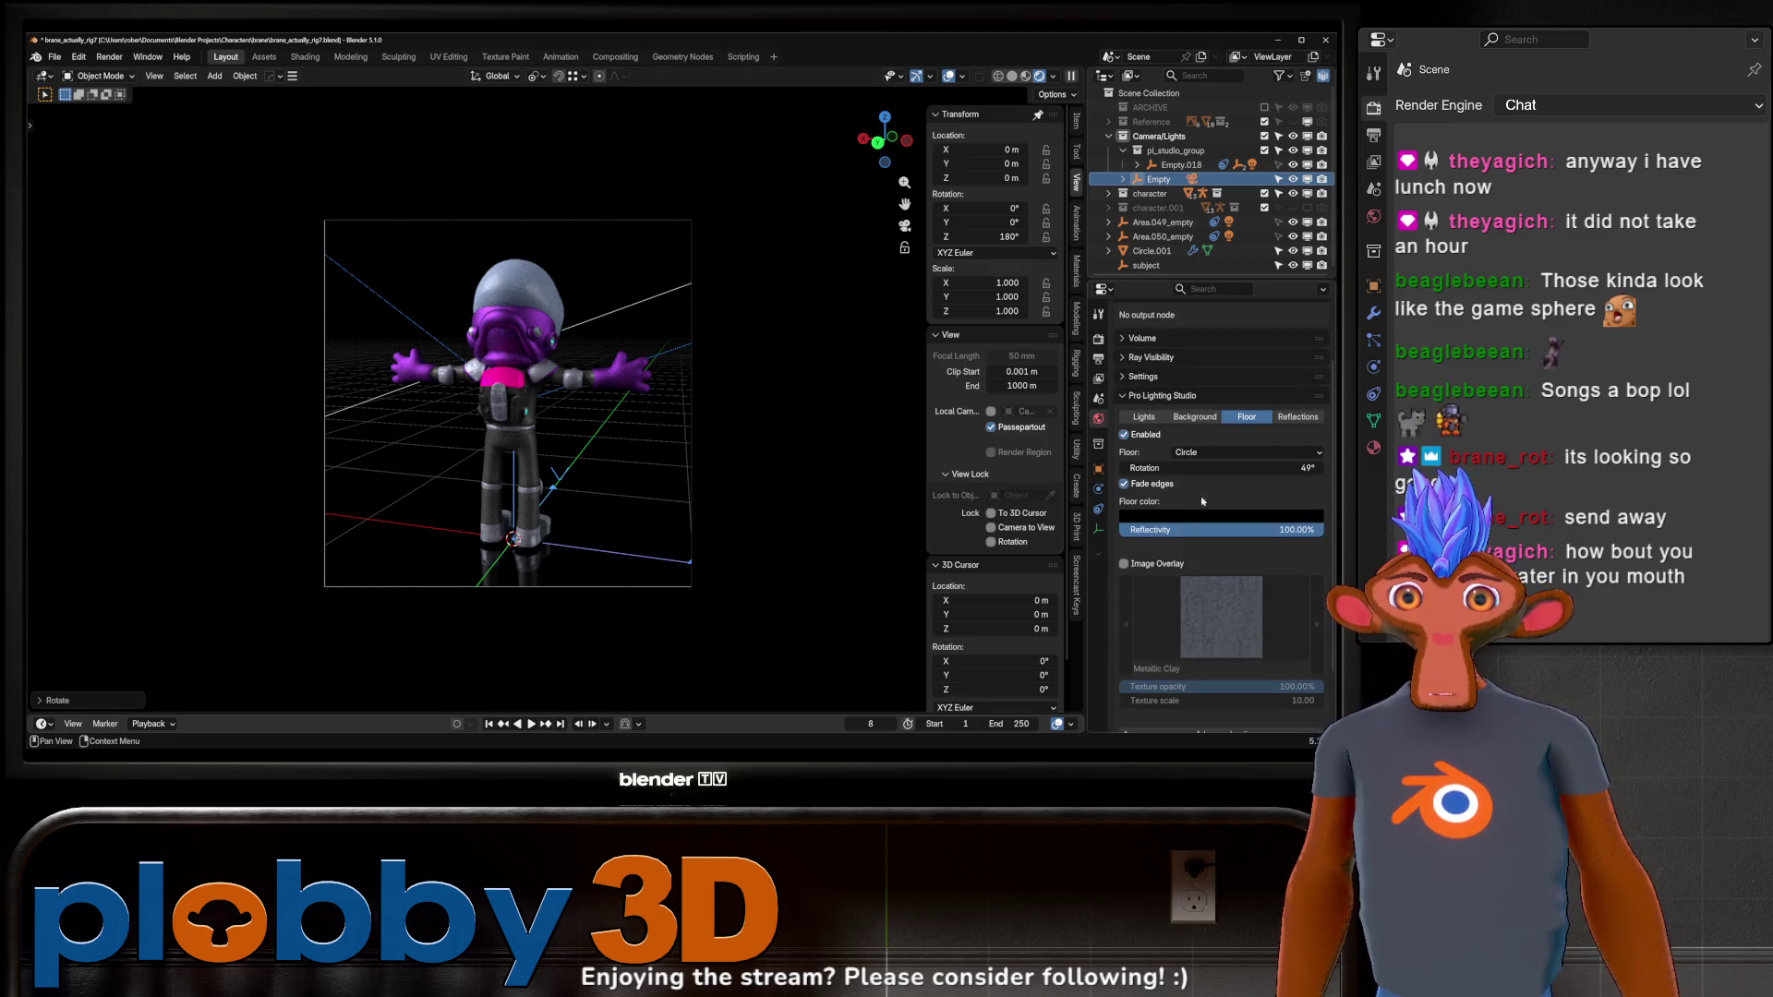
{"action": "left_click", "coordinate": [1144, 417]}
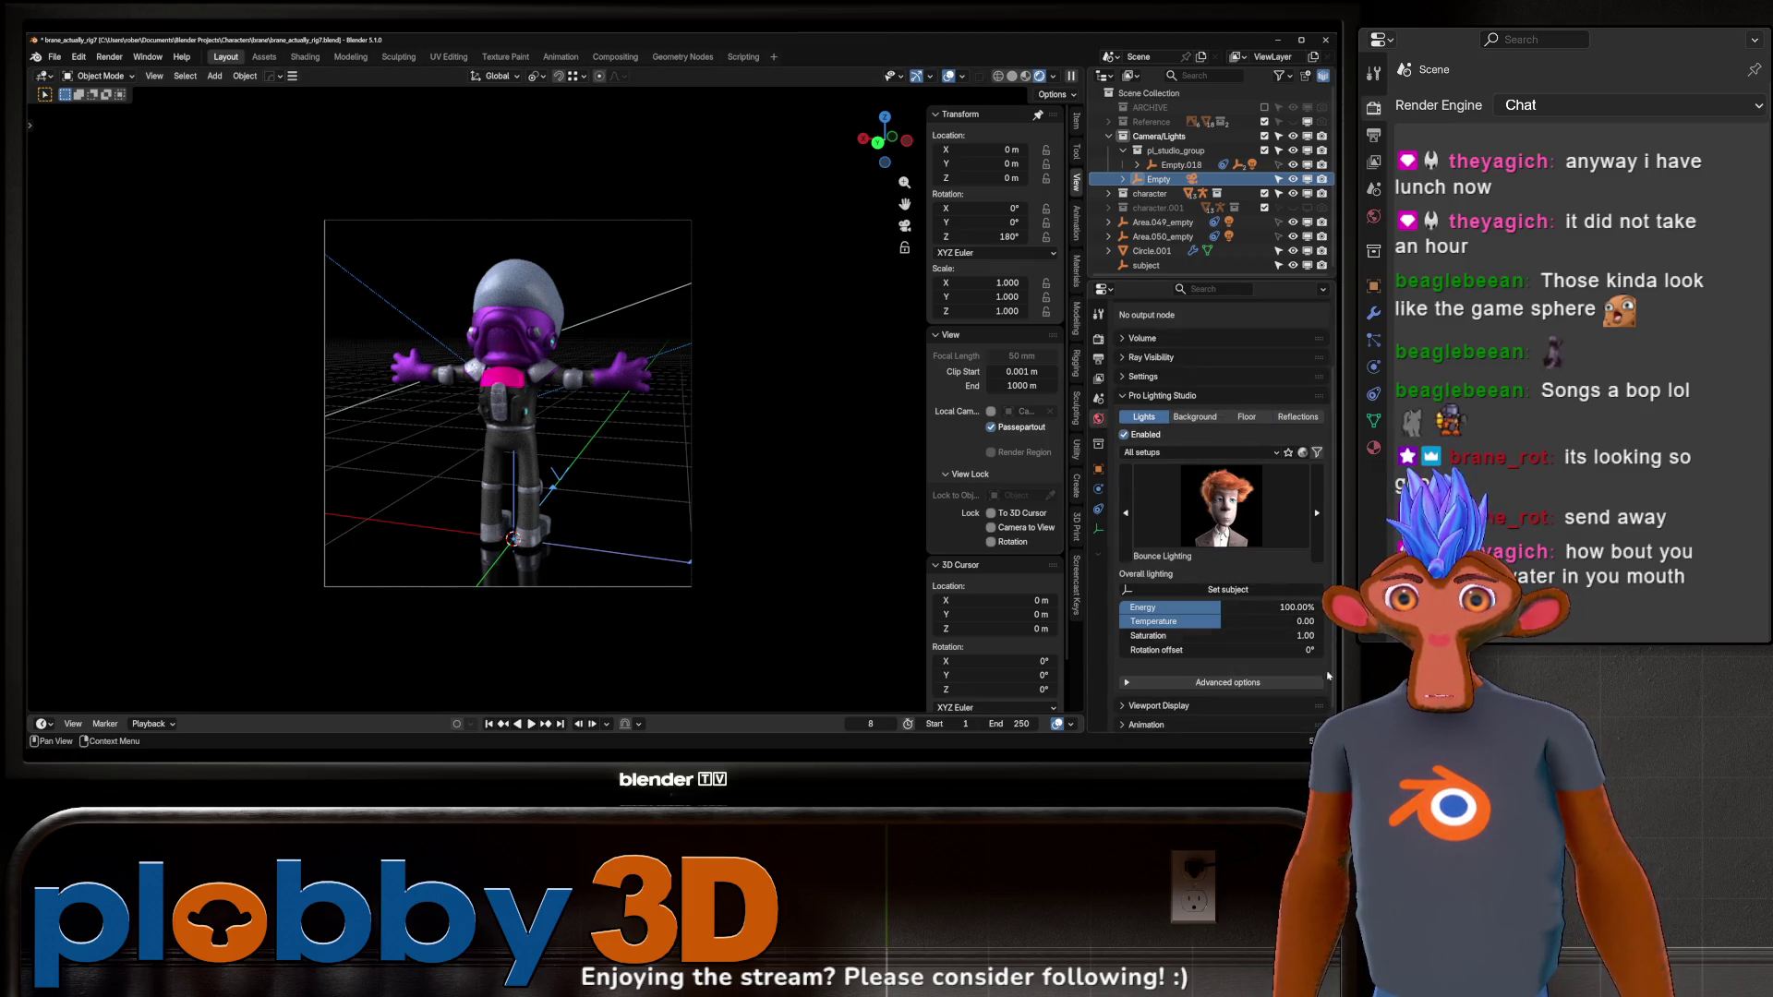
{"action": "left_click", "coordinate": [1165, 651]}
{"action": "type", "text": "180"}
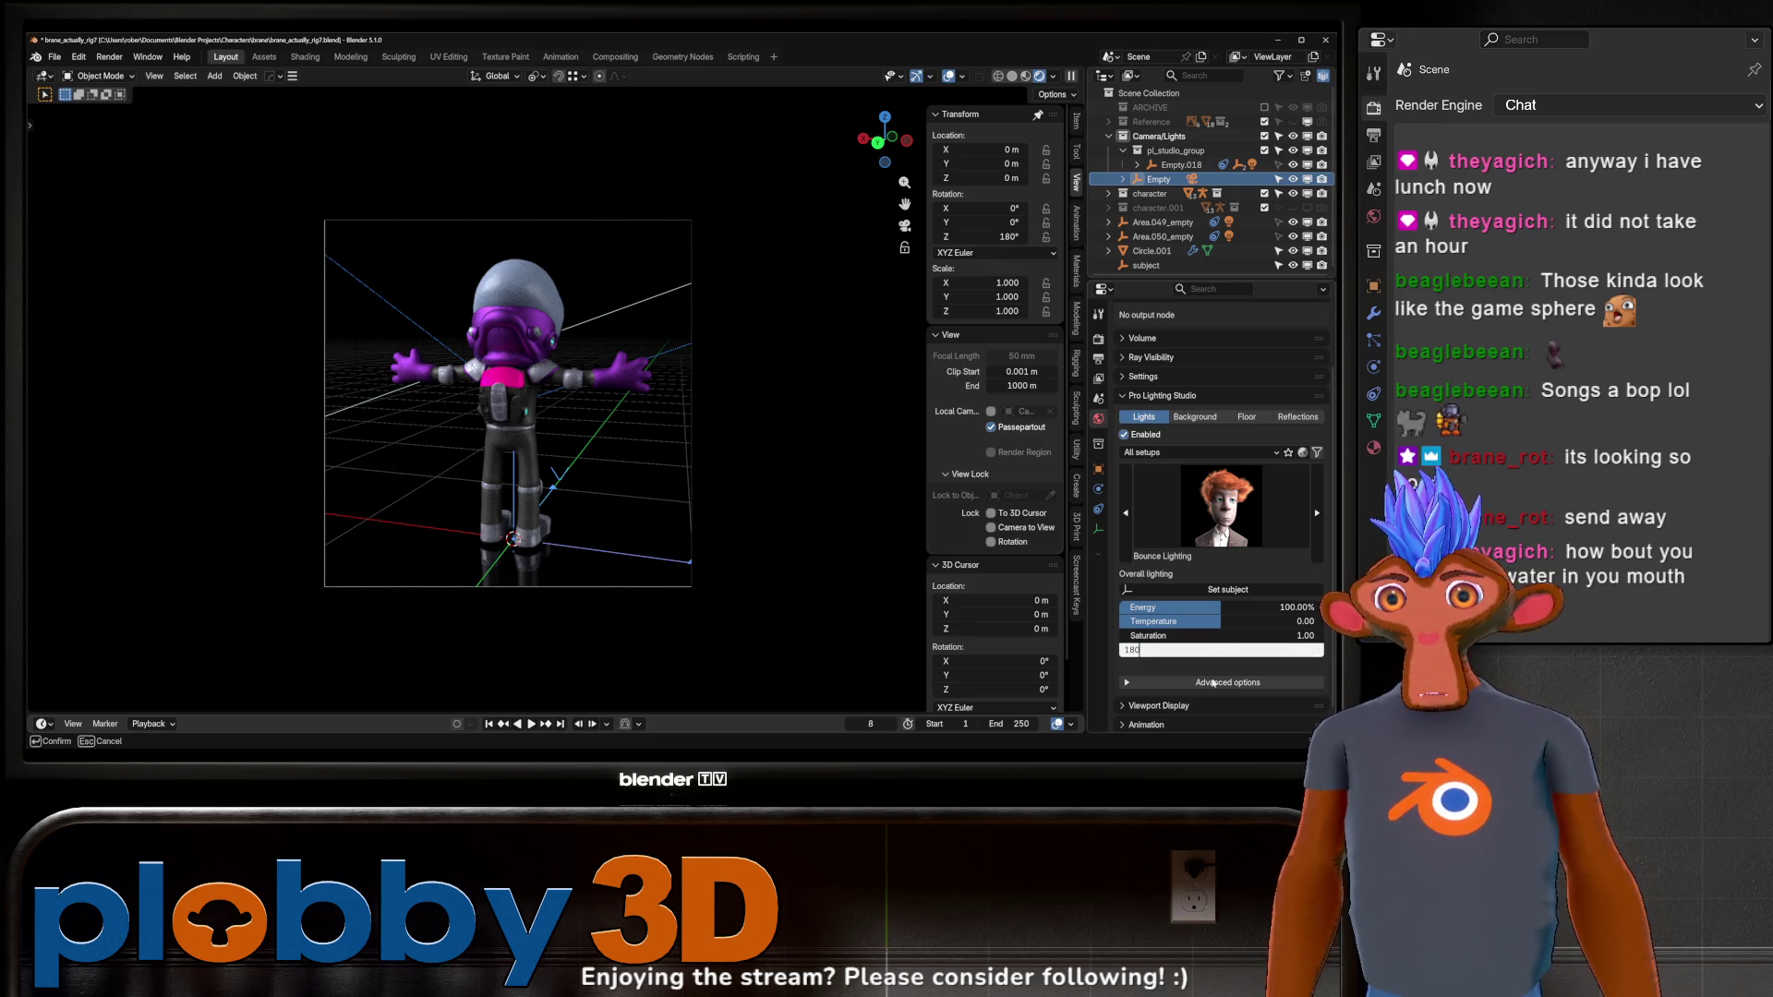
{"action": "key", "text": "Return"}
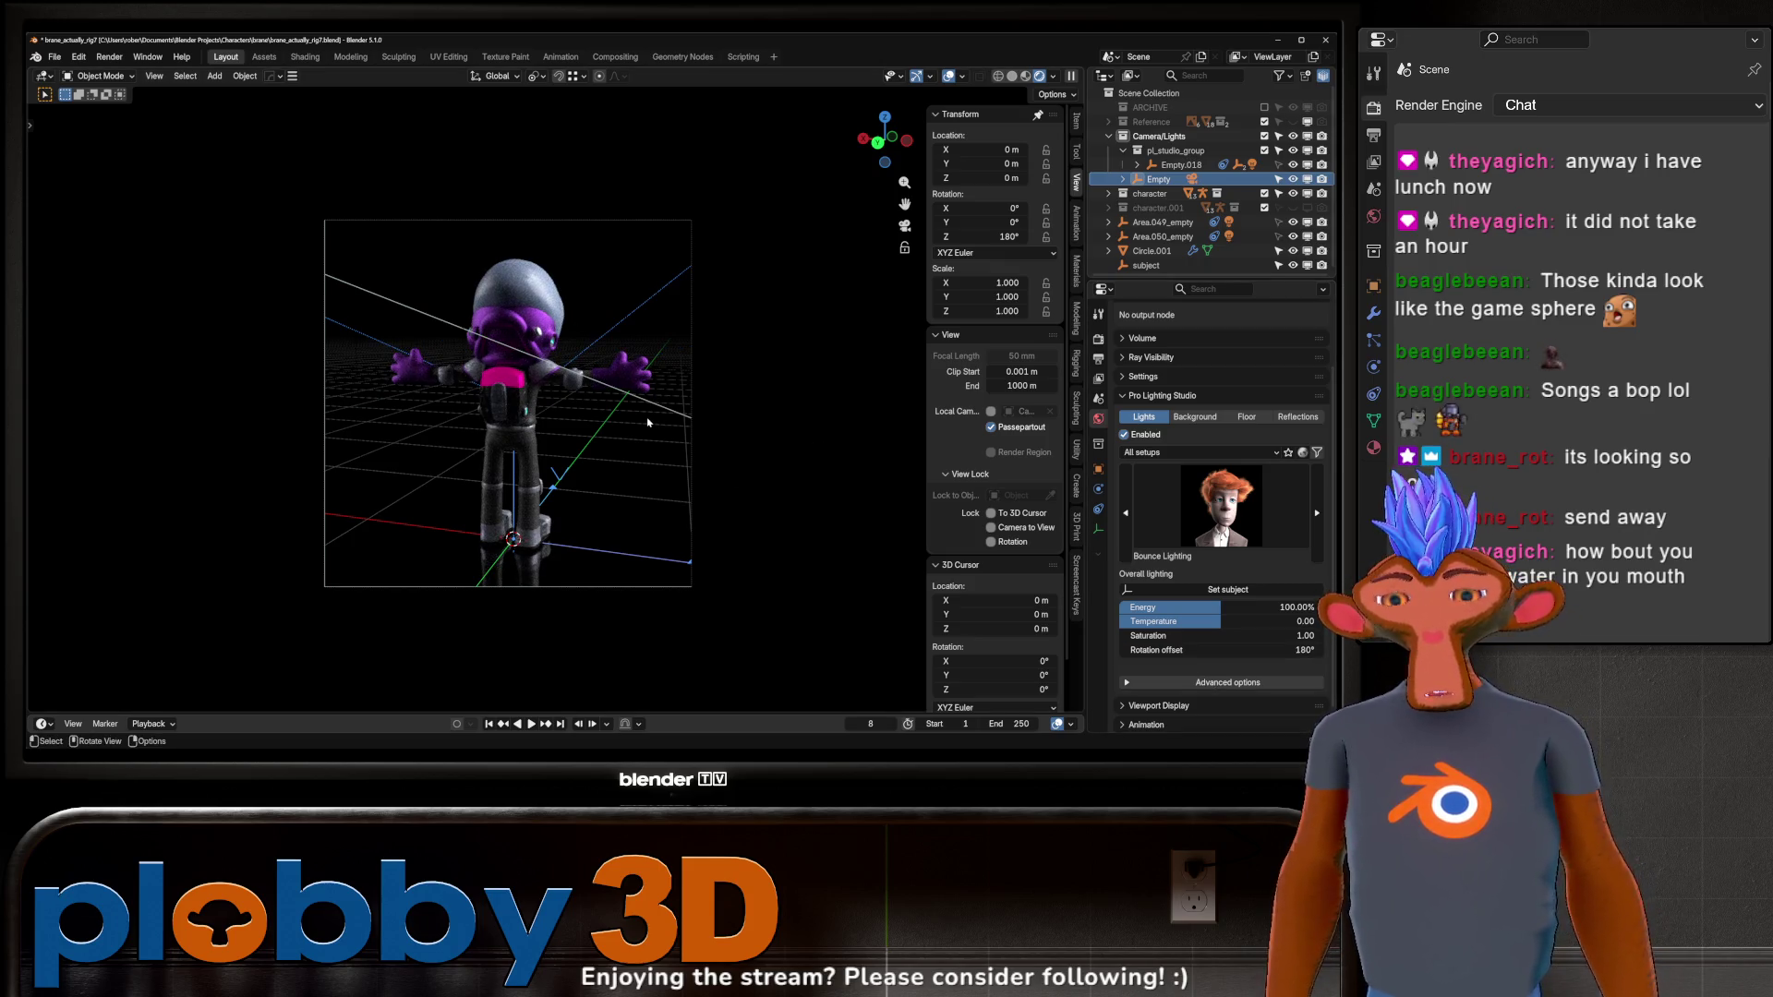
{"action": "key", "text": "F12"}
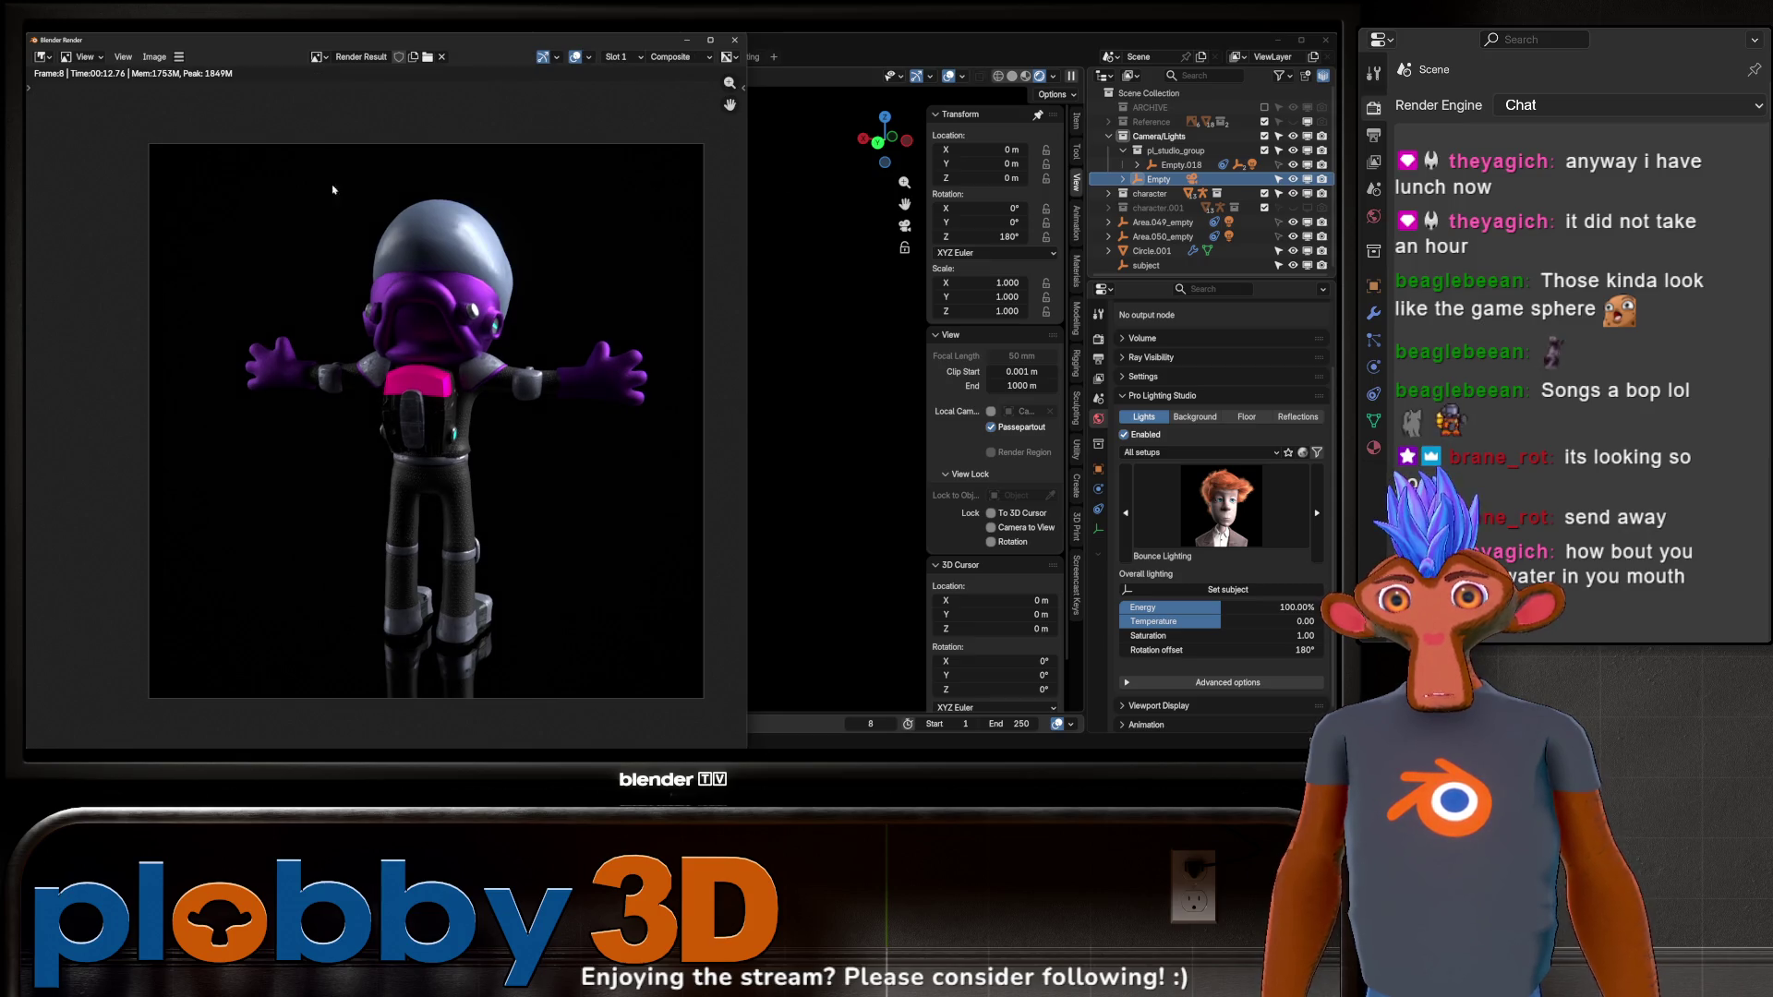
{"action": "left_click", "coordinate": [155, 57]}
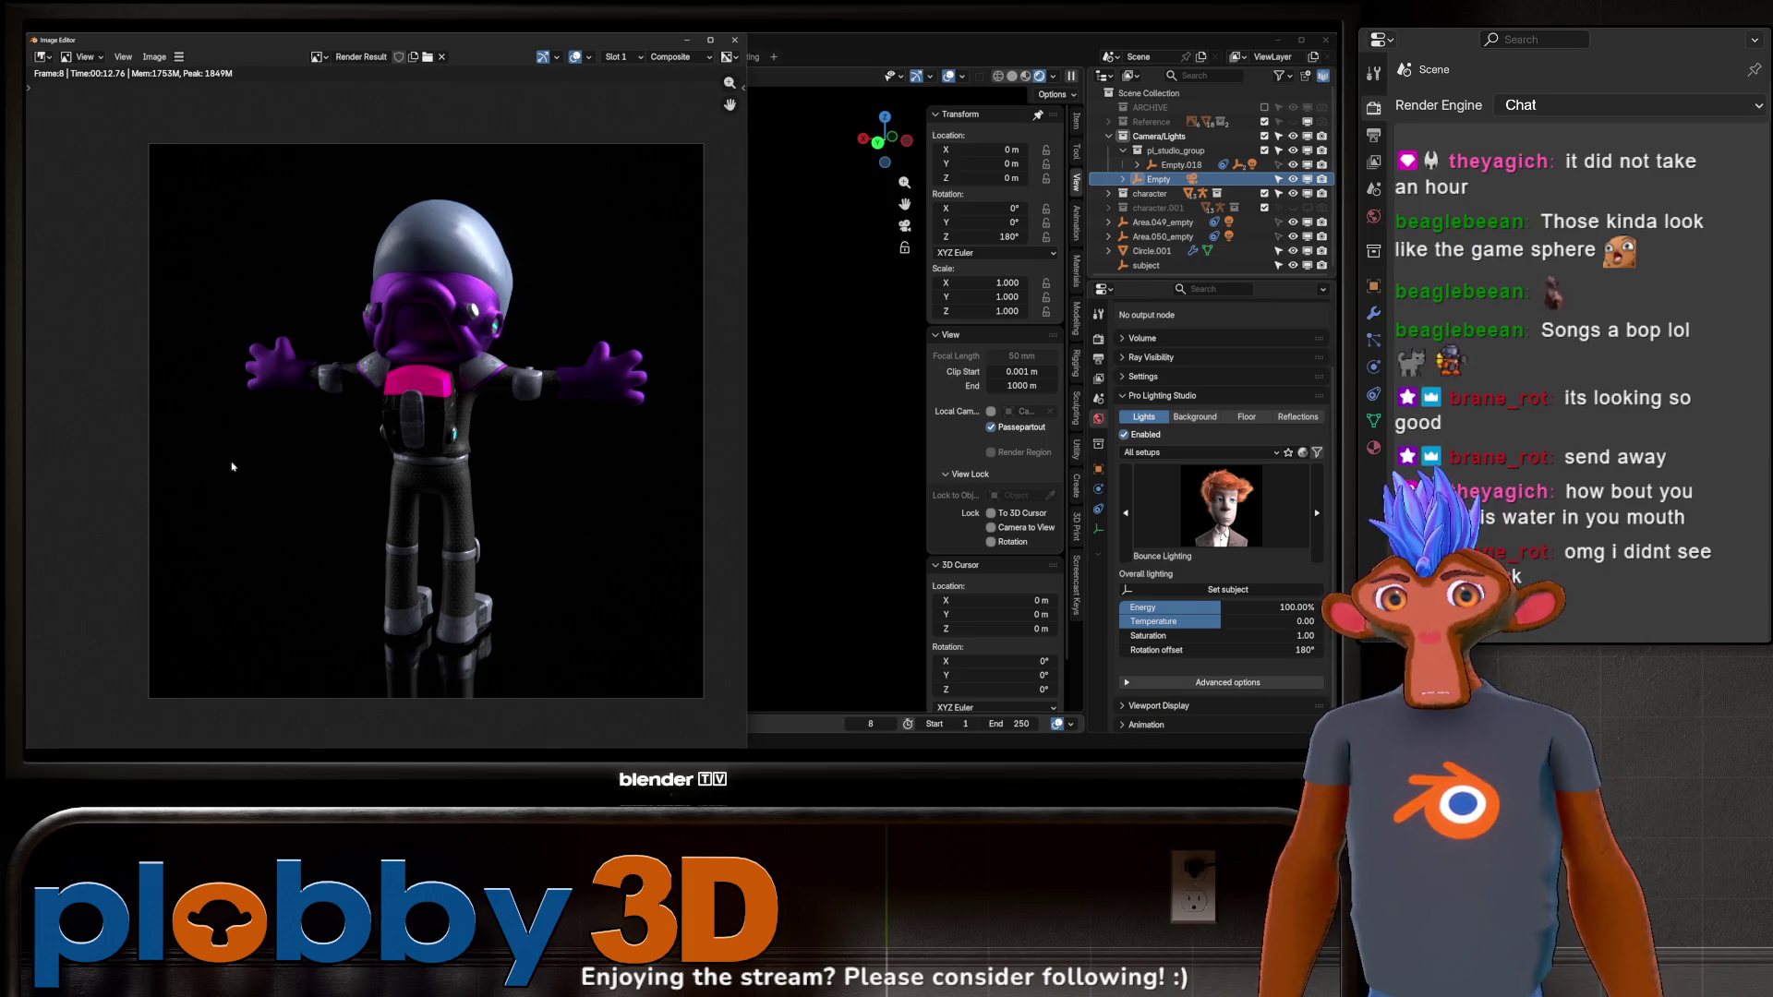
Zoom around the back-view render to inspect the chest armor, then close the render window.
{"action": "scroll", "coordinate": [234, 470], "scroll_direction": "up", "scroll_amount": 6}
{"action": "scroll", "coordinate": [369, 461], "scroll_direction": "down", "scroll_amount": 4}
{"action": "scroll", "coordinate": [524, 495], "scroll_direction": "up", "scroll_amount": 3}
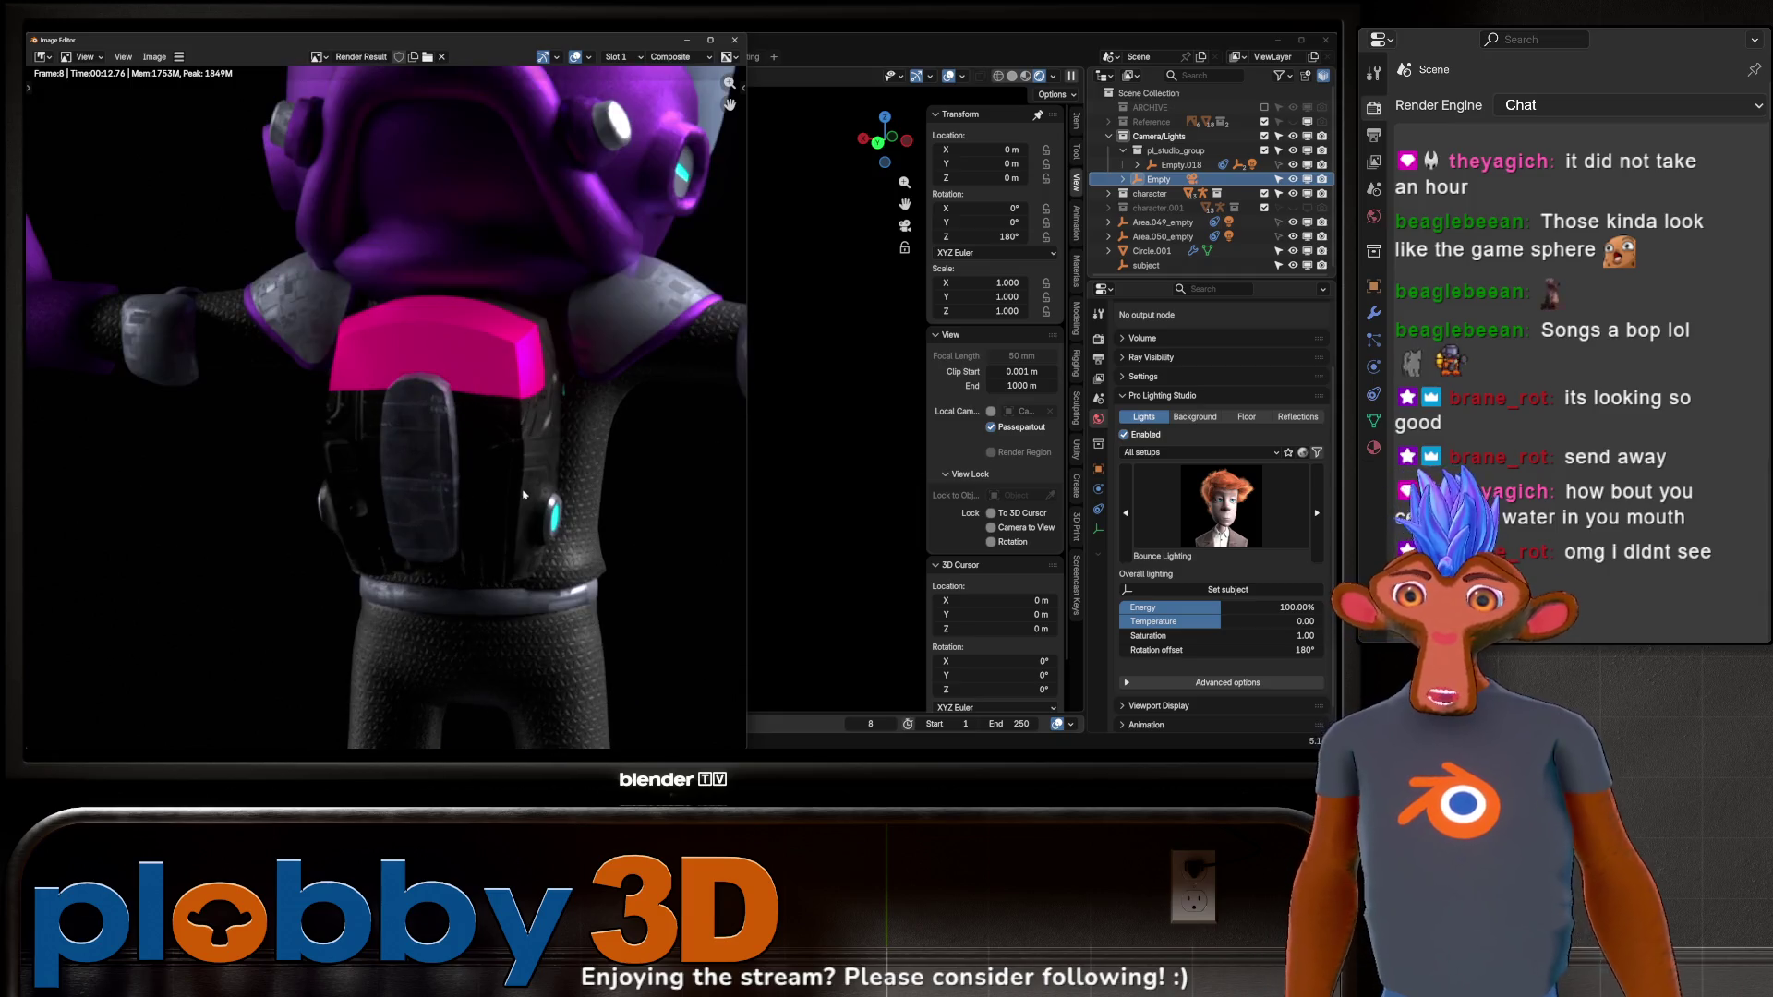
{"action": "scroll", "coordinate": [523, 495], "scroll_direction": "down", "scroll_amount": 1}
{"action": "scroll", "coordinate": [424, 426], "scroll_direction": "up", "scroll_amount": 3}
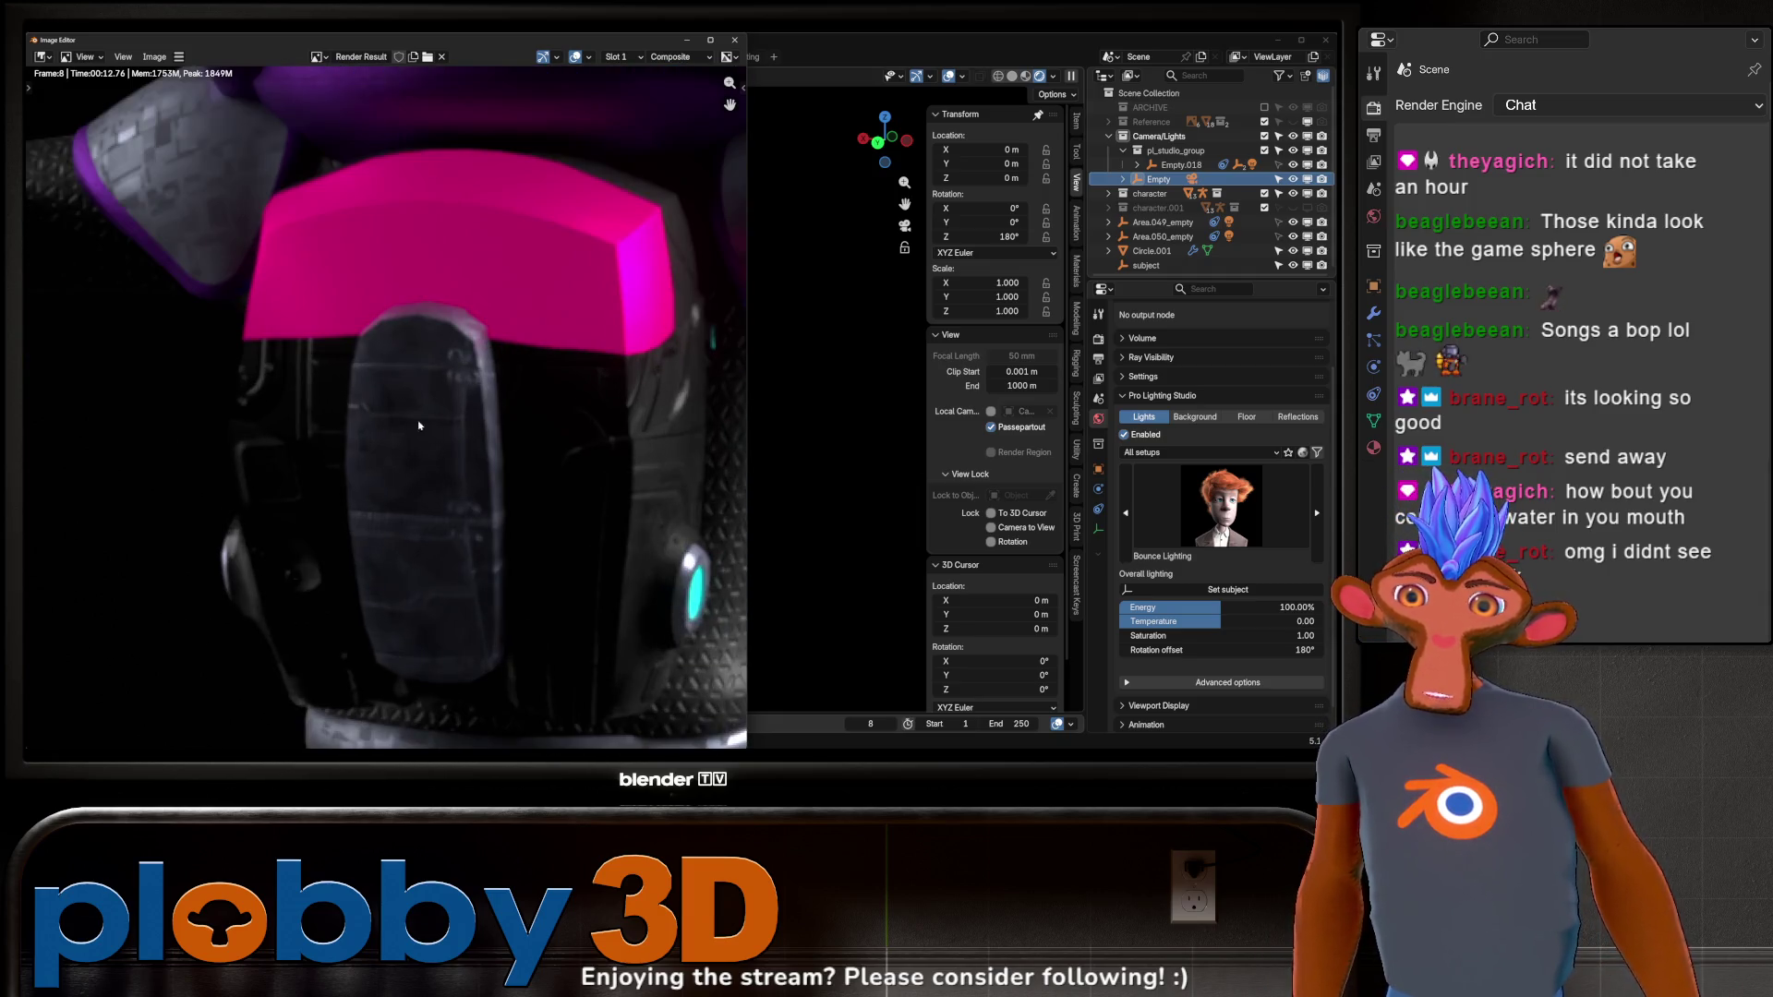
{"action": "scroll", "coordinate": [513, 368], "scroll_direction": "down", "scroll_amount": 4}
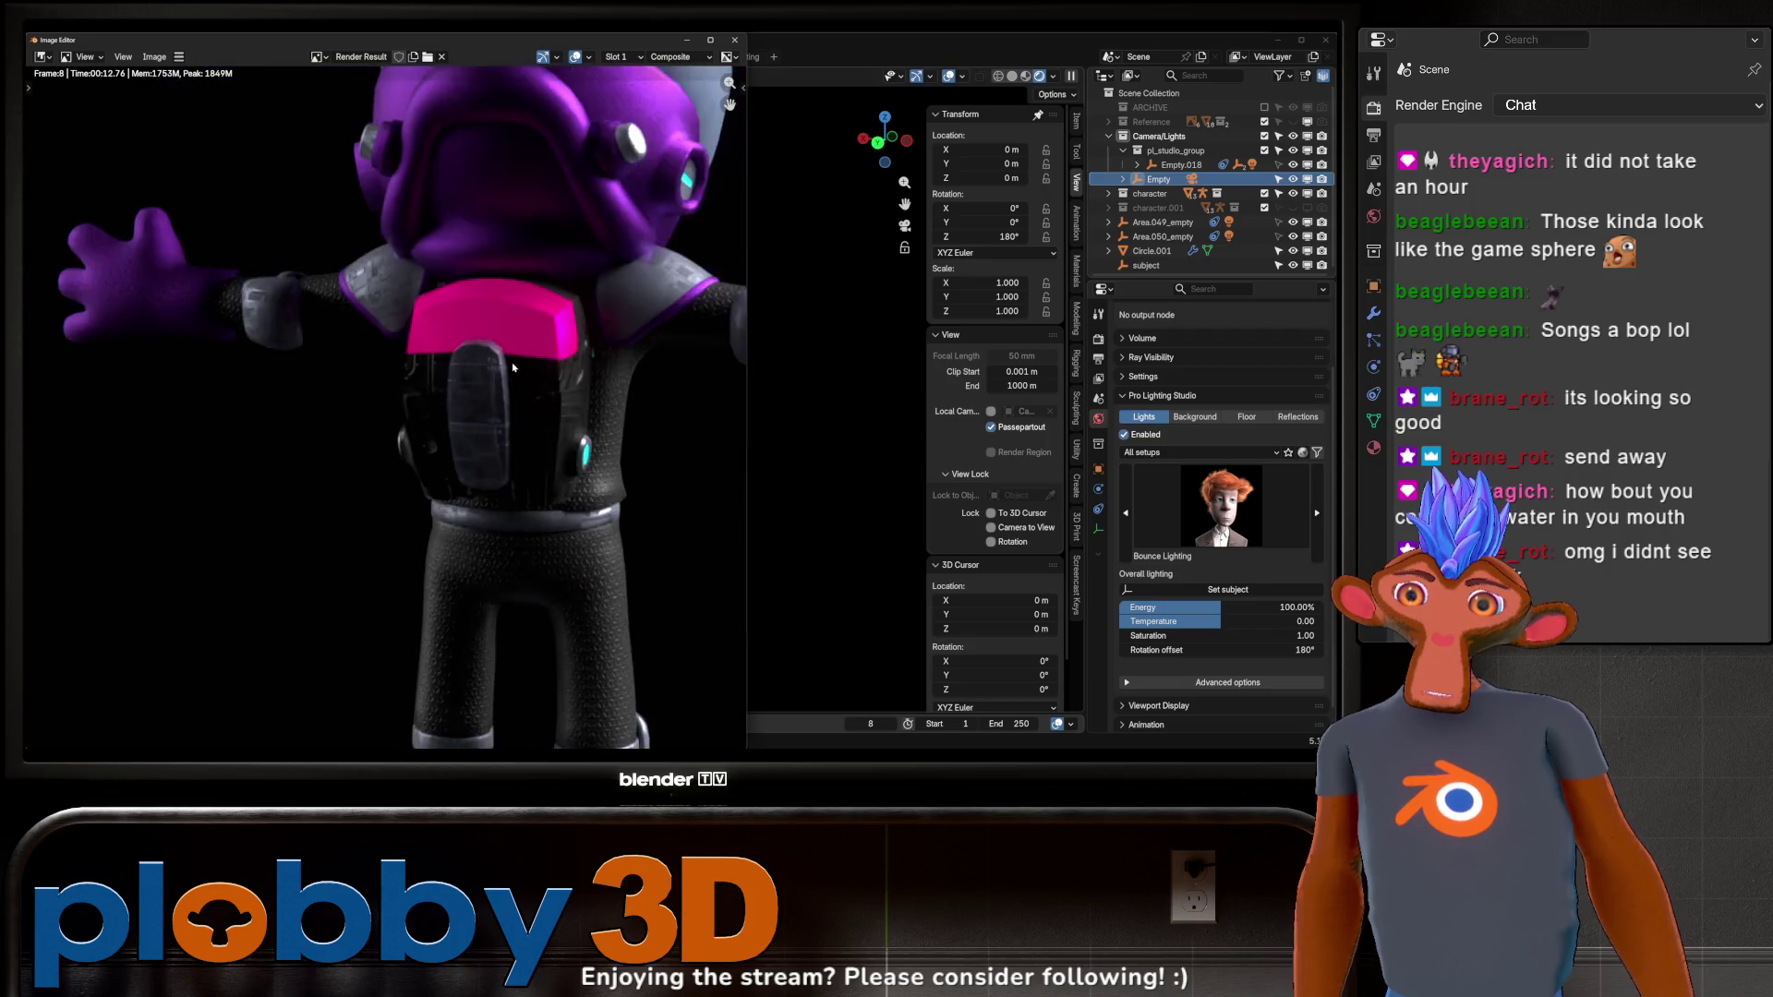
{"action": "scroll", "coordinate": [513, 368], "scroll_direction": "down", "scroll_amount": 3}
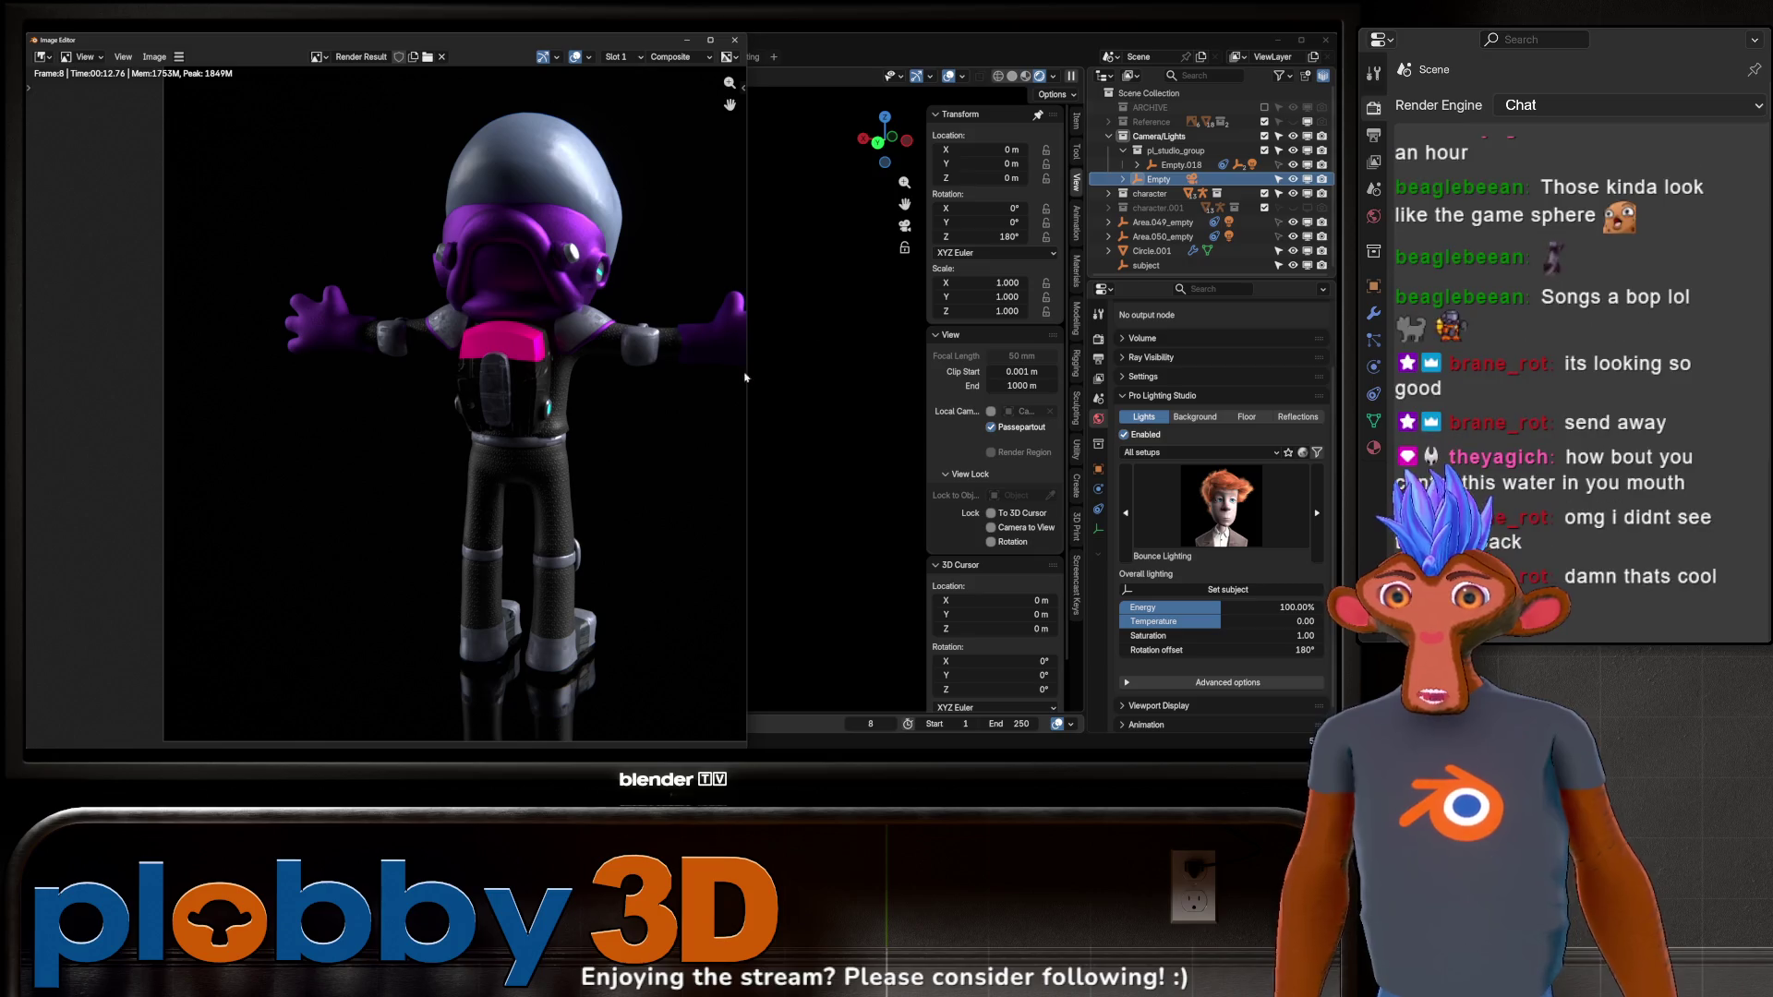
{"action": "left_click", "coordinate": [734, 40]}
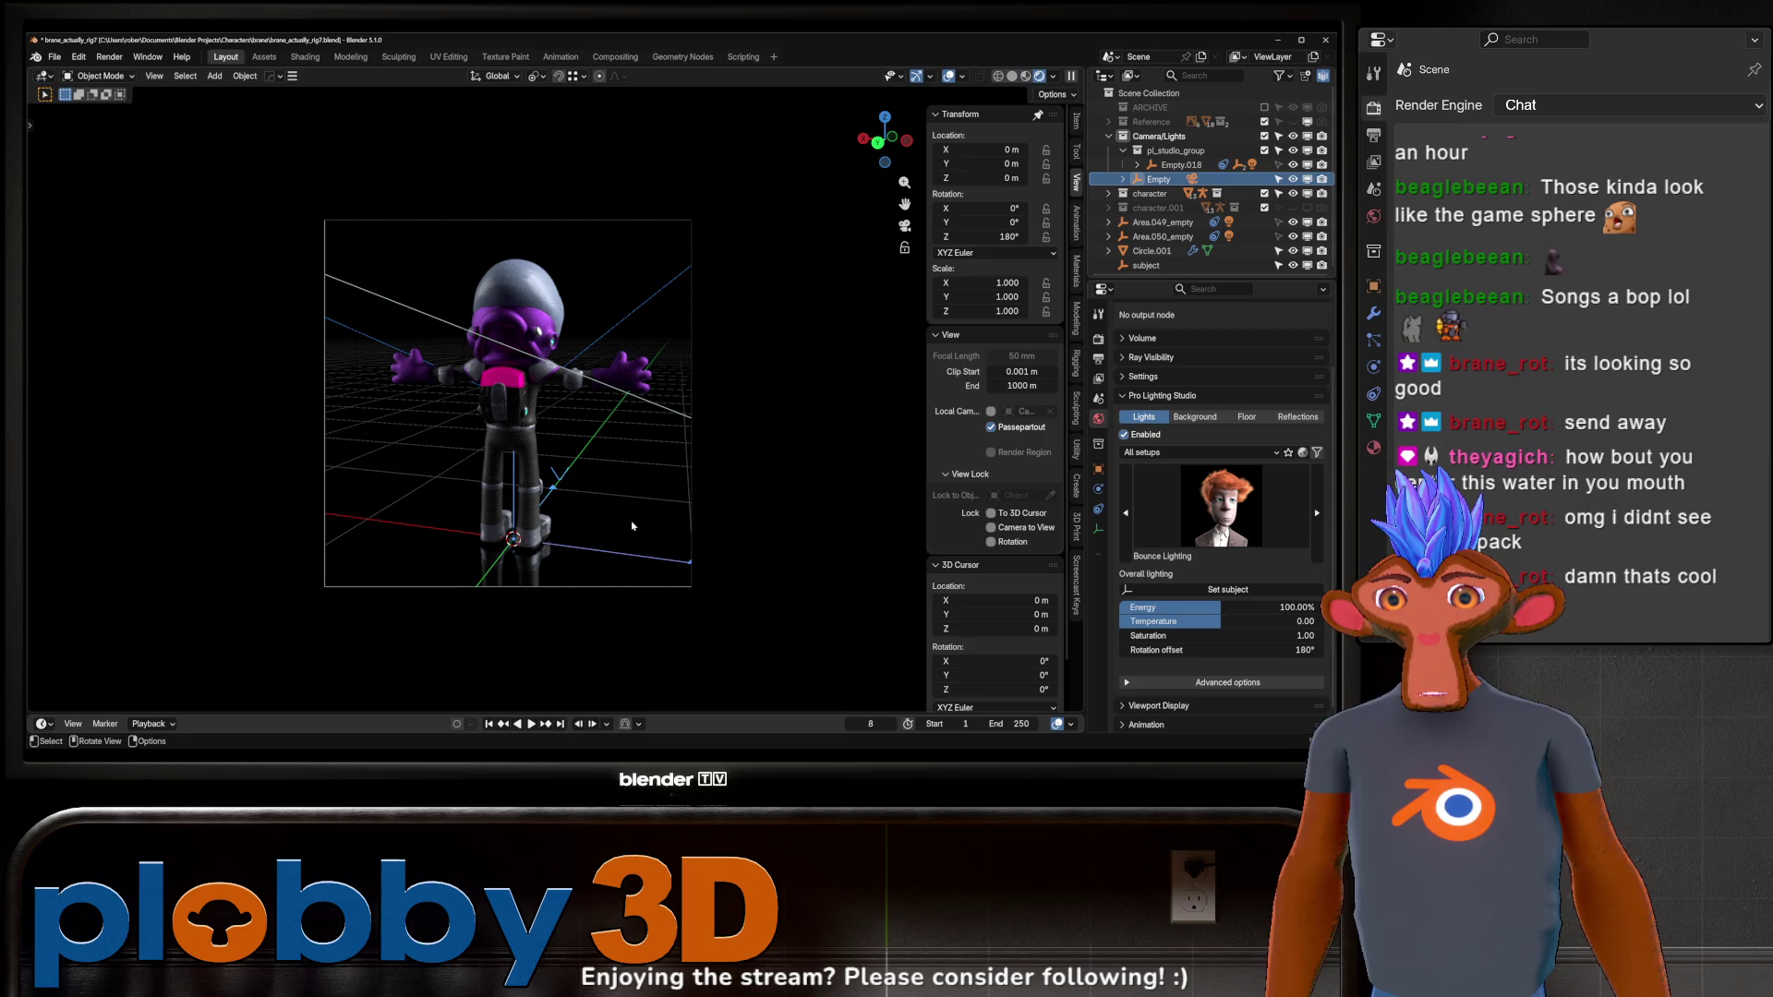
Rotate the Empty -90° around Z so it sits at 270°.
{"action": "type", "text": "rz"}
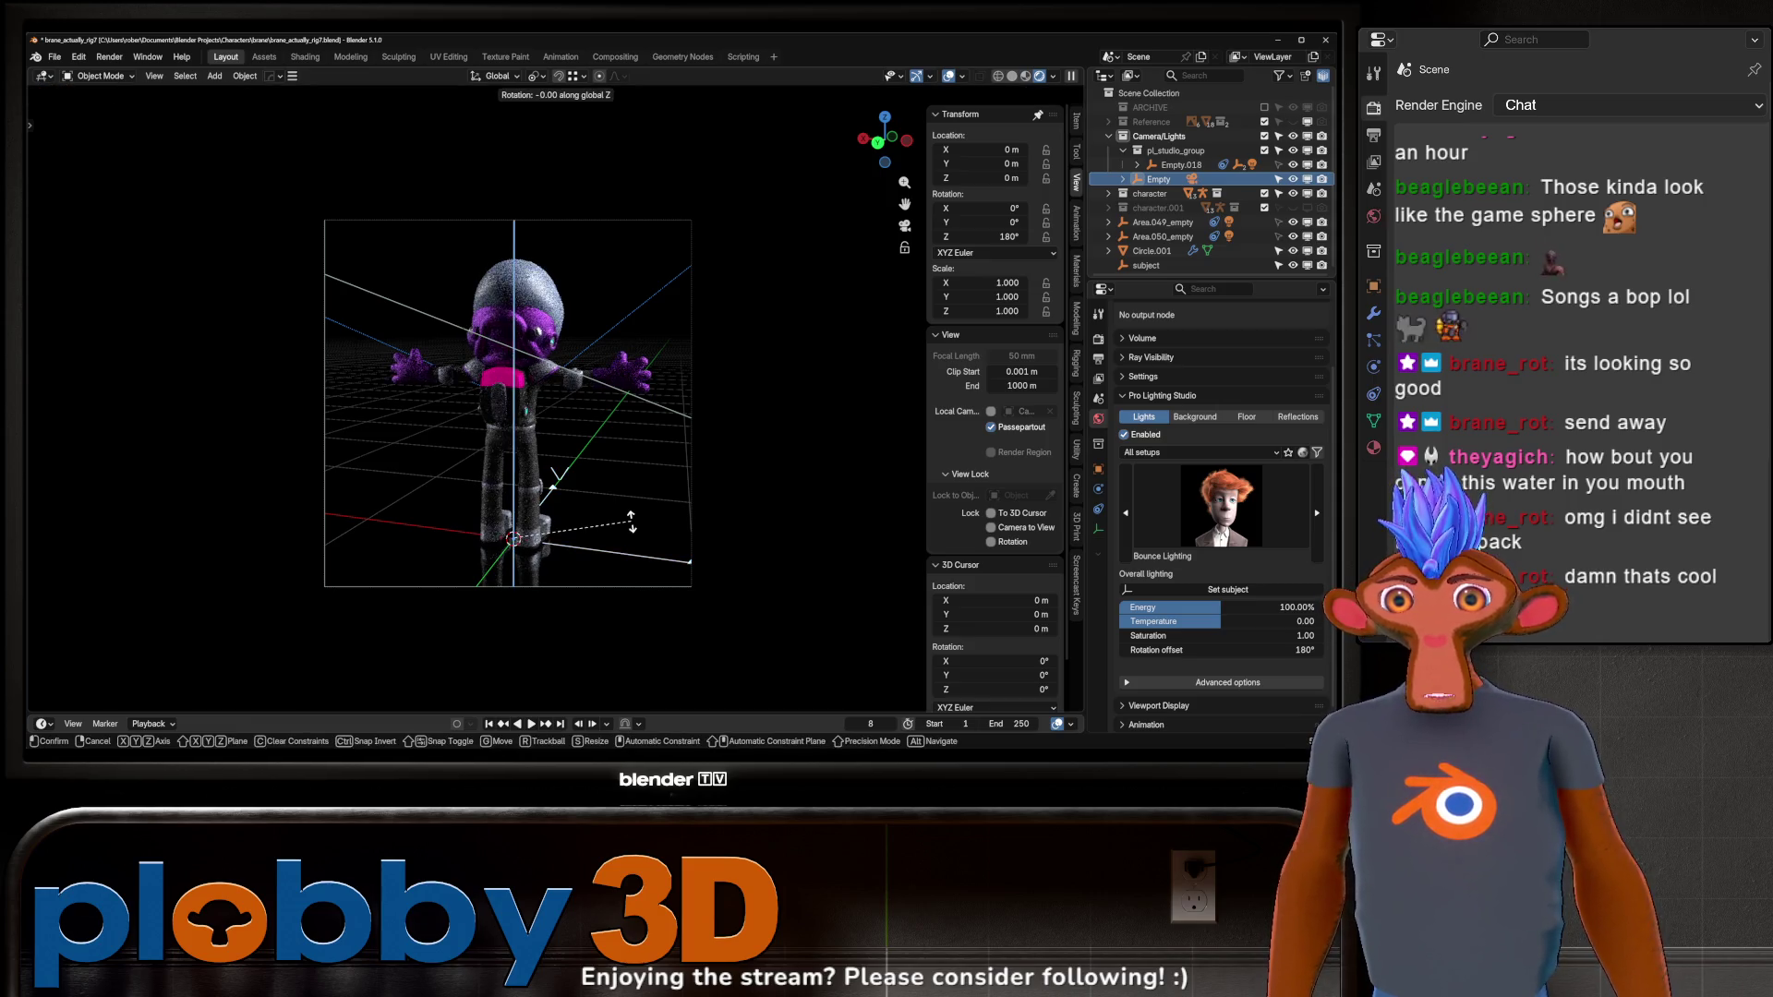
{"action": "type", "text": "-90"}
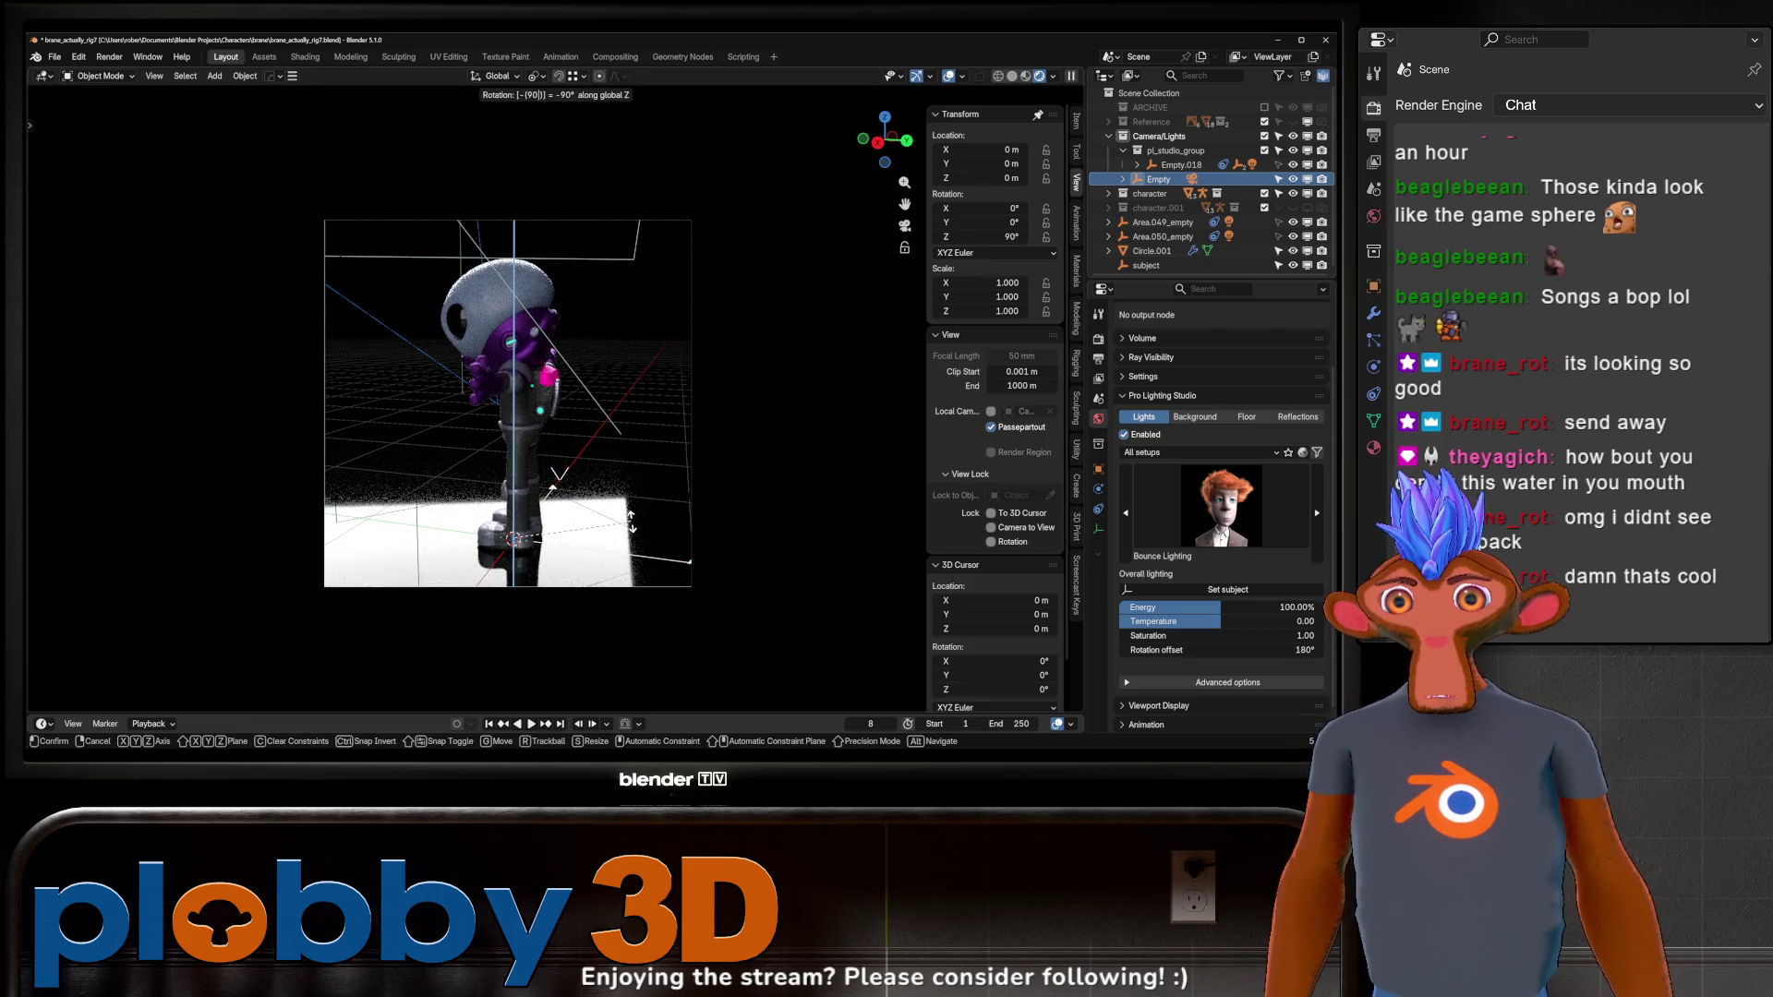
{"action": "key", "text": "minus"}
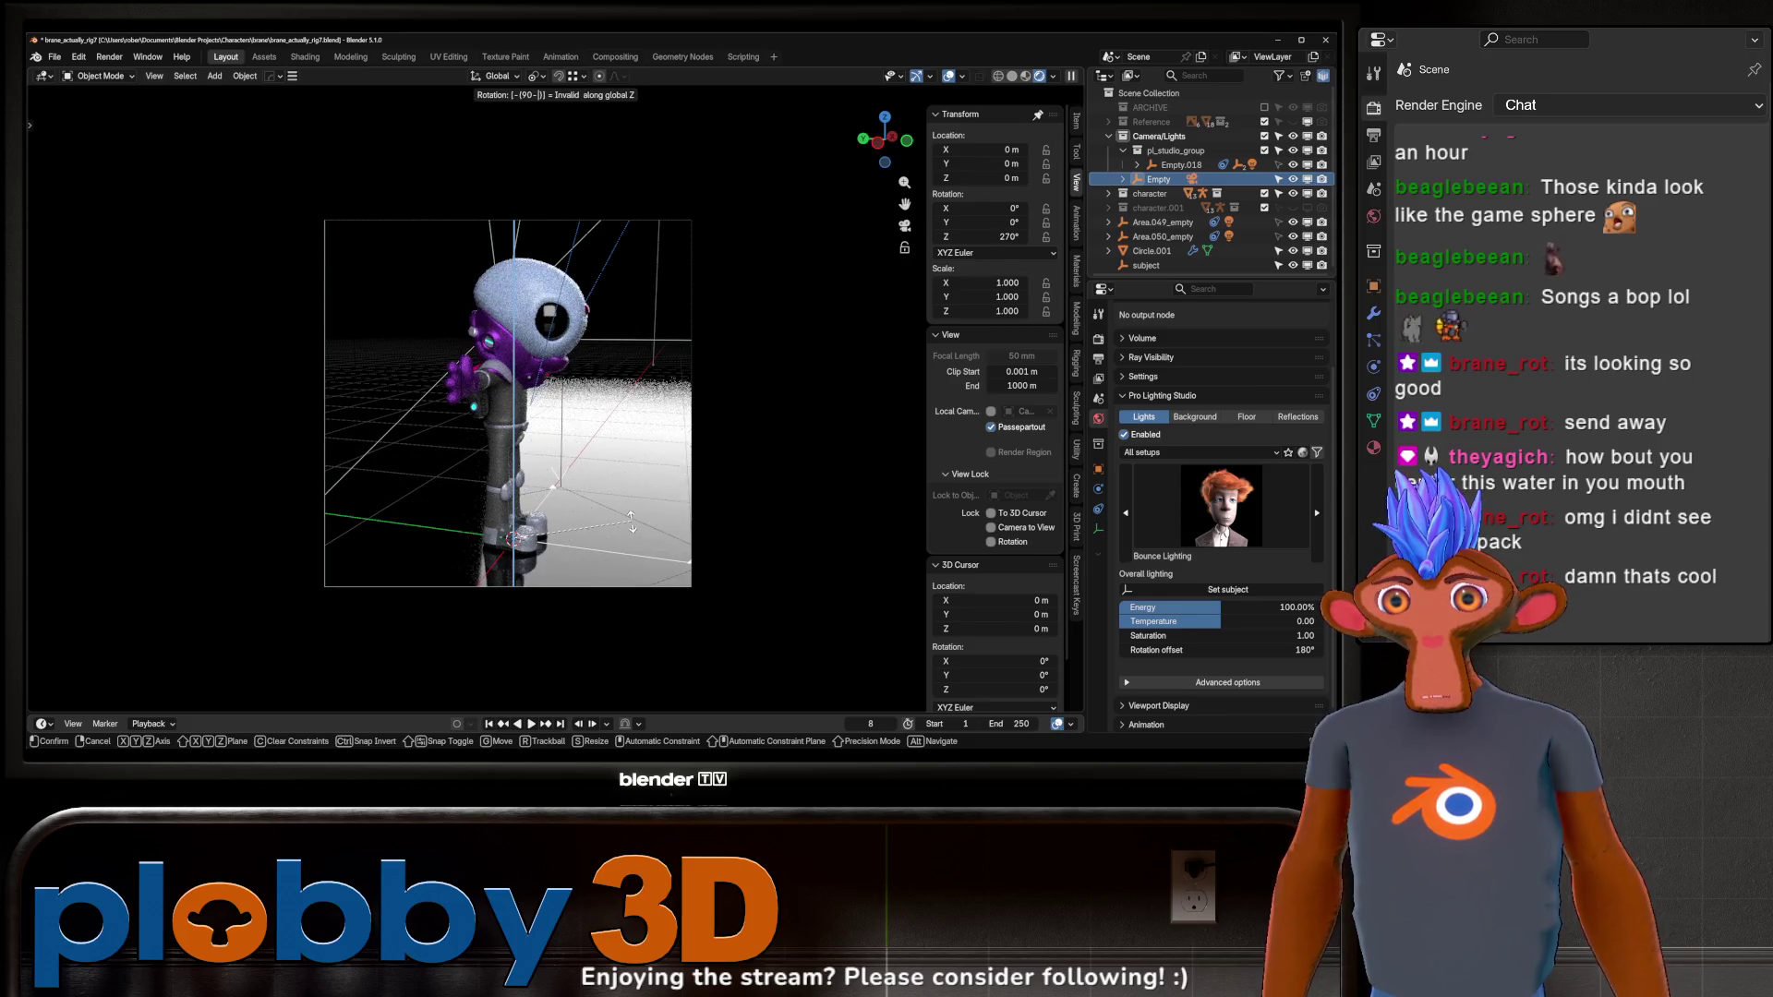
{"action": "key", "text": "Return"}
Set the lighting rotation offset to 90° and render the alien's side view.
{"action": "left_click", "coordinate": [1218, 650]}
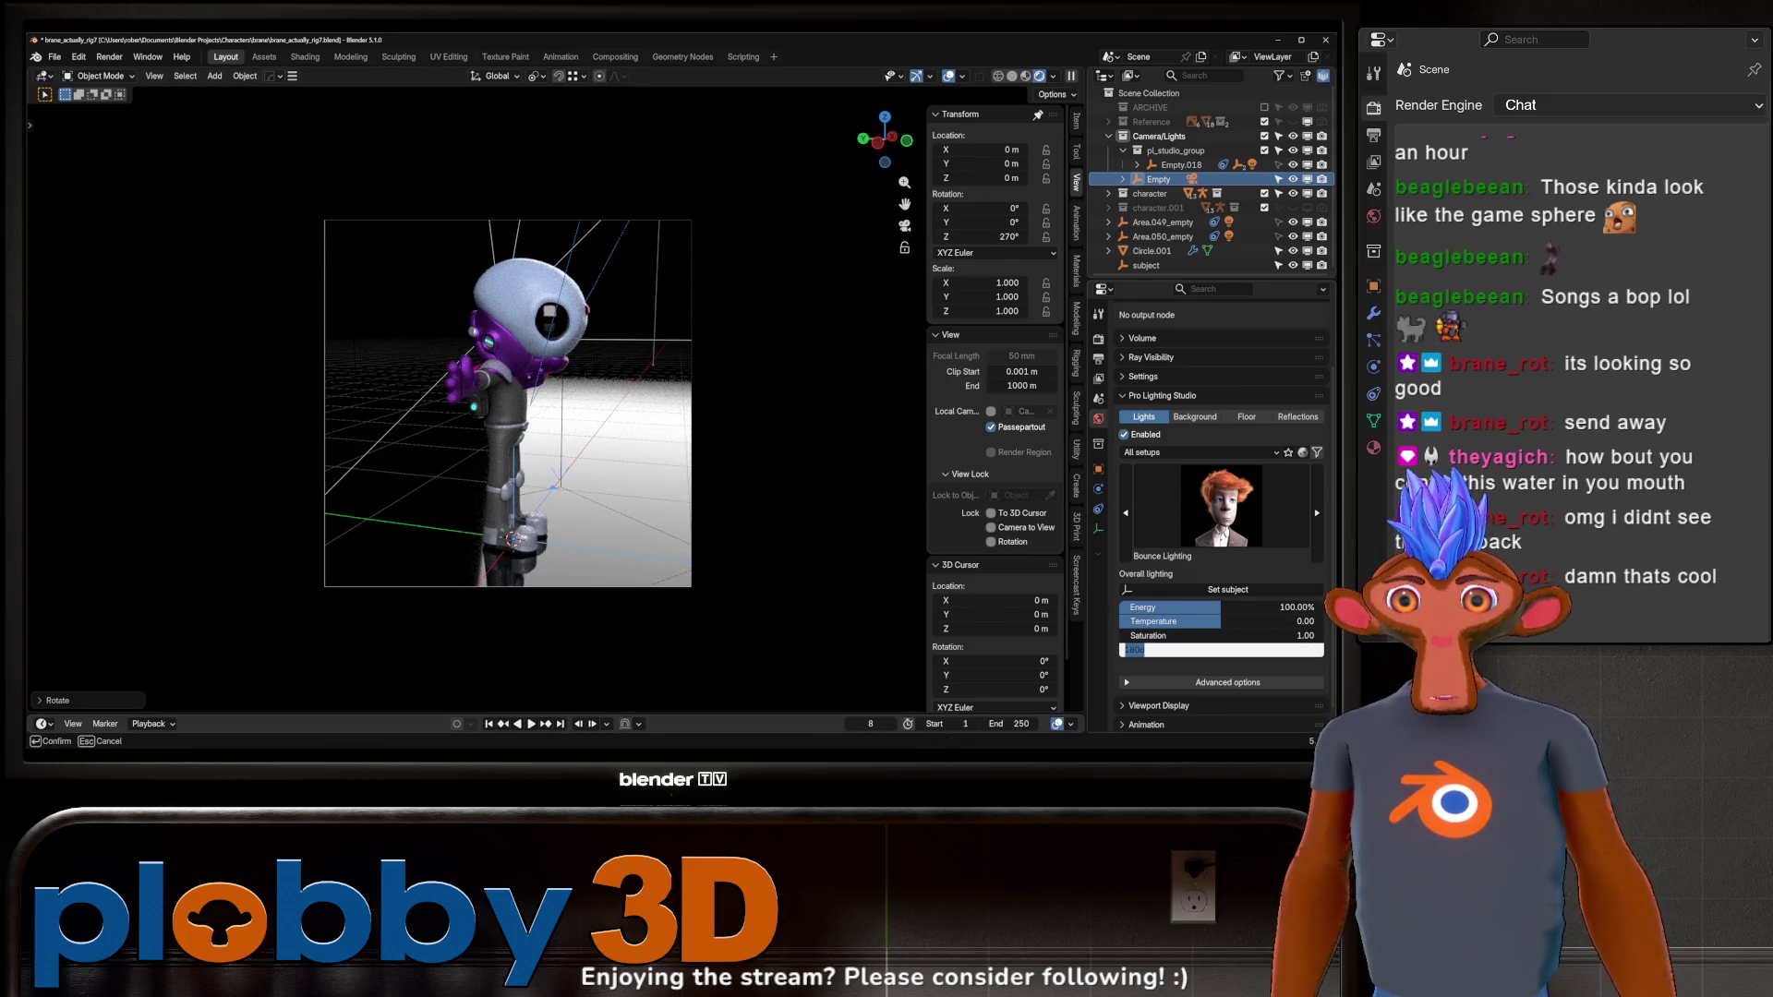
{"action": "type", "text": "90"}
{"action": "key", "text": "Return"}
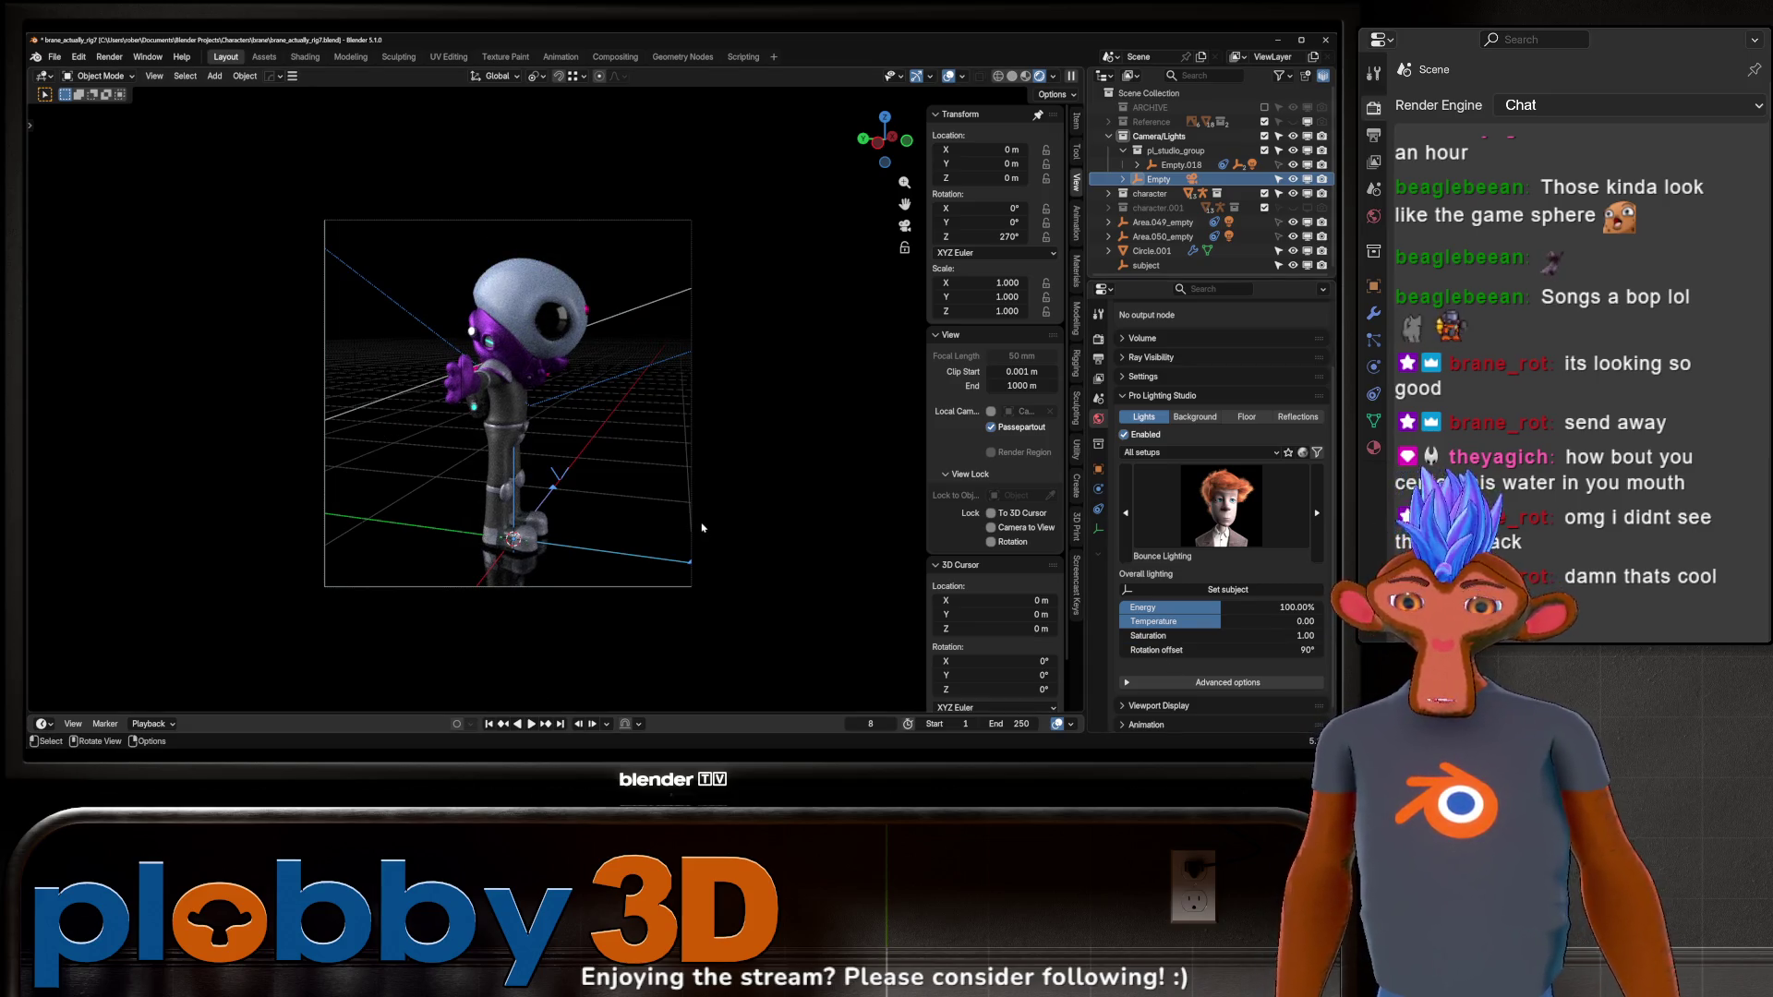
{"action": "key", "text": "F12"}
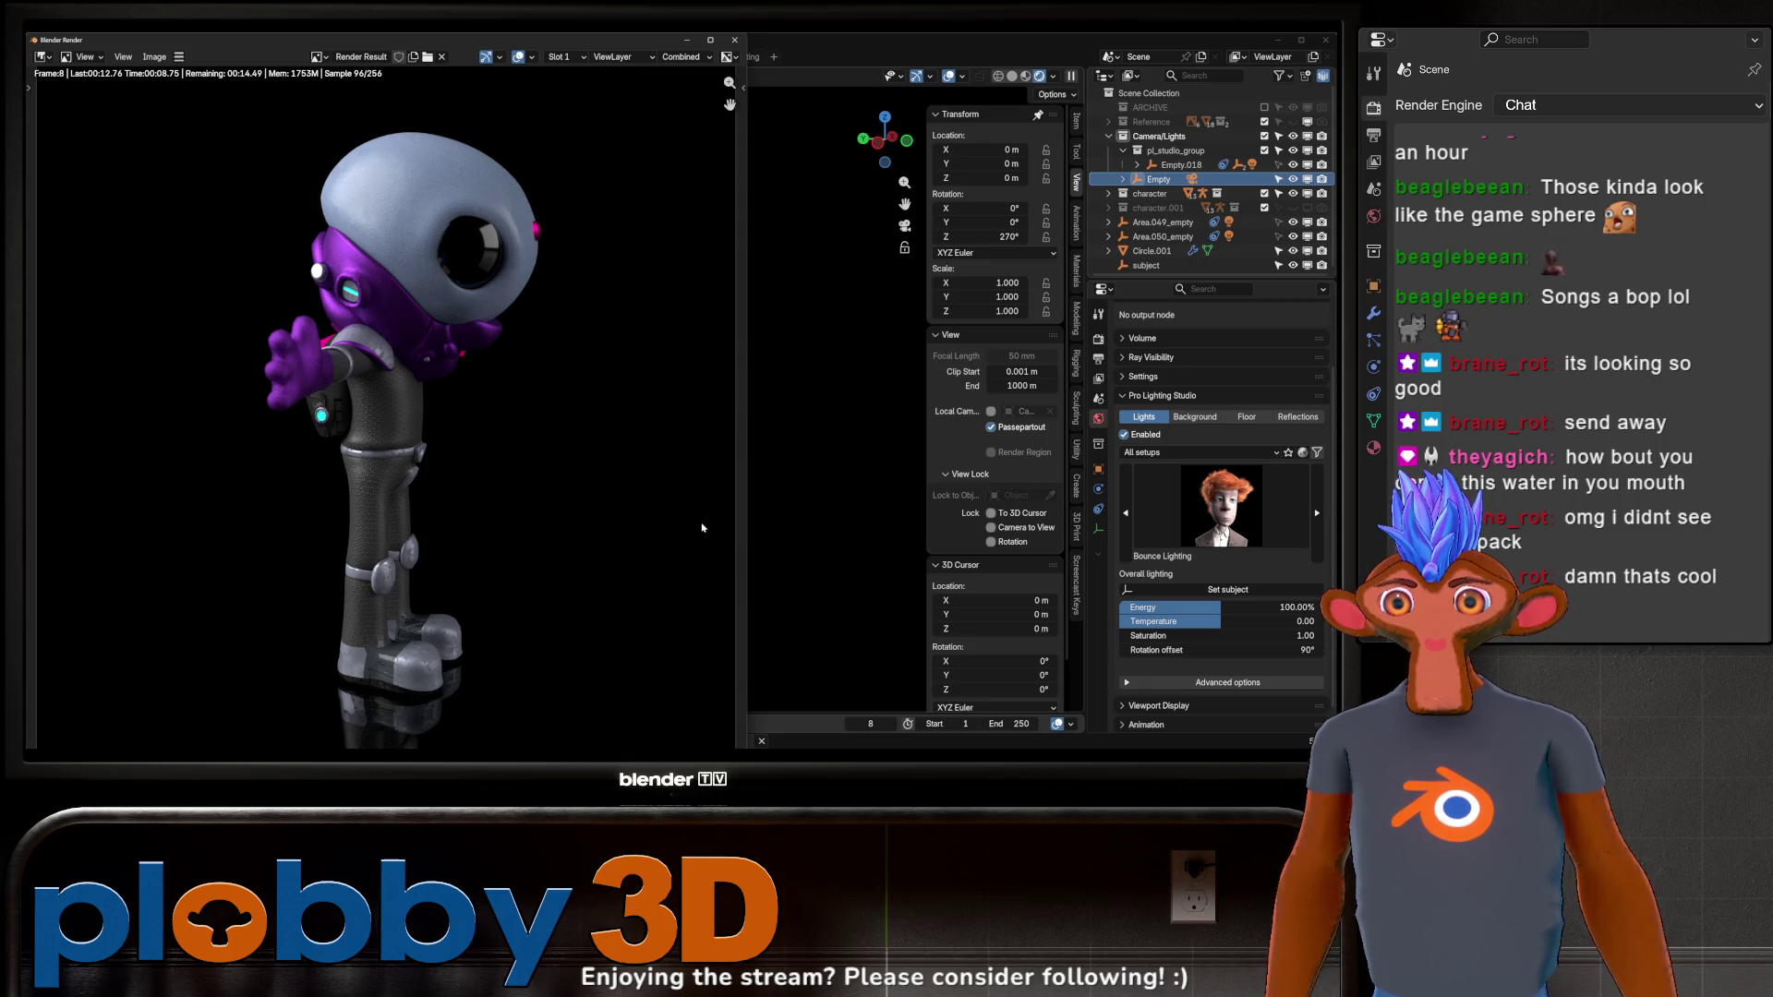
Zoom in on the helmet and eye in the finished side render, check the Image menu, then close it.
{"action": "scroll", "coordinate": [646, 517], "scroll_direction": "down", "scroll_amount": 2}
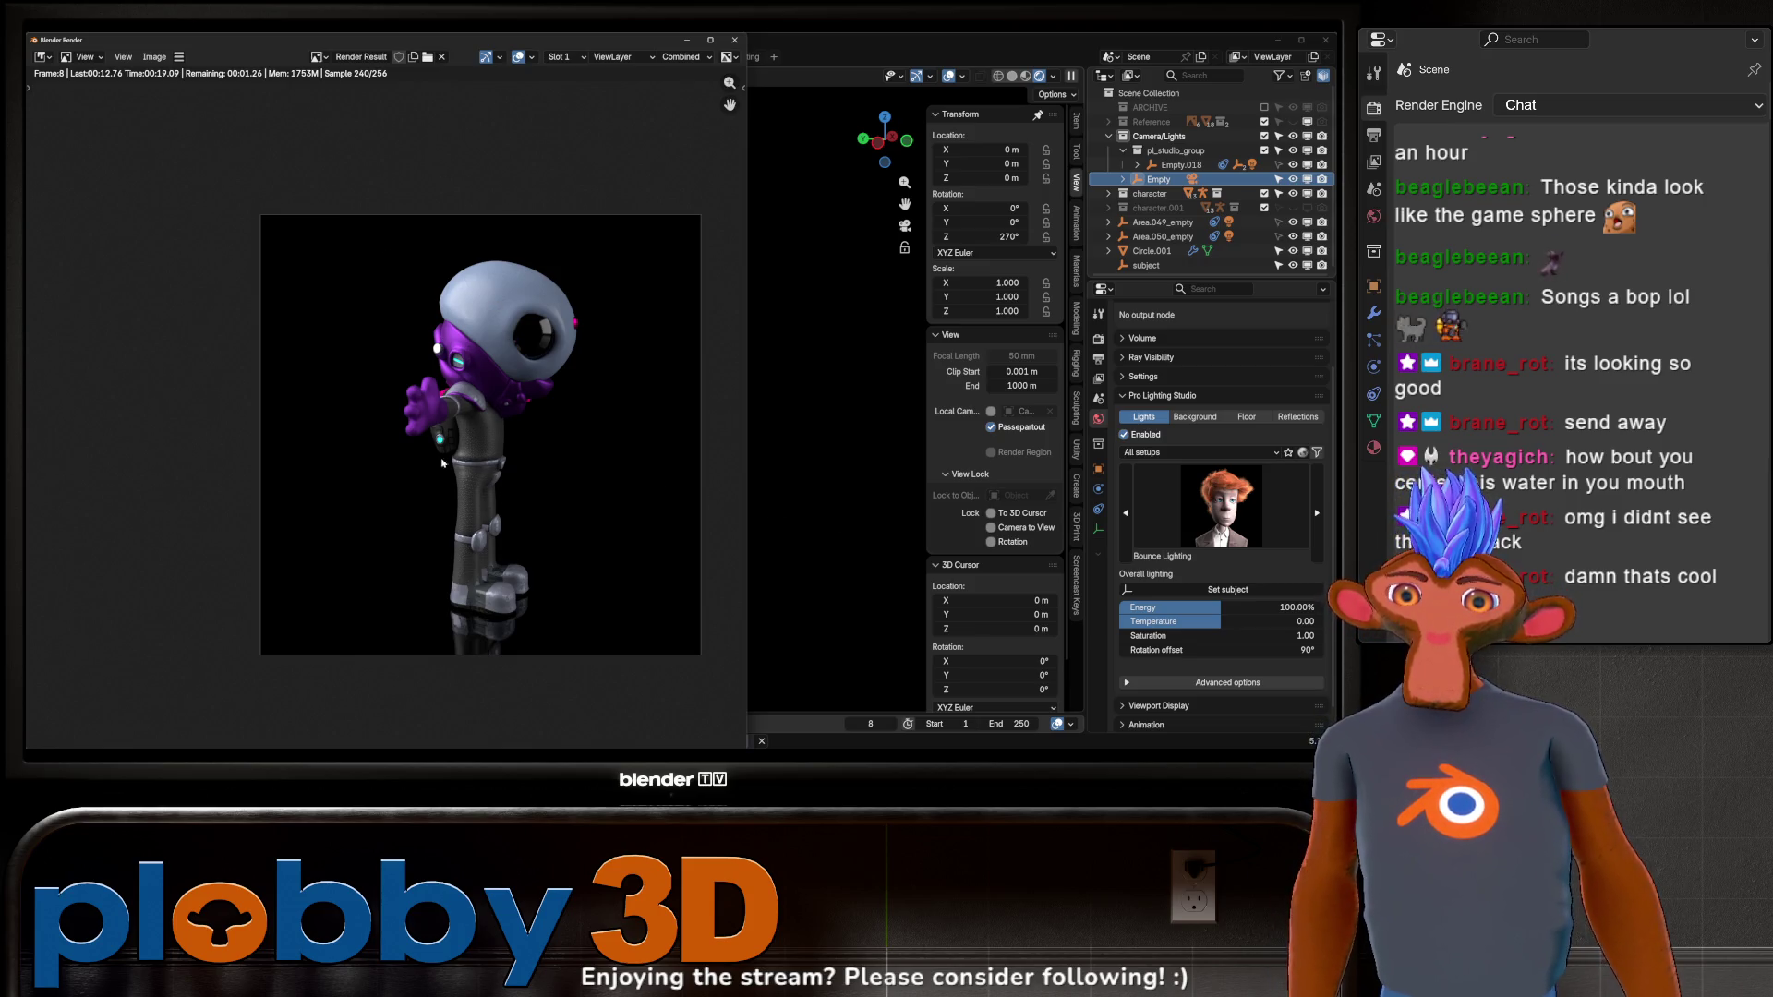
{"action": "scroll", "coordinate": [380, 369], "scroll_direction": "up", "scroll_amount": 5}
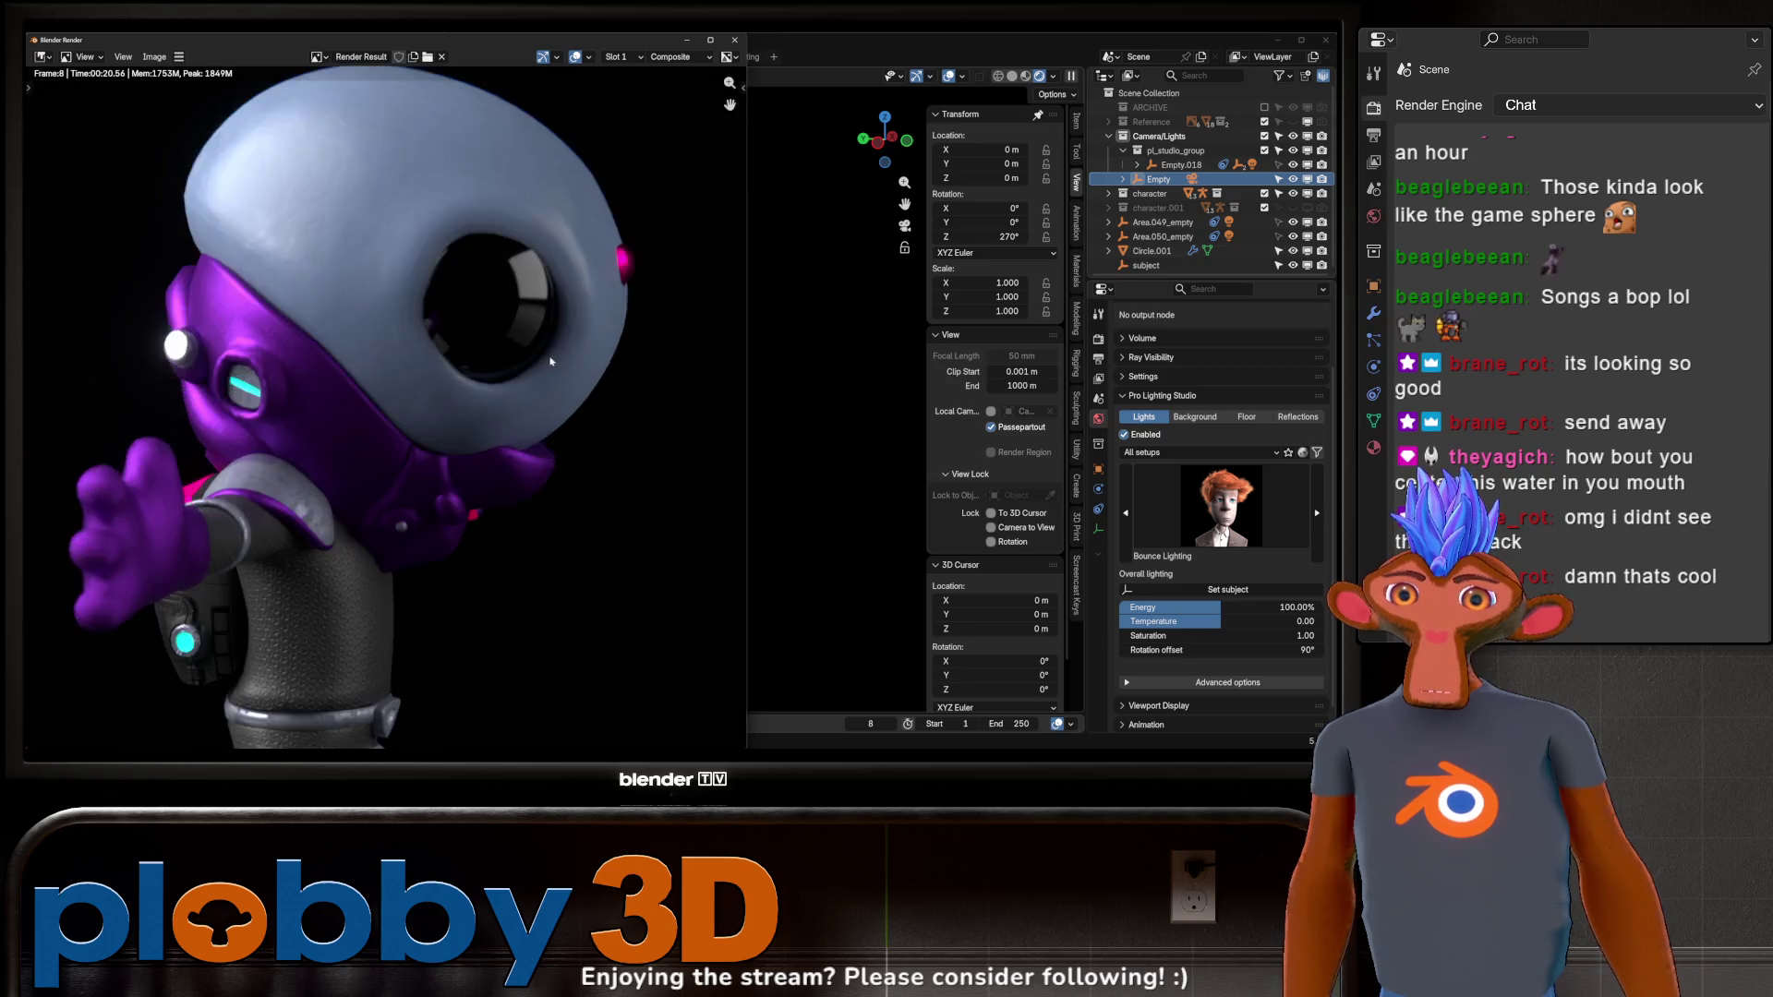
{"action": "scroll", "coordinate": [554, 495], "scroll_direction": "down", "scroll_amount": 5}
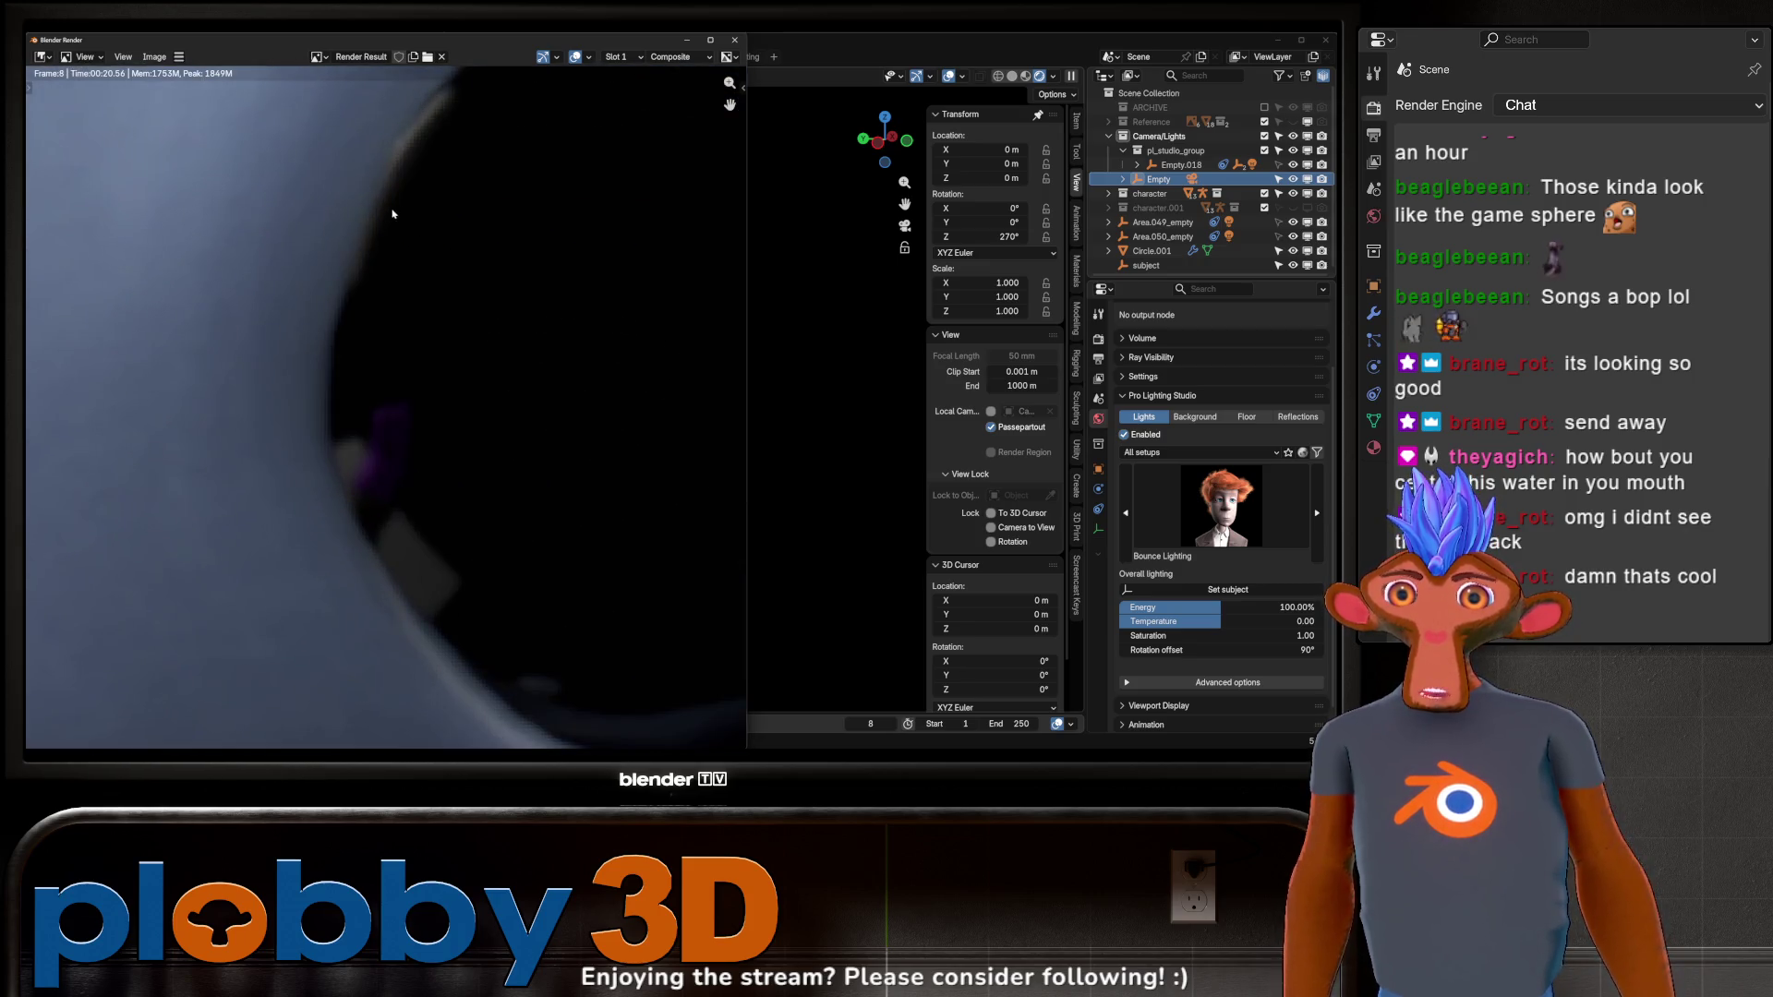
{"action": "scroll", "coordinate": [471, 323], "scroll_direction": "down", "scroll_amount": 2}
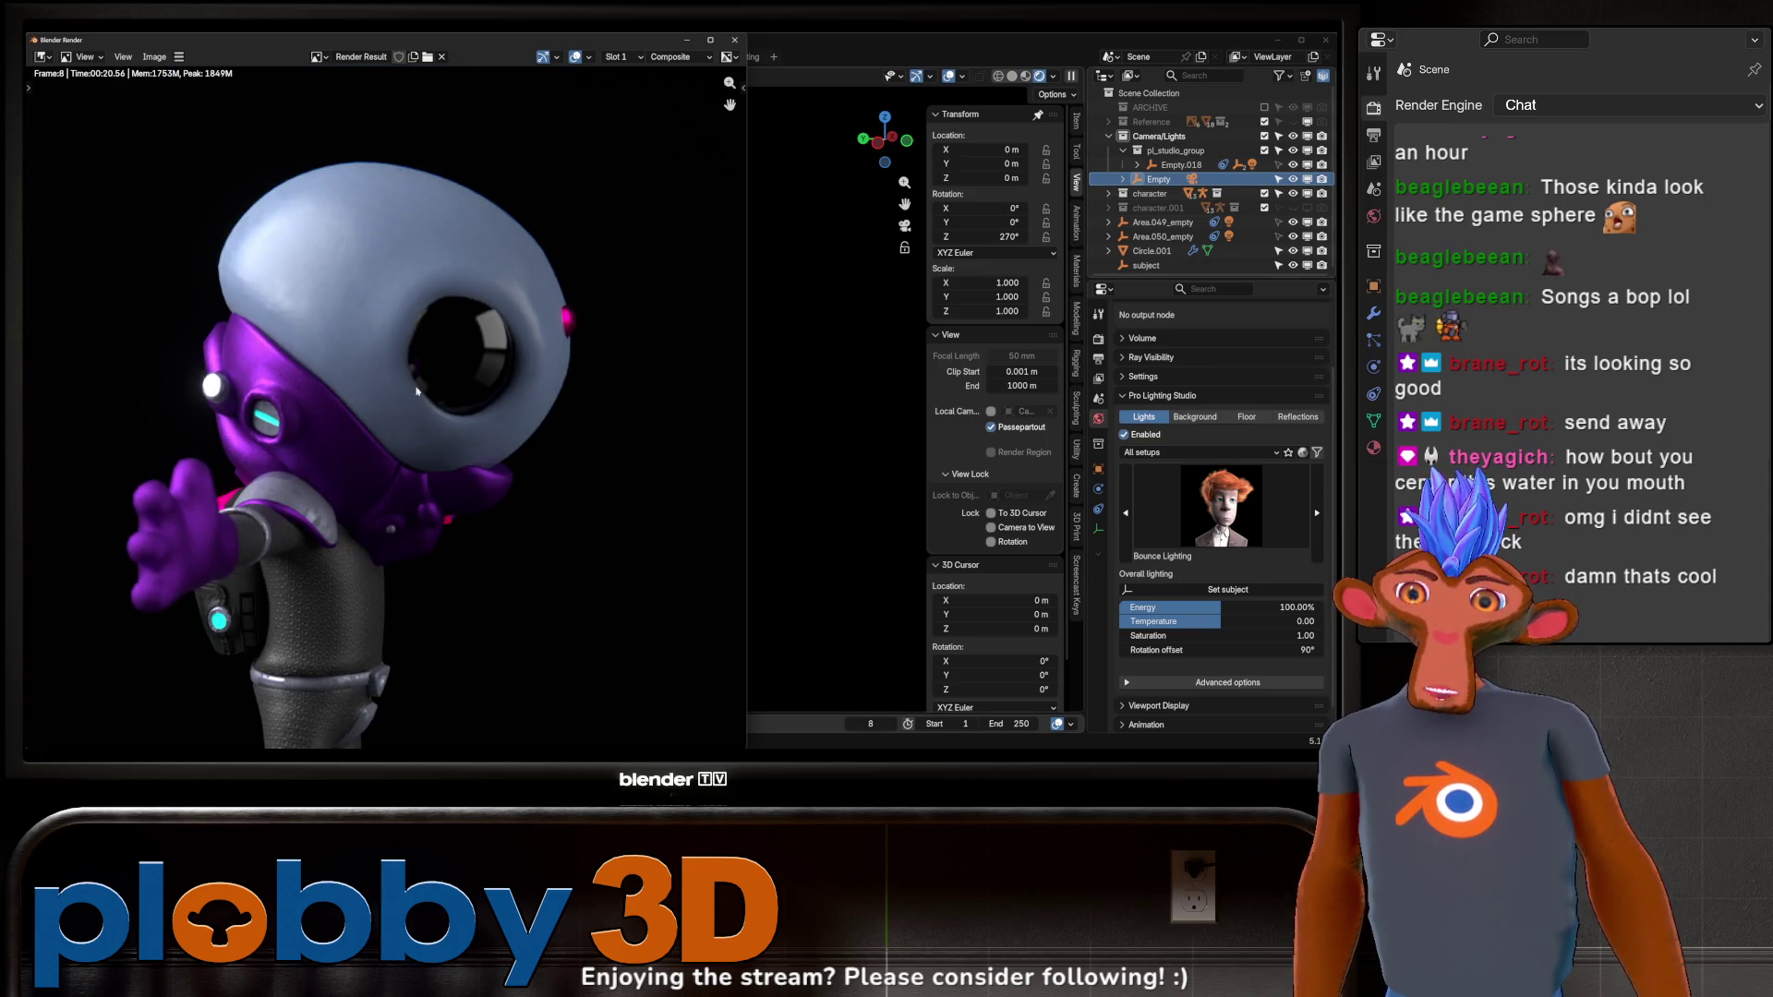
{"action": "scroll", "coordinate": [449, 388], "scroll_direction": "down", "scroll_amount": 4}
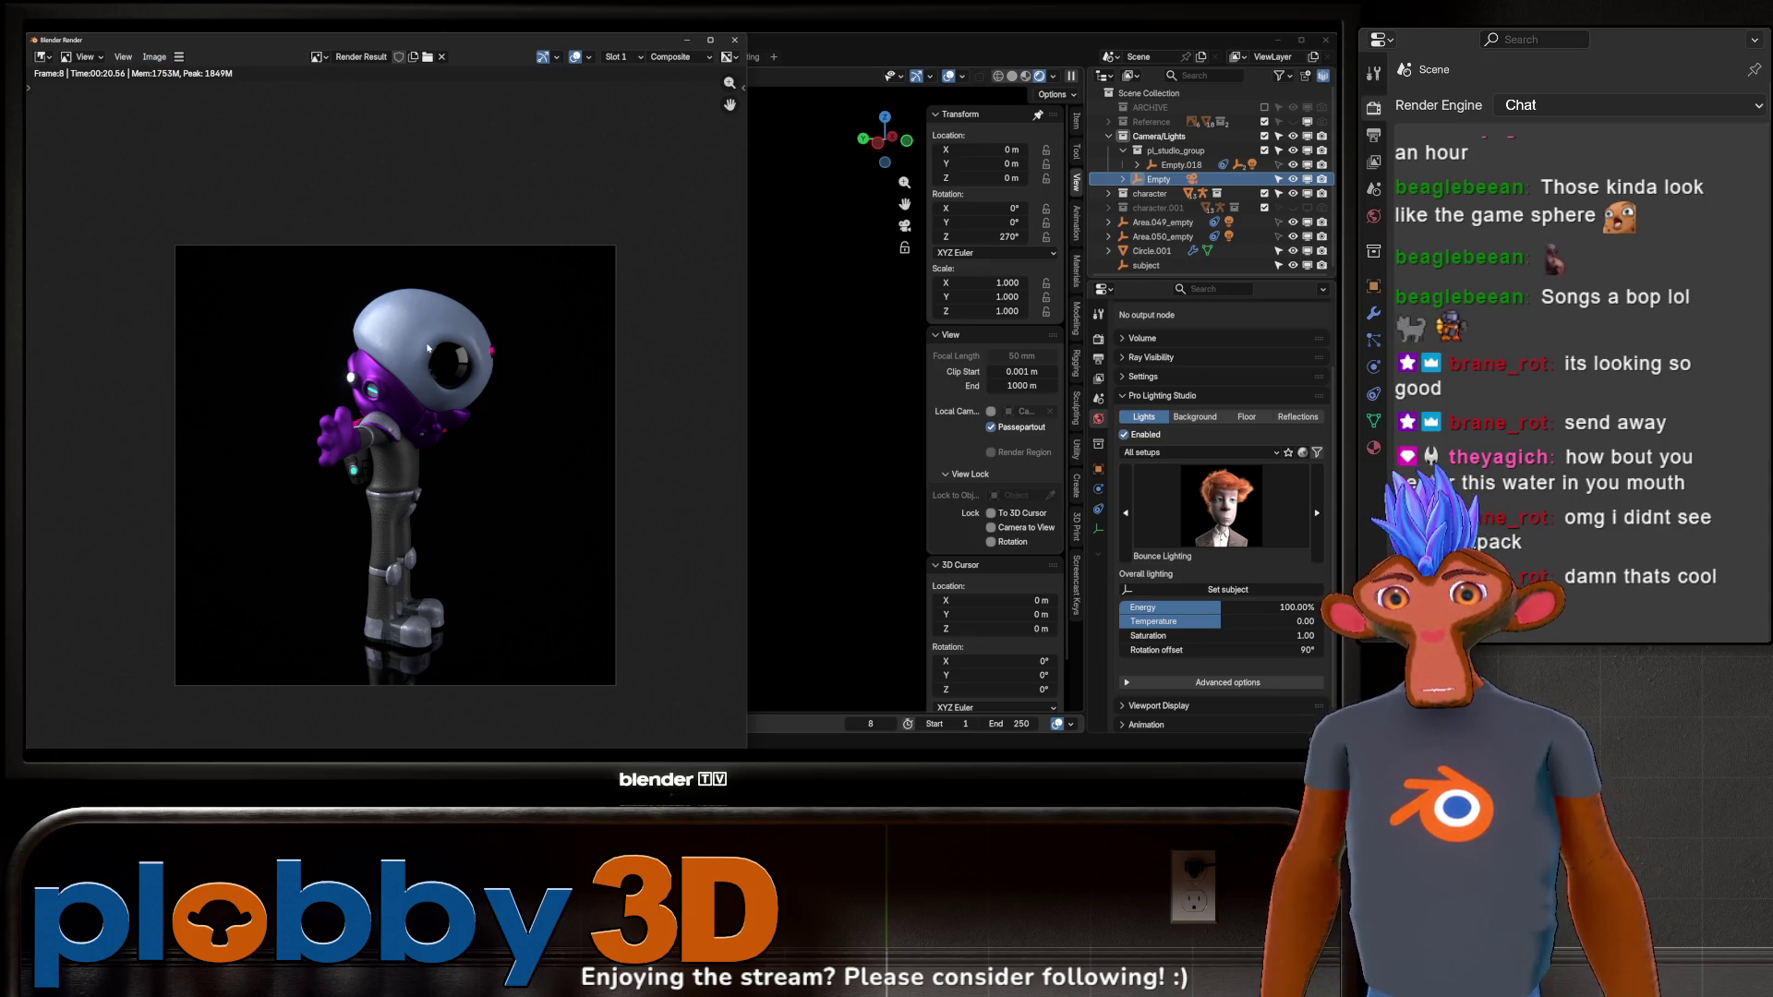
{"action": "scroll", "coordinate": [462, 518], "scroll_direction": "up", "scroll_amount": 8}
{"action": "scroll", "coordinate": [468, 534], "scroll_direction": "down", "scroll_amount": 8}
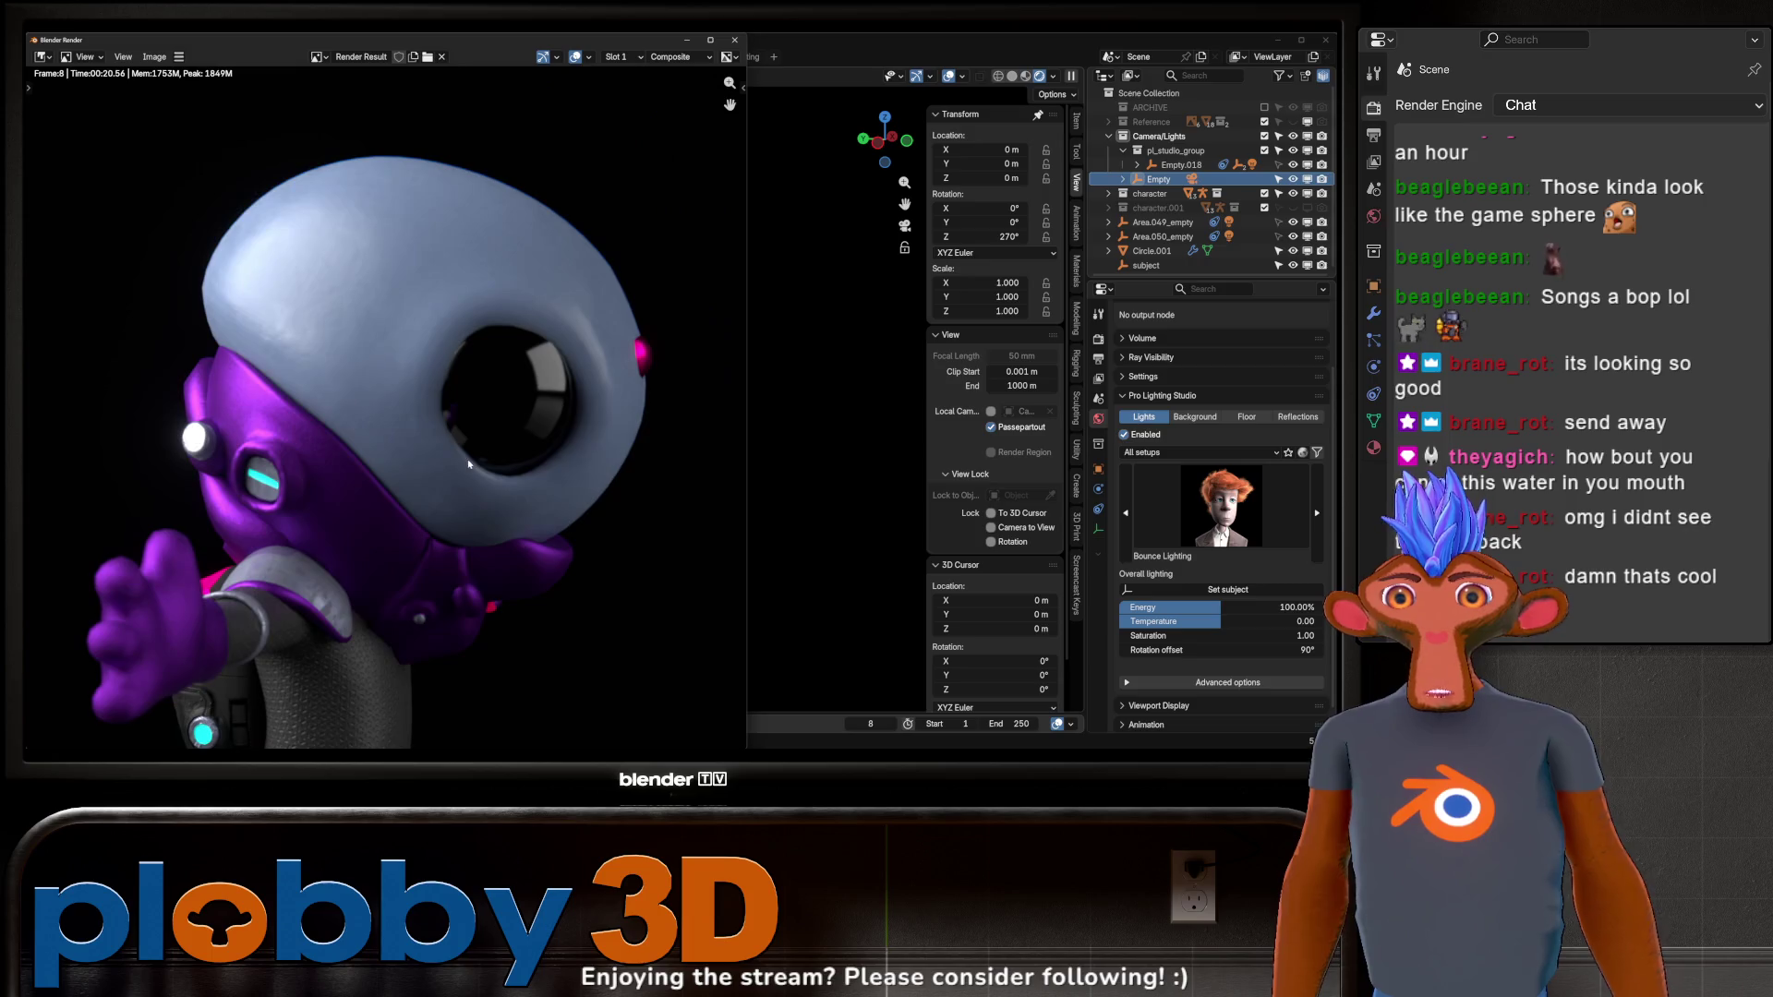
{"action": "left_click", "coordinate": [153, 57]}
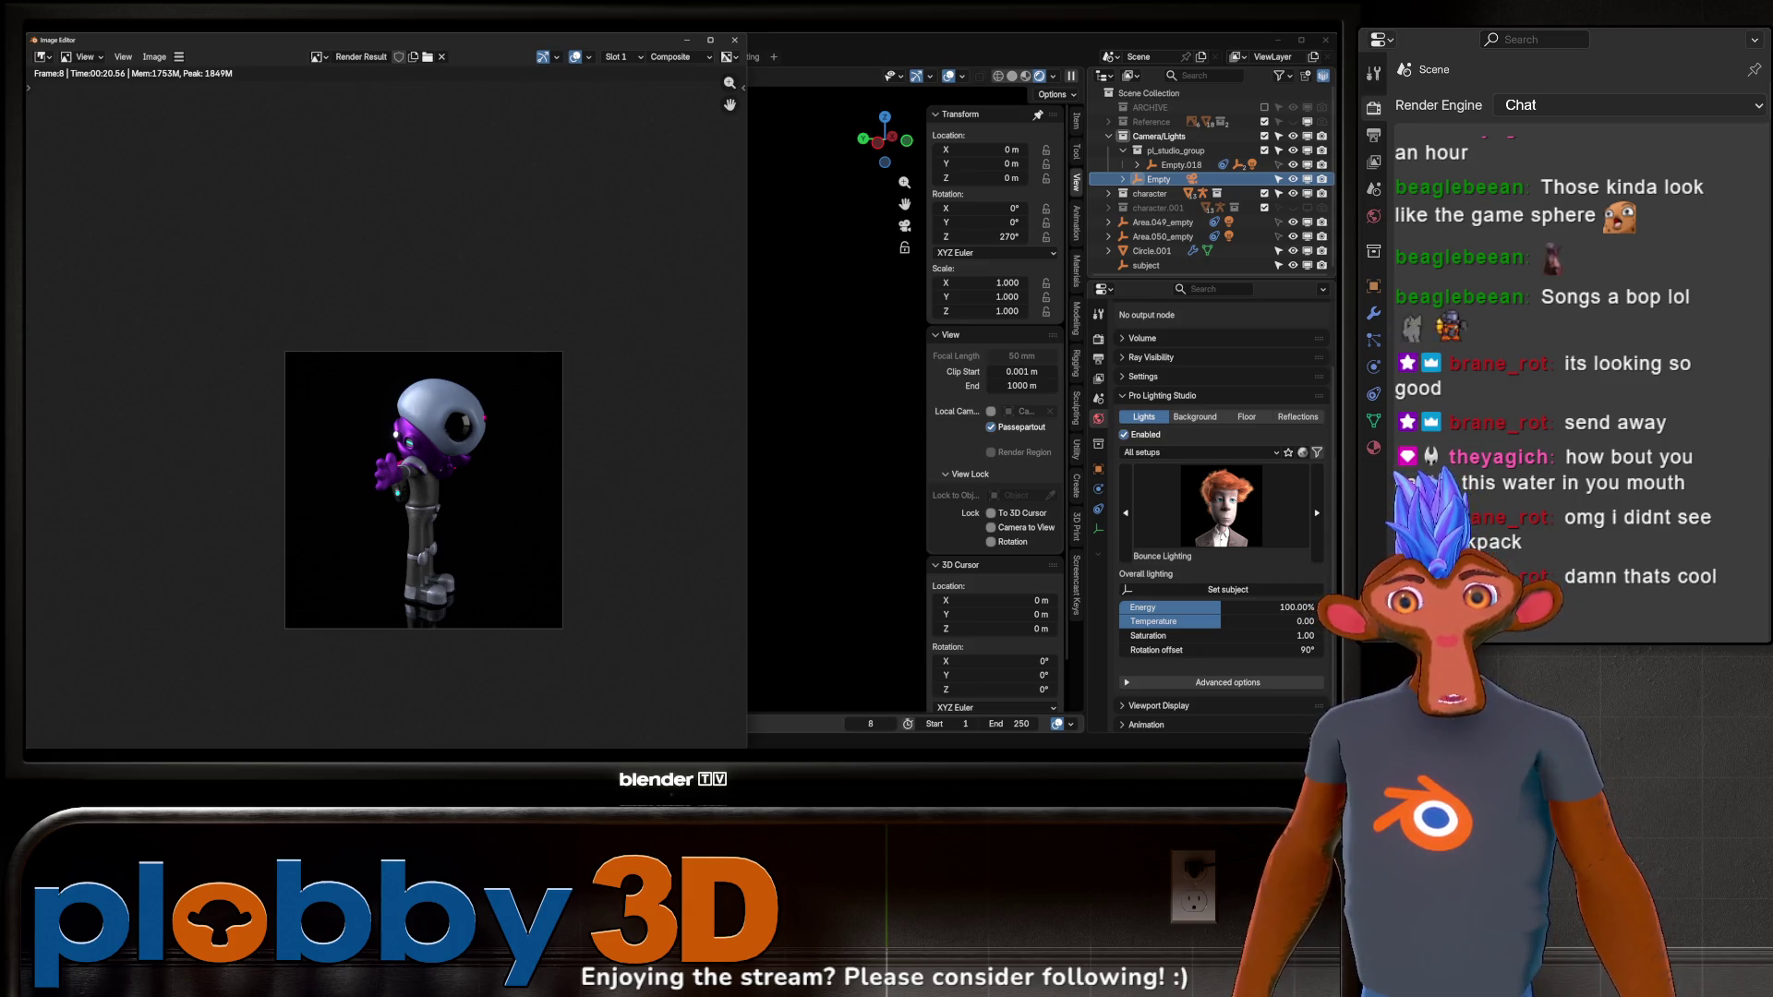
{"action": "key", "text": "Escape"}
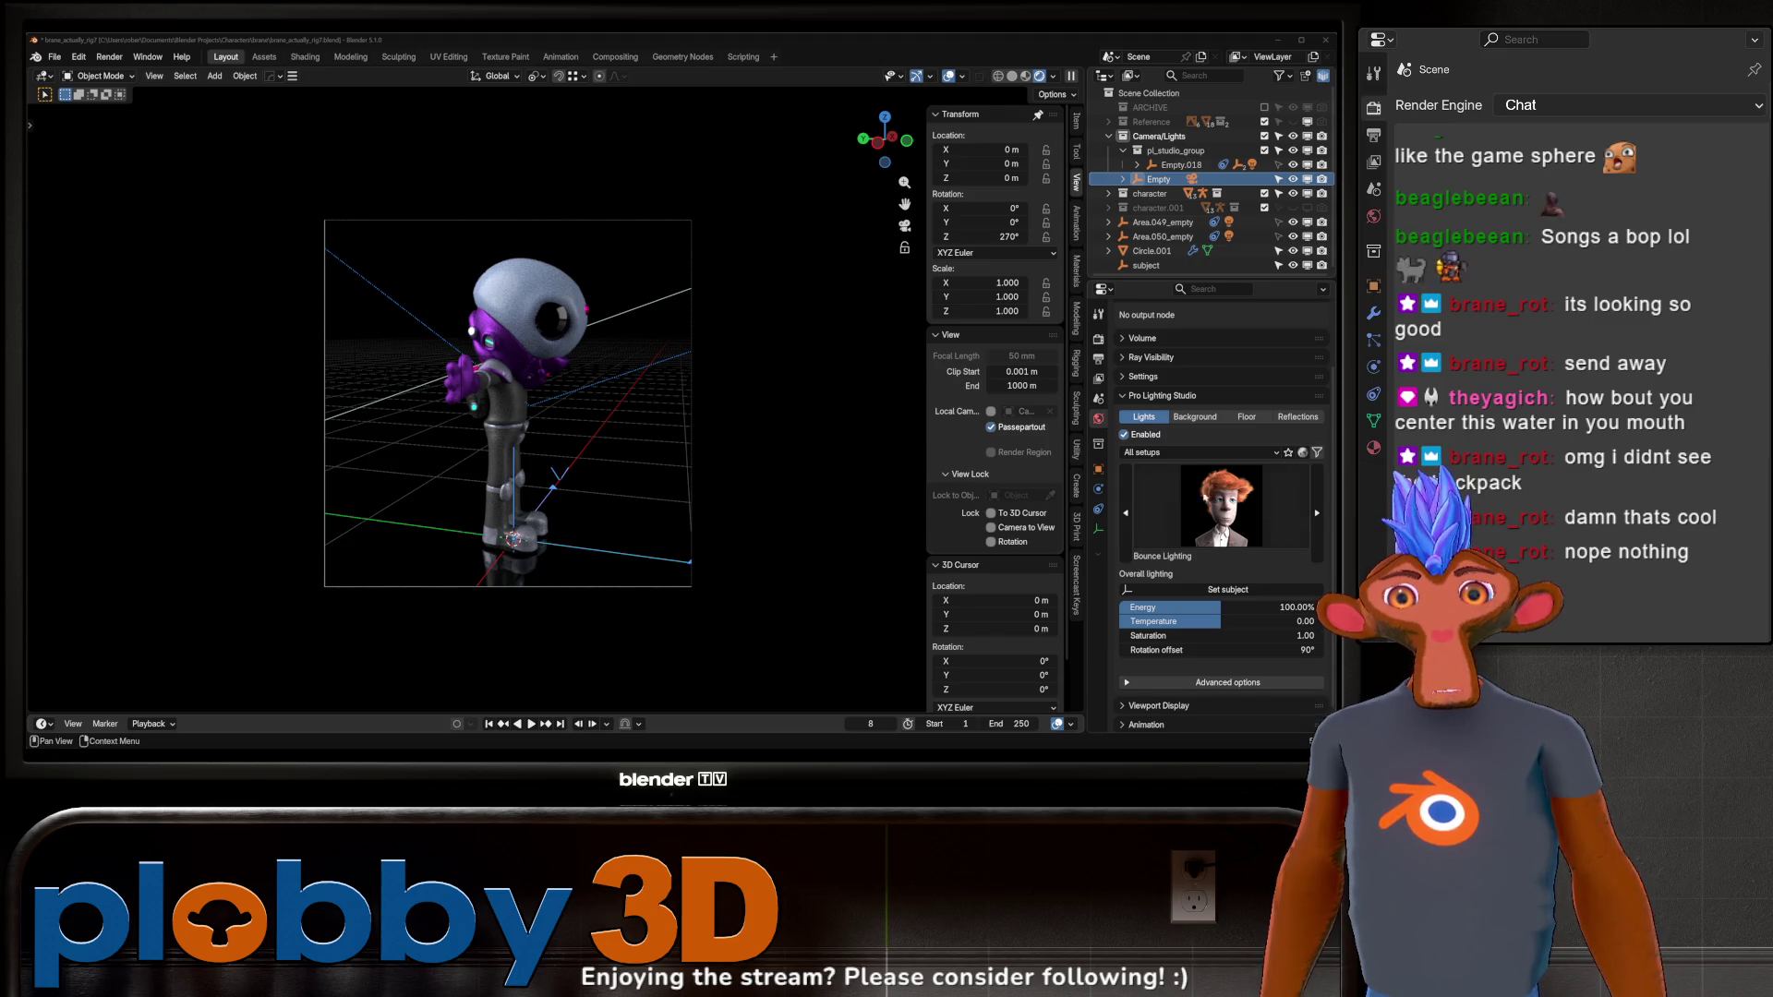
Select Circle.001 and set the lighting rotation offset to 180°.
{"action": "left_click", "coordinate": [757, 369]}
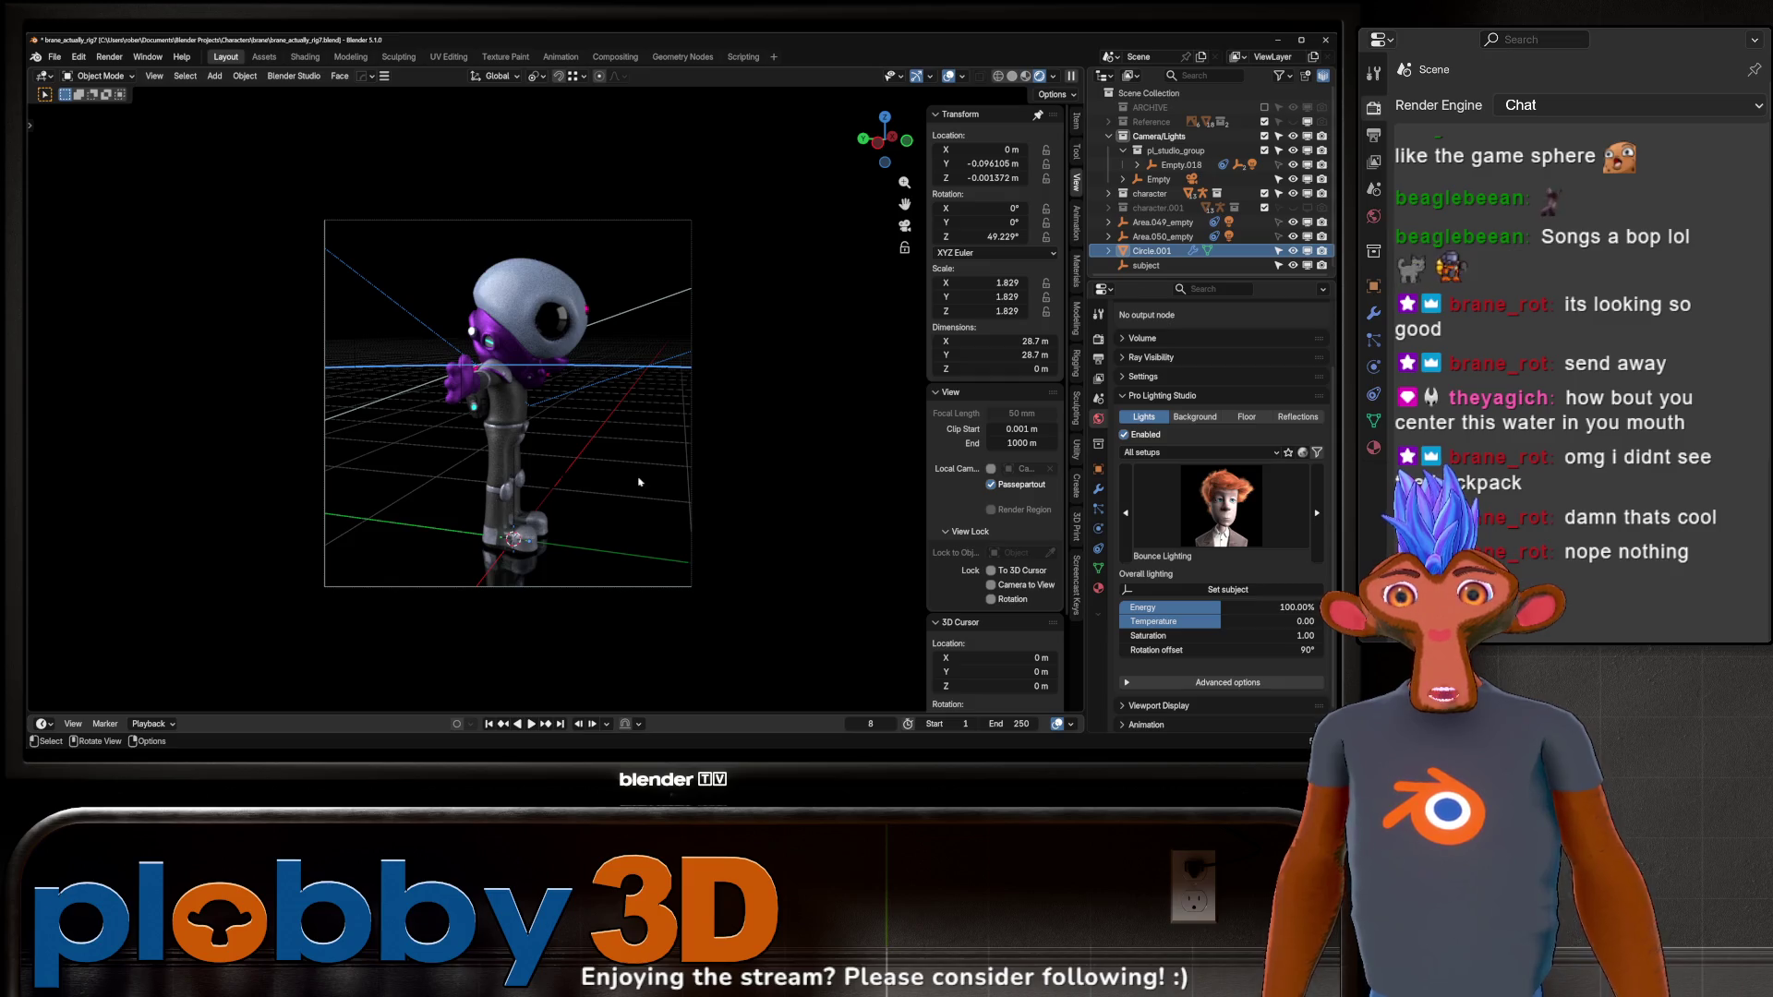
{"action": "left_click", "coordinate": [1219, 650]}
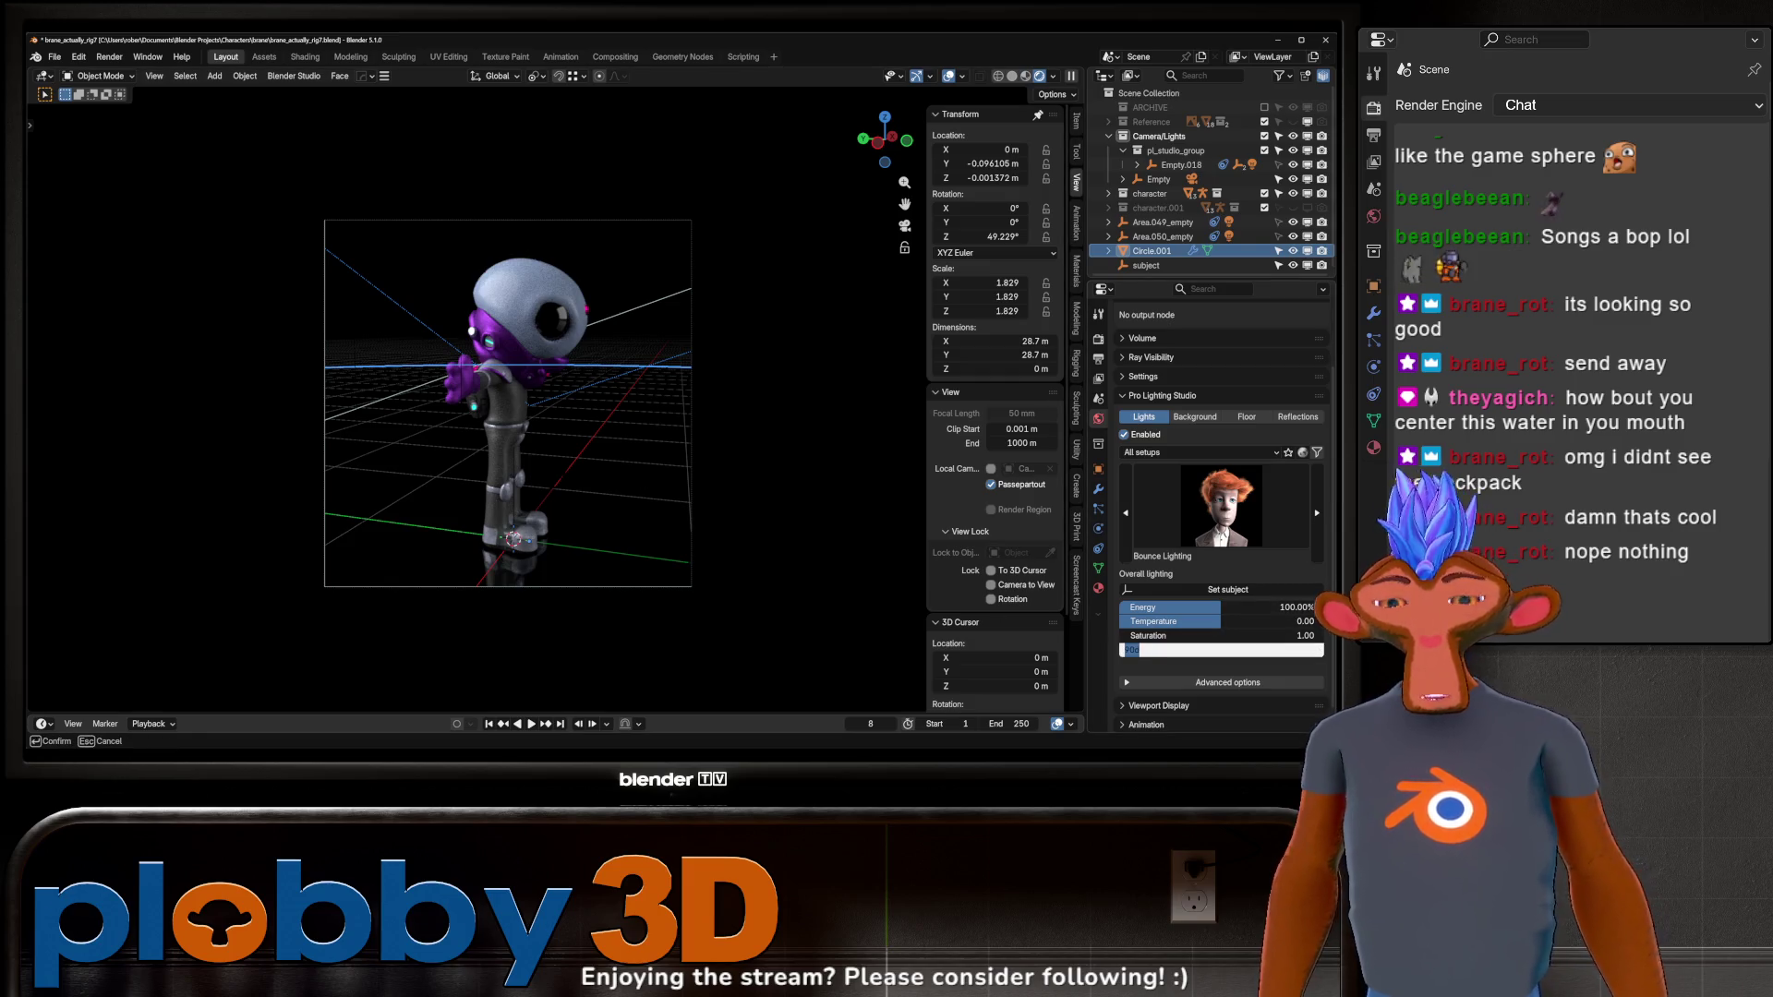
{"action": "type", "text": "180"}
{"action": "key", "text": "Return"}
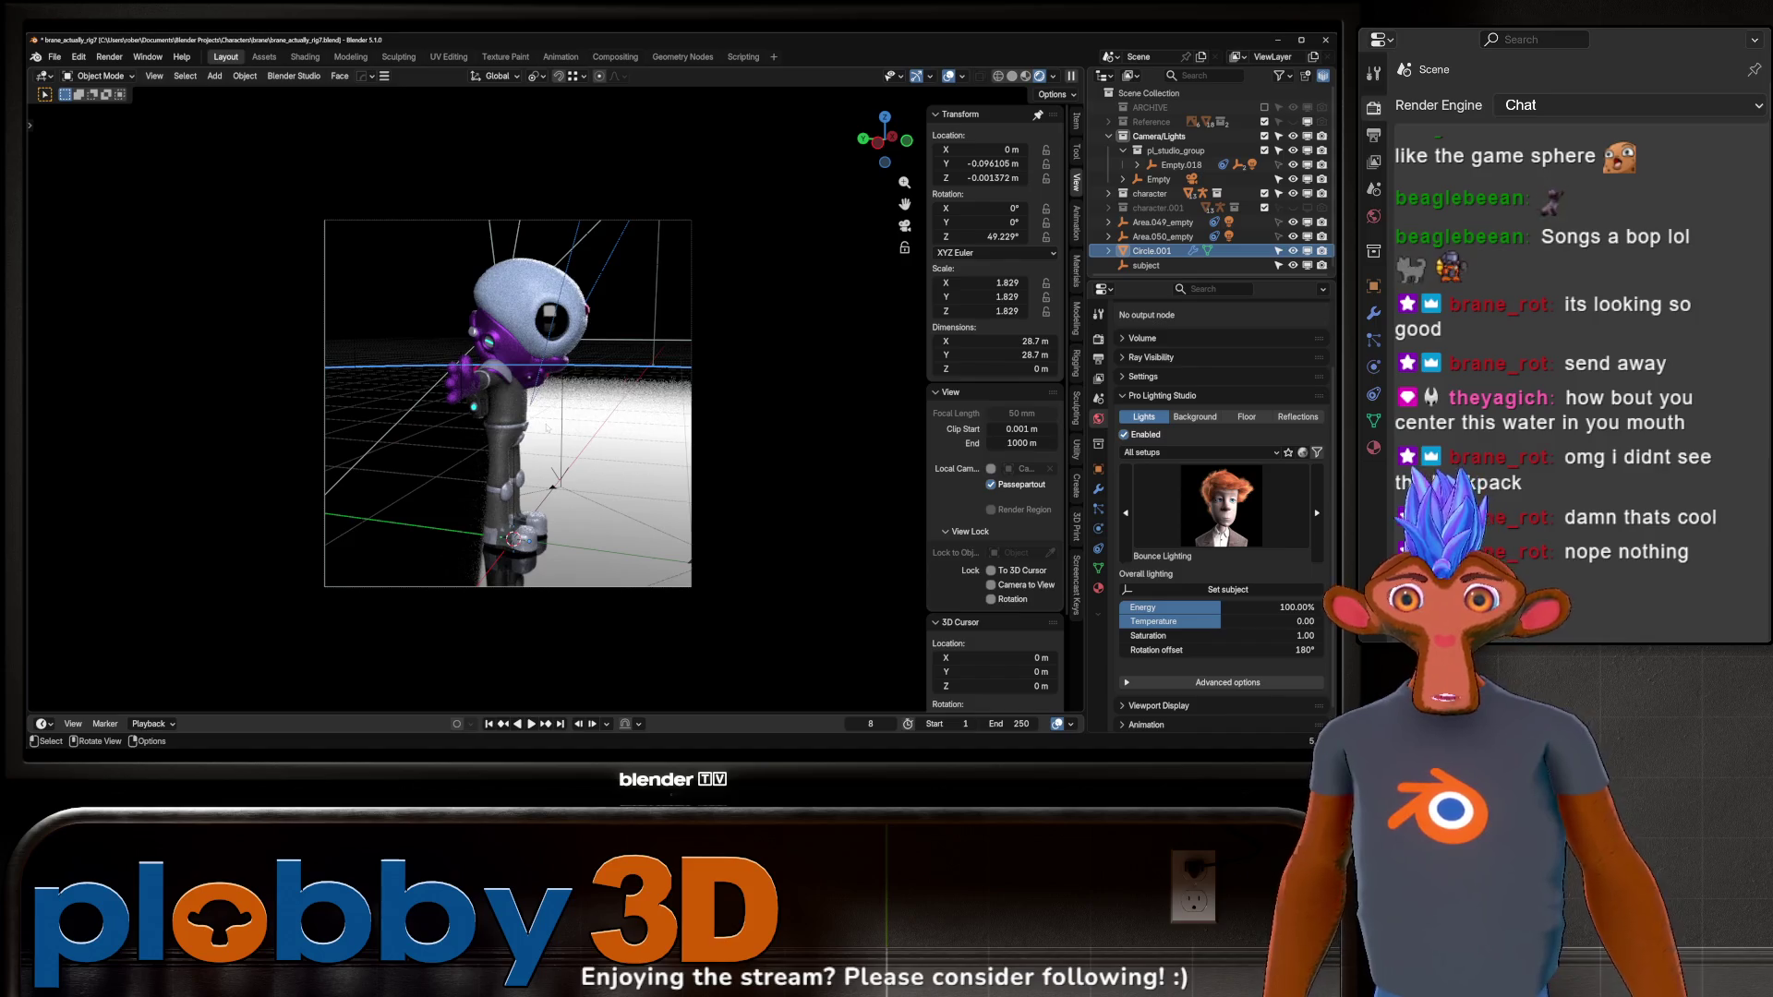
Reselect the Empty and start rotating it -90° around Z.
{"action": "left_click", "coordinate": [552, 489]}
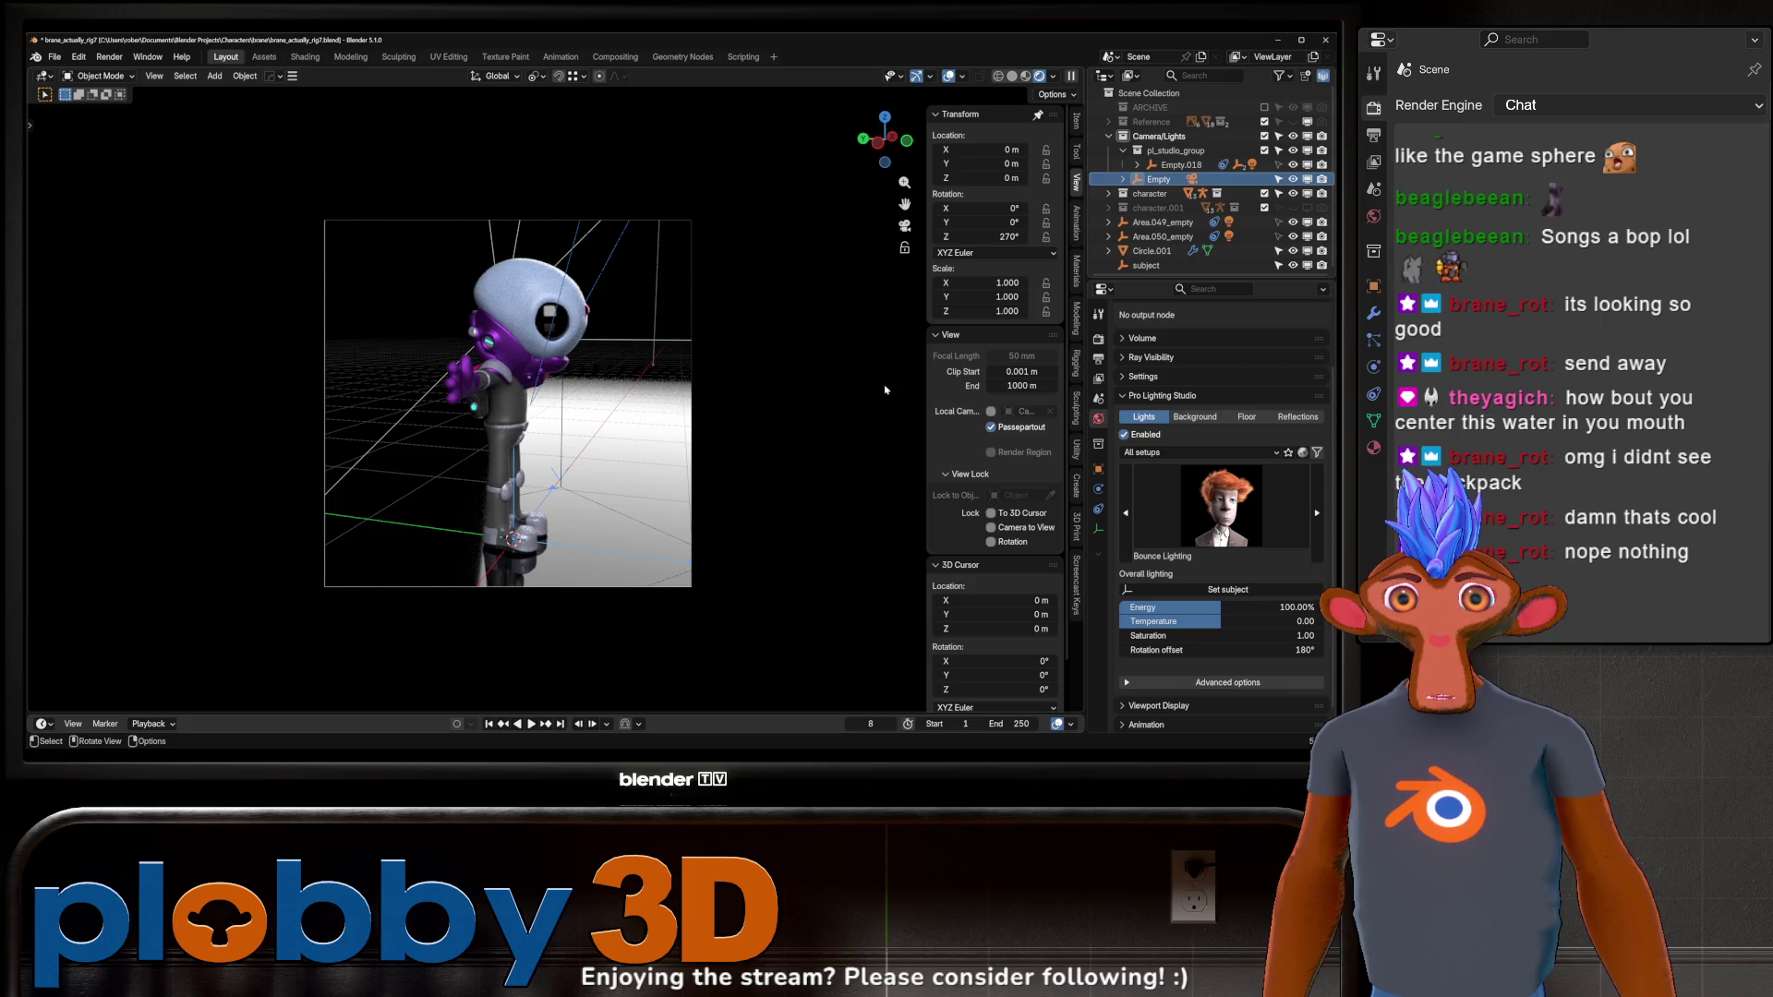
{"action": "type", "text": "rz"}
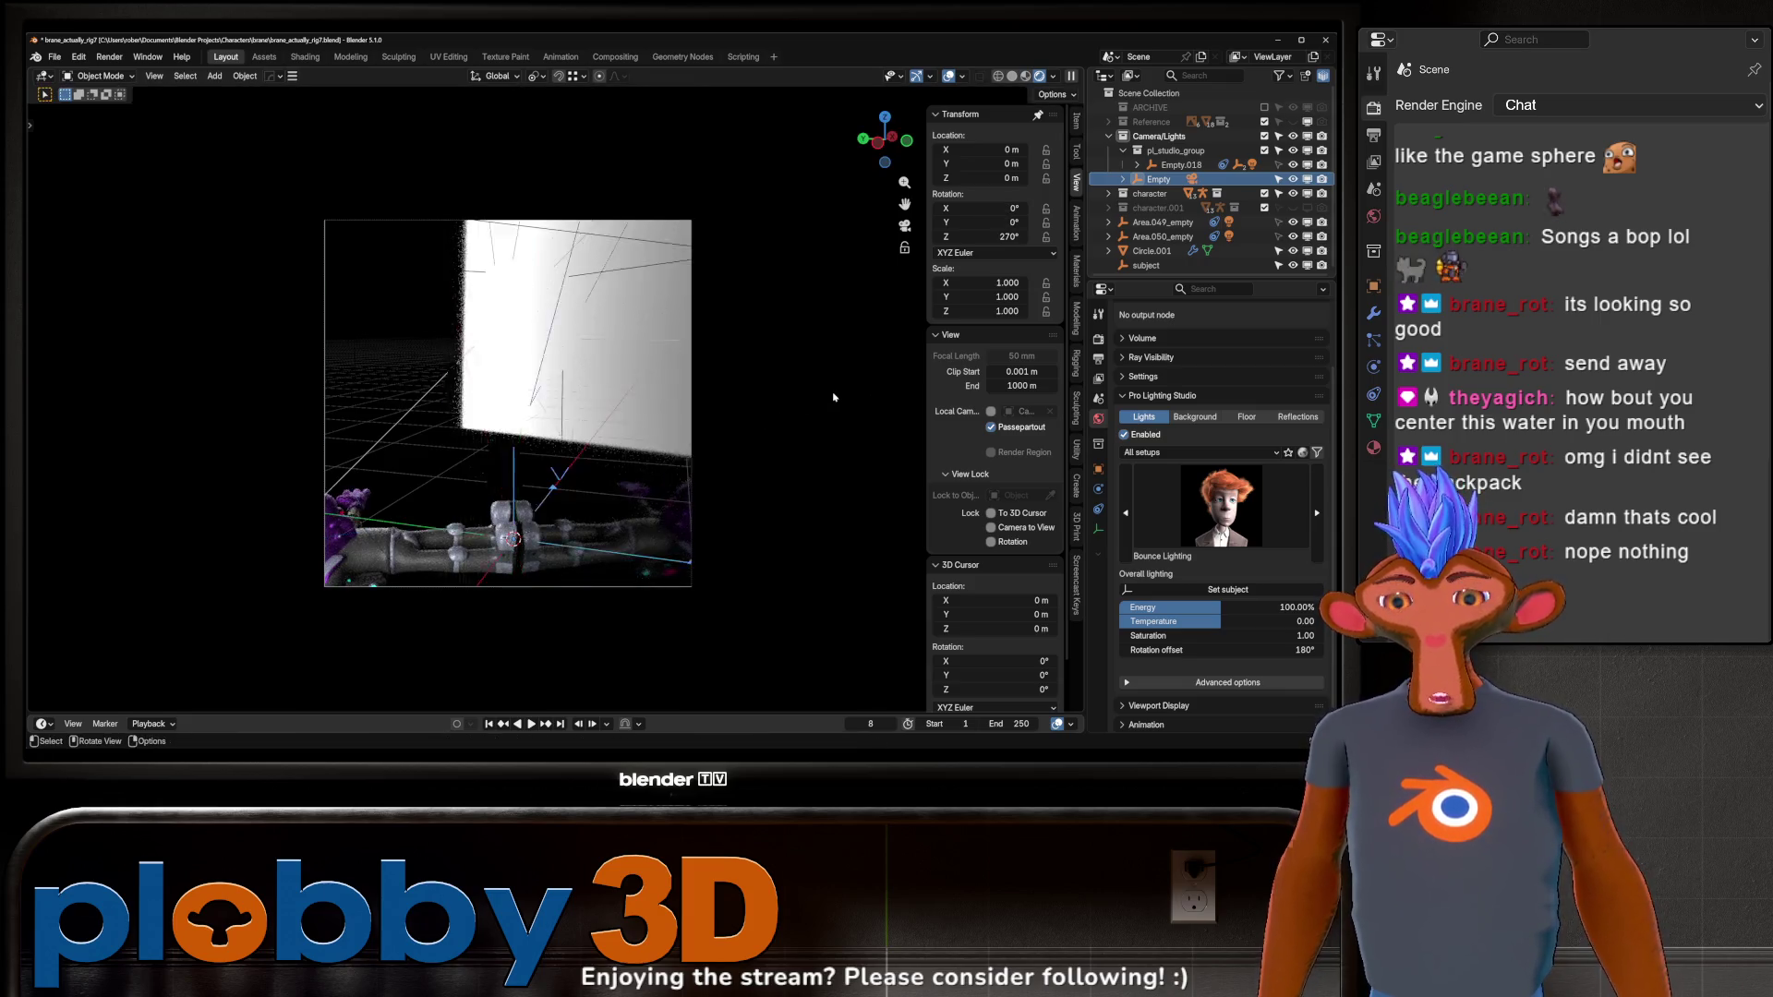
{"action": "type", "text": "90"}
{"action": "key", "text": "minus"}
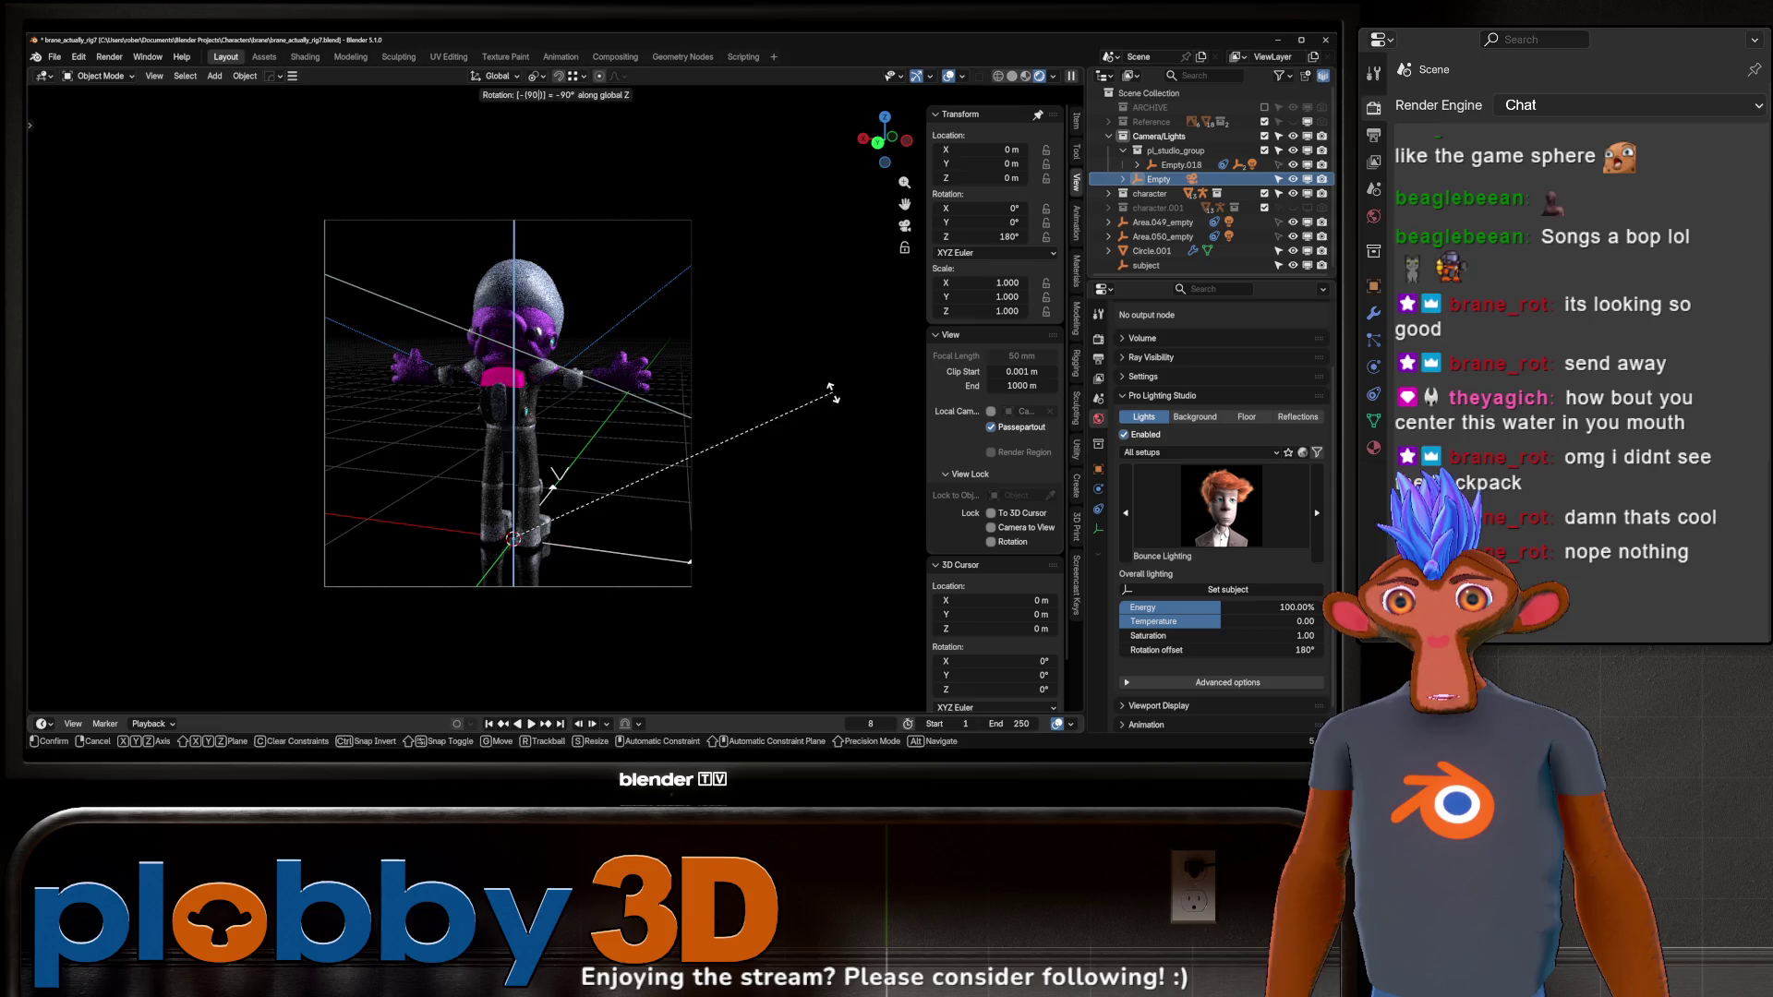
Confirm the Empty's Z rotation, render frame 8, and expand the character collection.
{"action": "key", "text": "Return"}
{"action": "key", "text": "F12"}
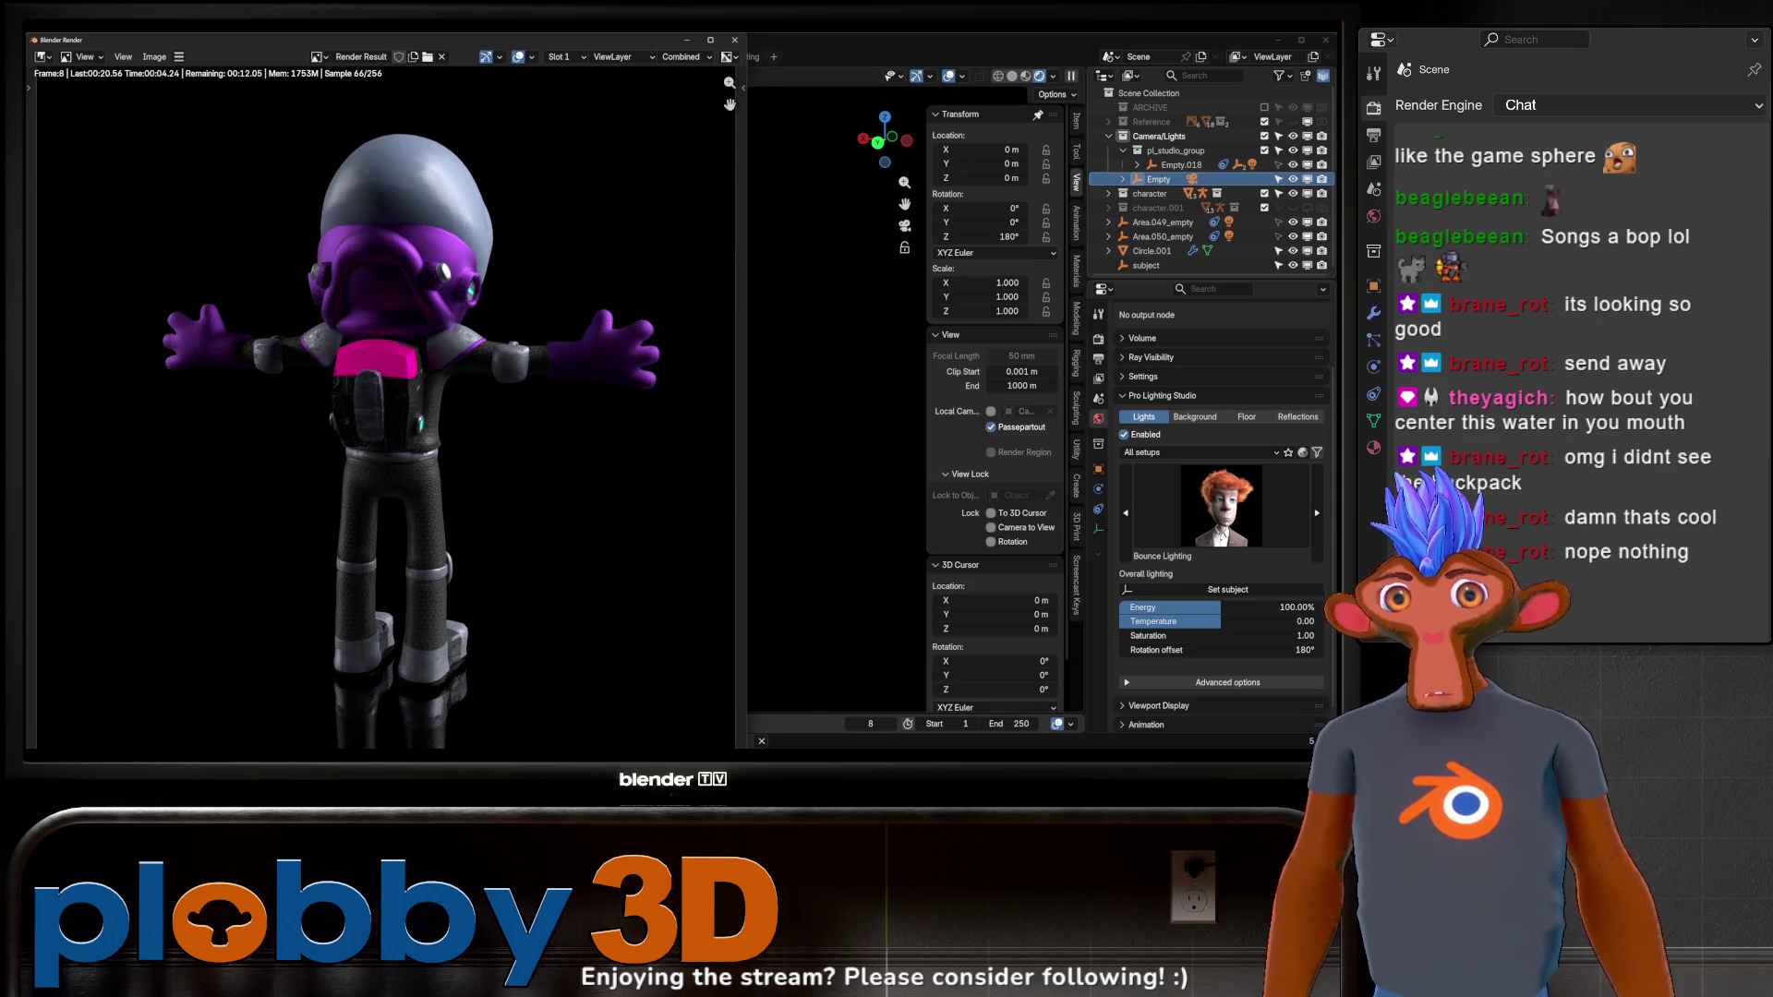
{"action": "left_click", "coordinate": [1115, 197]}
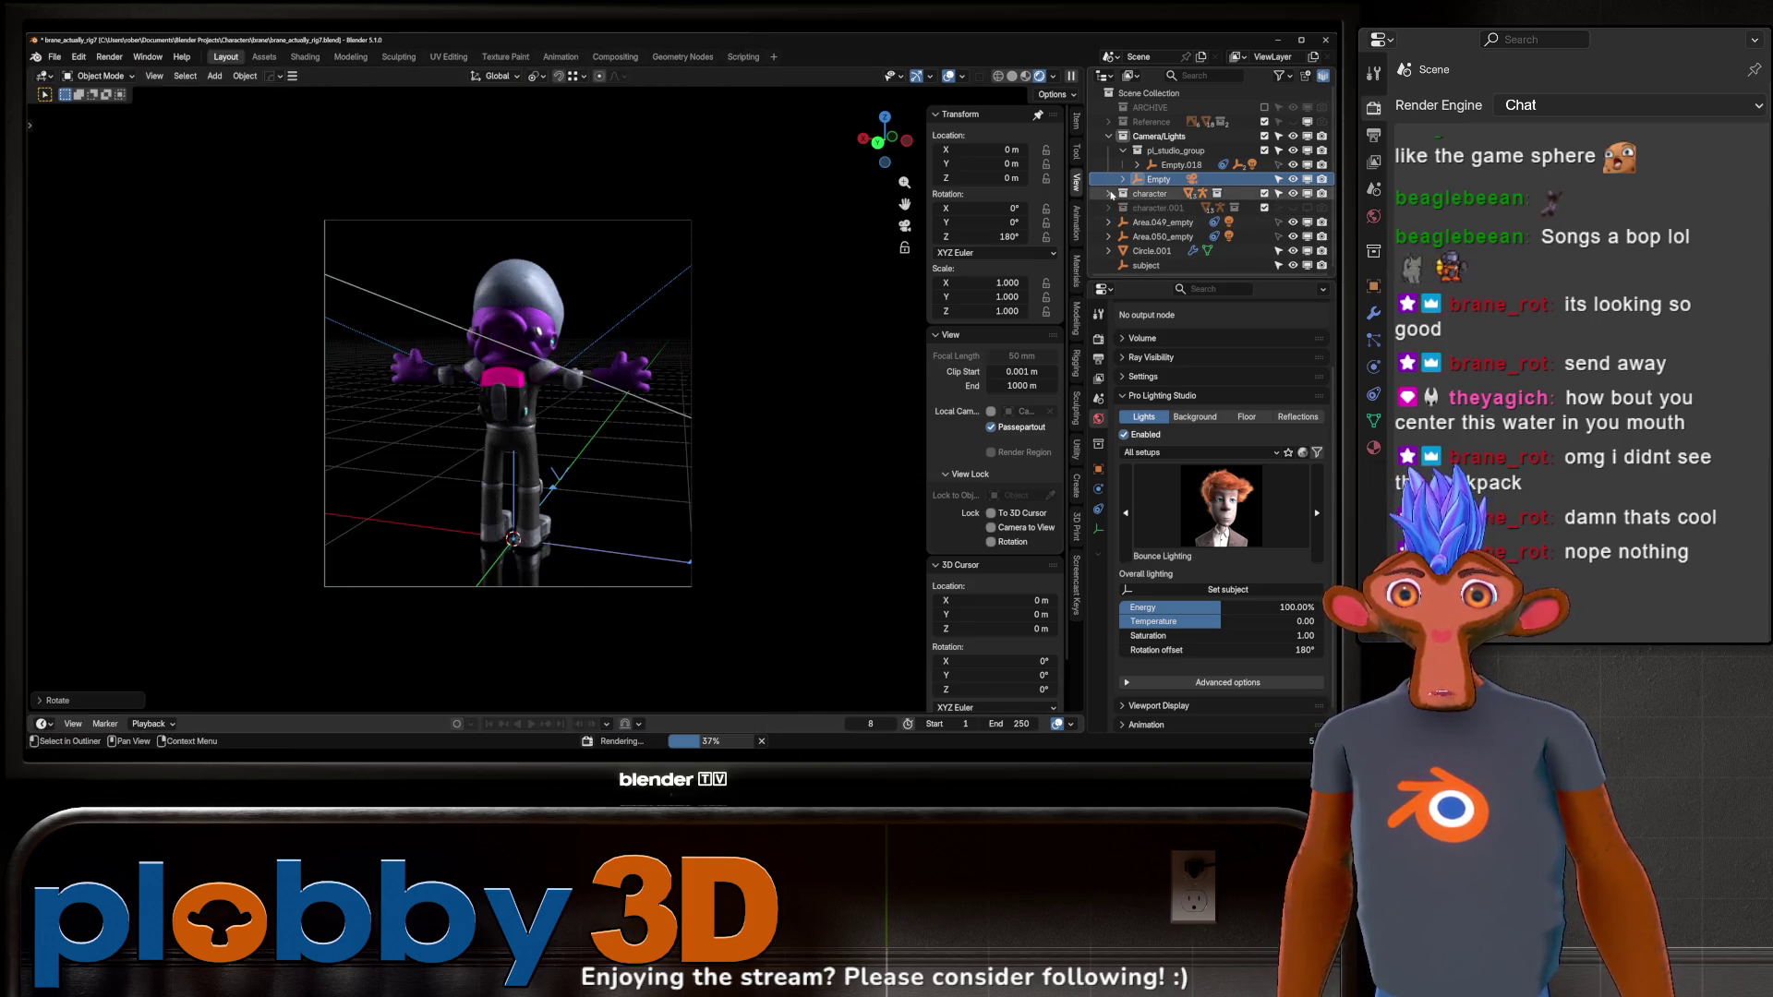
{"action": "left_click", "coordinate": [1109, 194]}
Expand the Armature and armor collections in the outliner to list their pieces.
{"action": "scroll", "coordinate": [1118, 189], "scroll_direction": "down", "scroll_amount": 2}
{"action": "left_click", "coordinate": [1123, 177]}
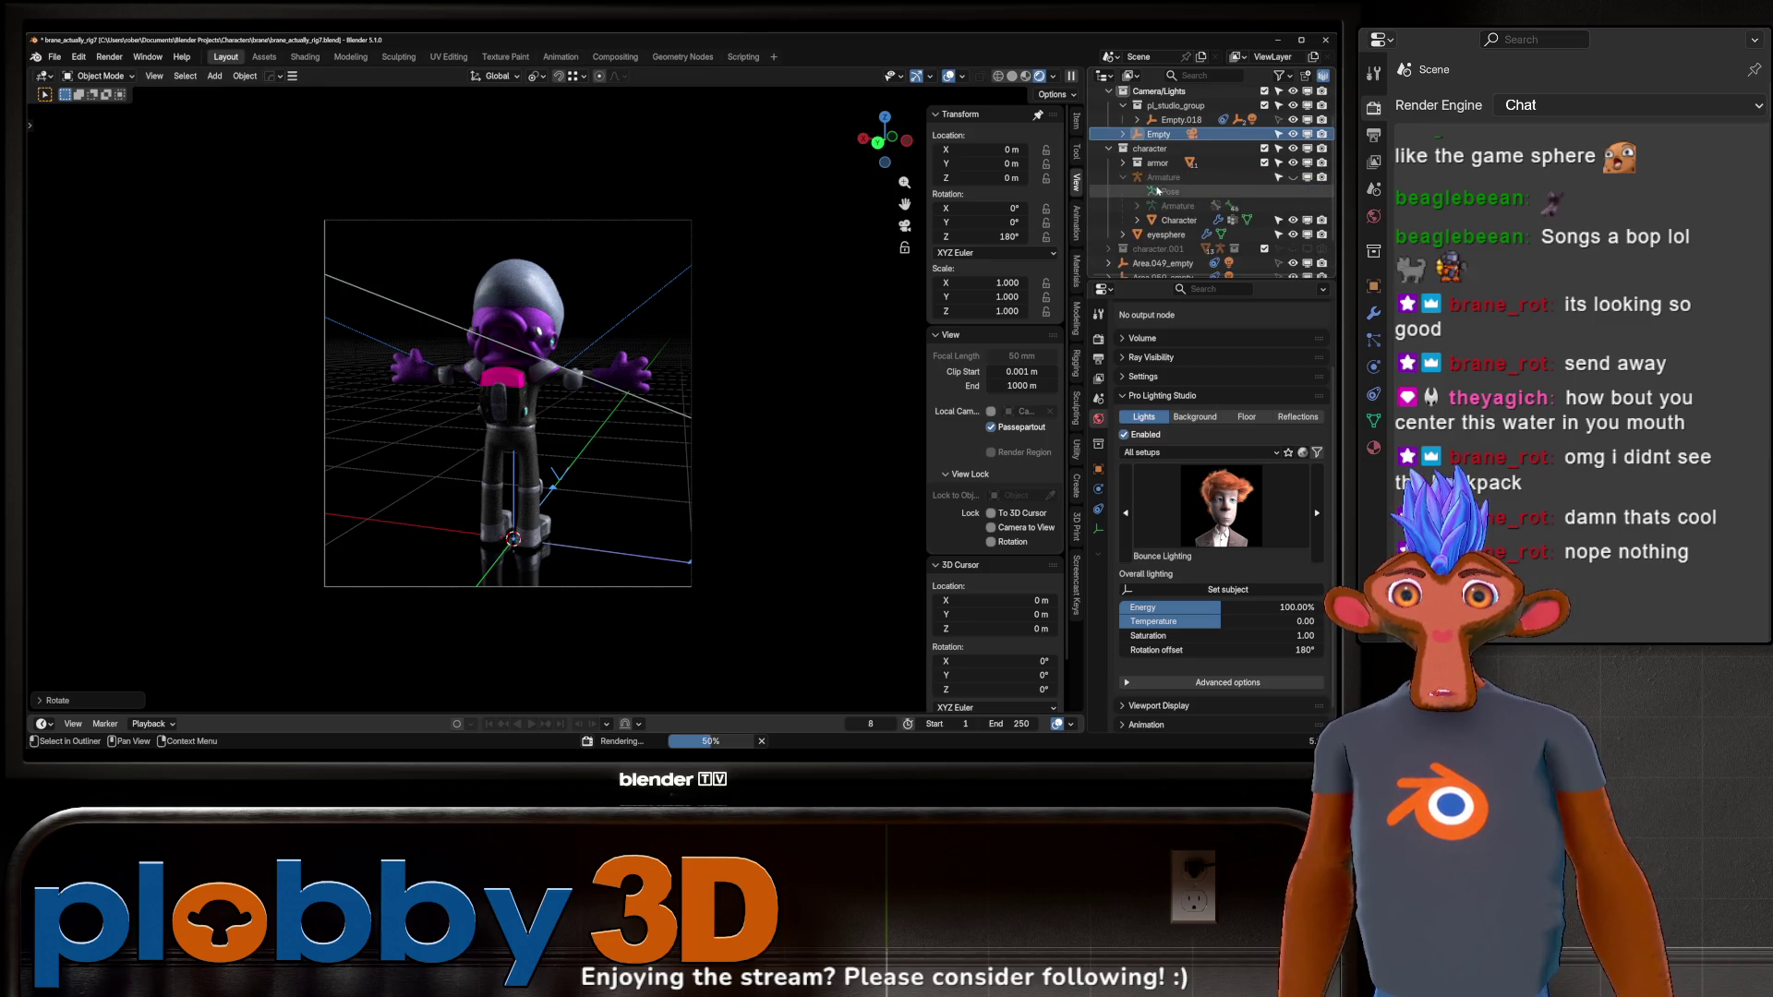
{"action": "scroll", "coordinate": [1149, 223], "scroll_direction": "down", "scroll_amount": 2}
{"action": "scroll", "coordinate": [1200, 184], "scroll_direction": "up", "scroll_amount": 4}
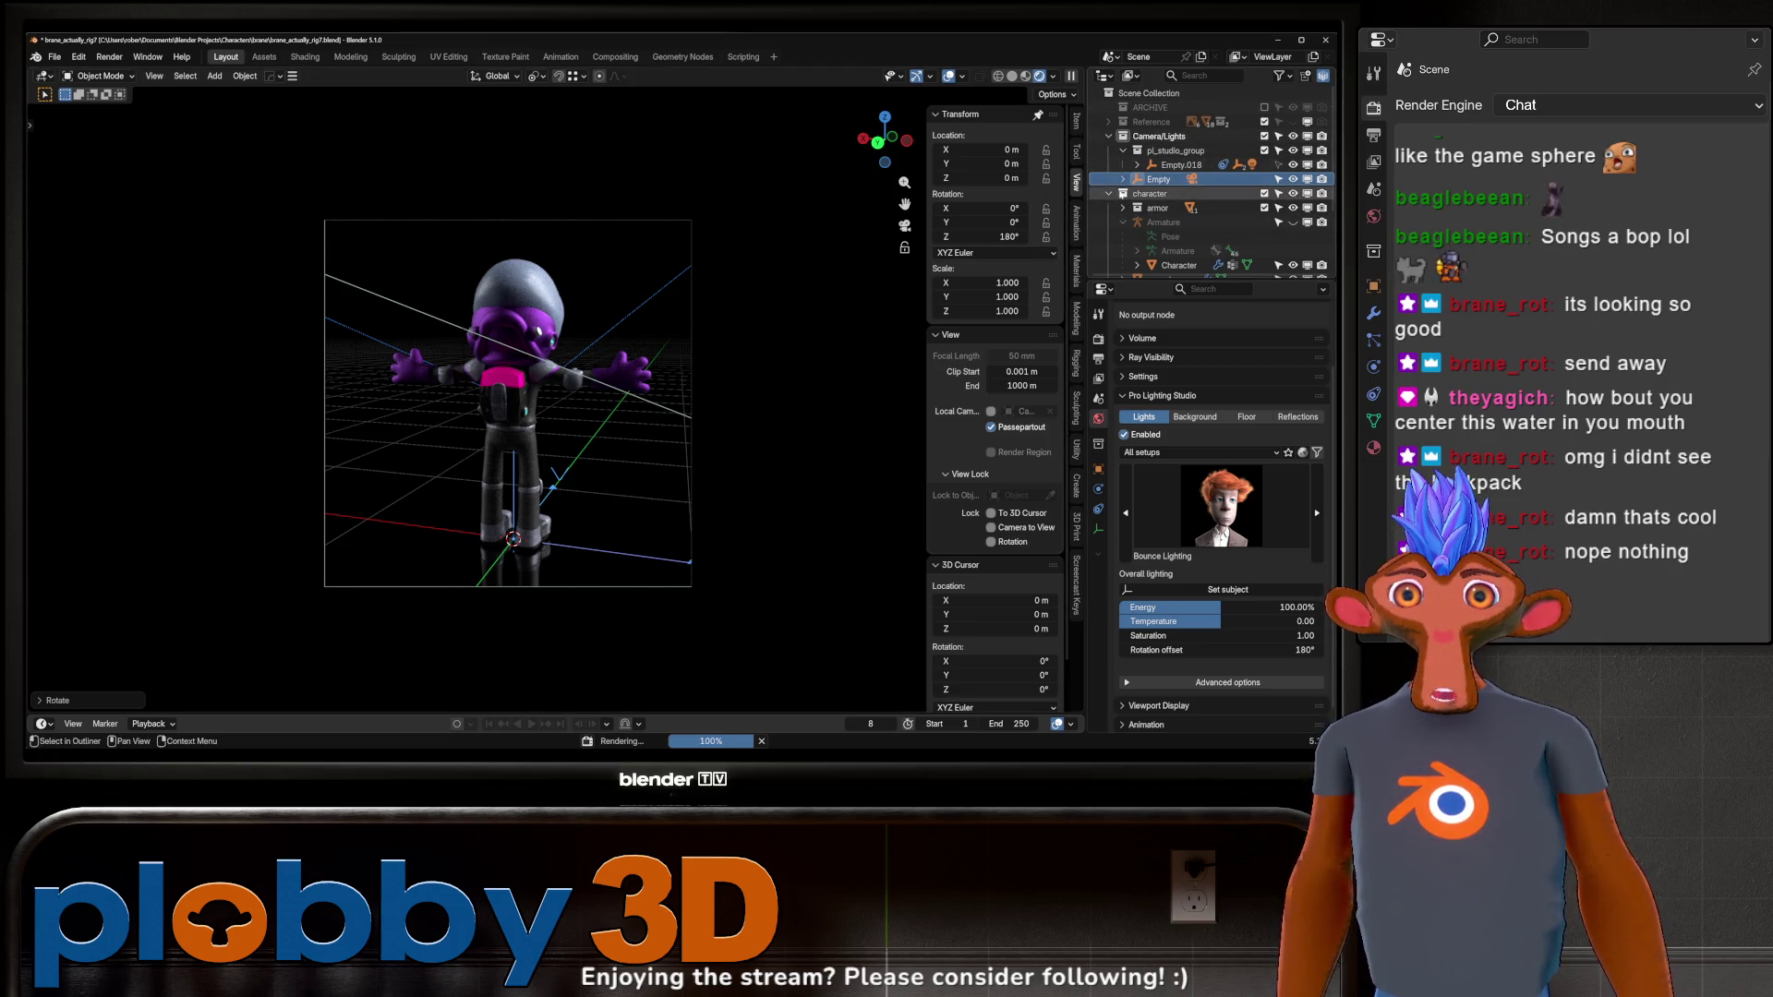
{"action": "left_click", "coordinate": [1122, 208]}
{"action": "scroll", "coordinate": [1133, 214], "scroll_direction": "down", "scroll_amount": 5}
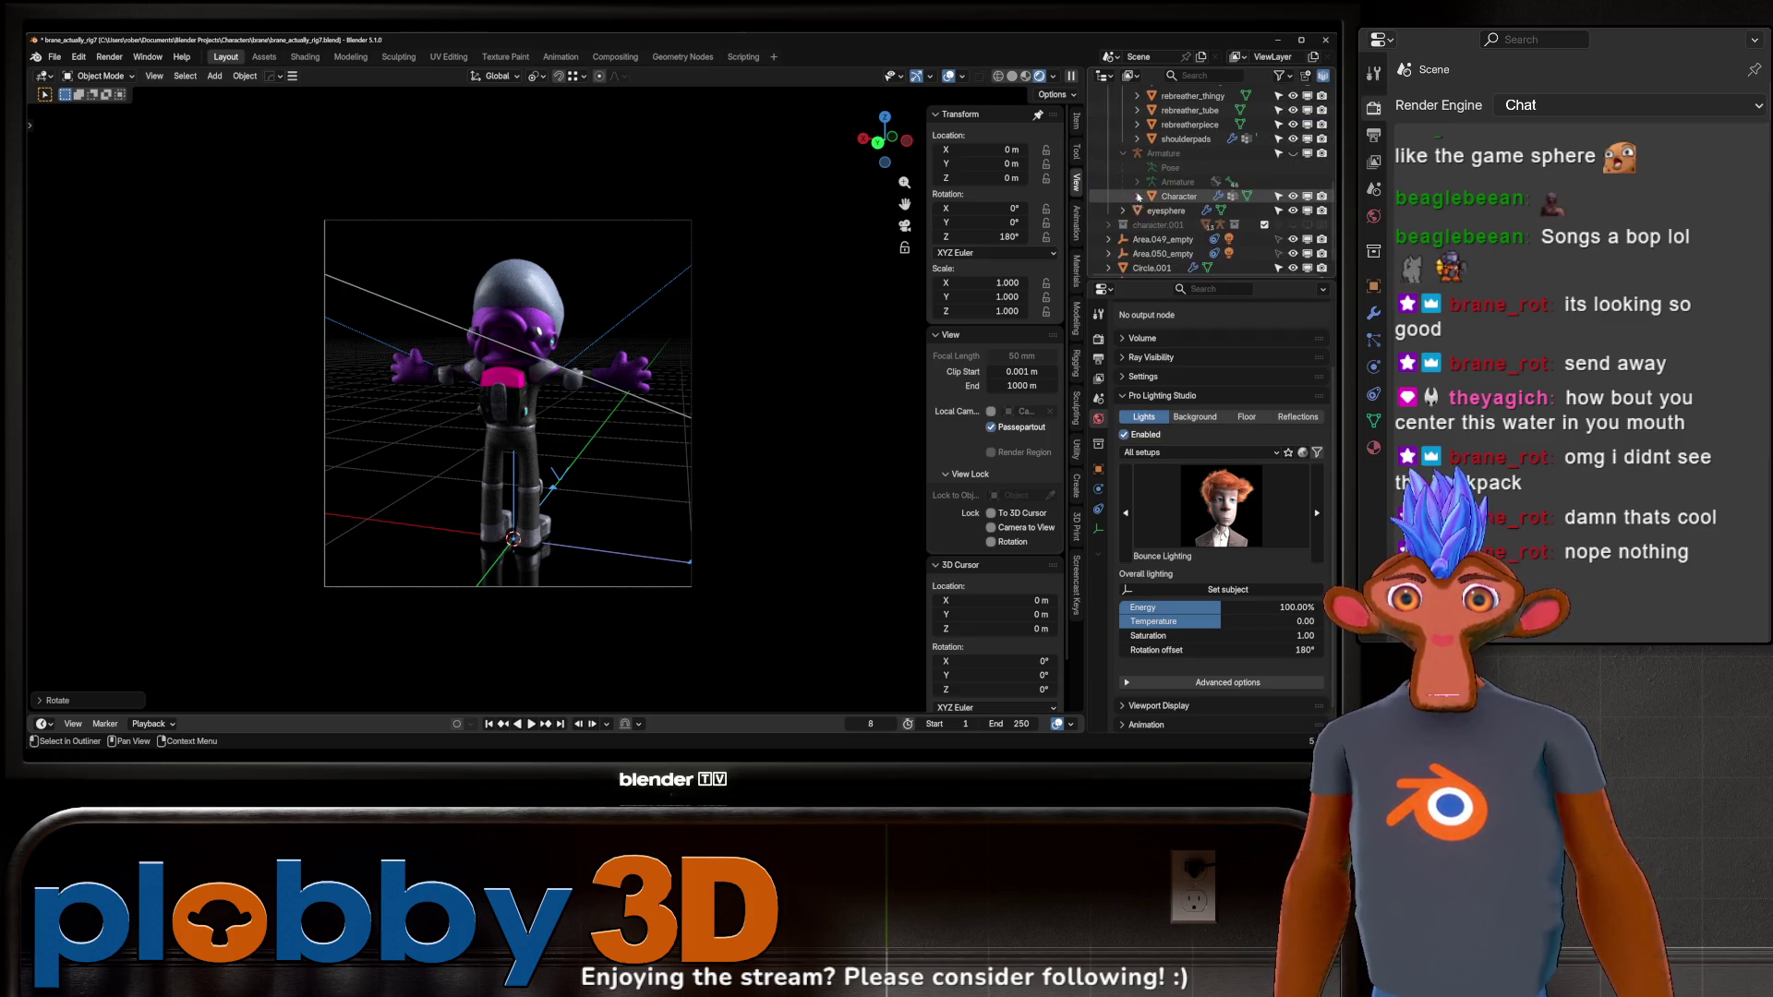
{"action": "scroll", "coordinate": [1136, 217], "scroll_direction": "up", "scroll_amount": 6}
Select the Empty under Camera/Lights, view the front render again, and close the render window.
{"action": "left_click", "coordinate": [1159, 179]}
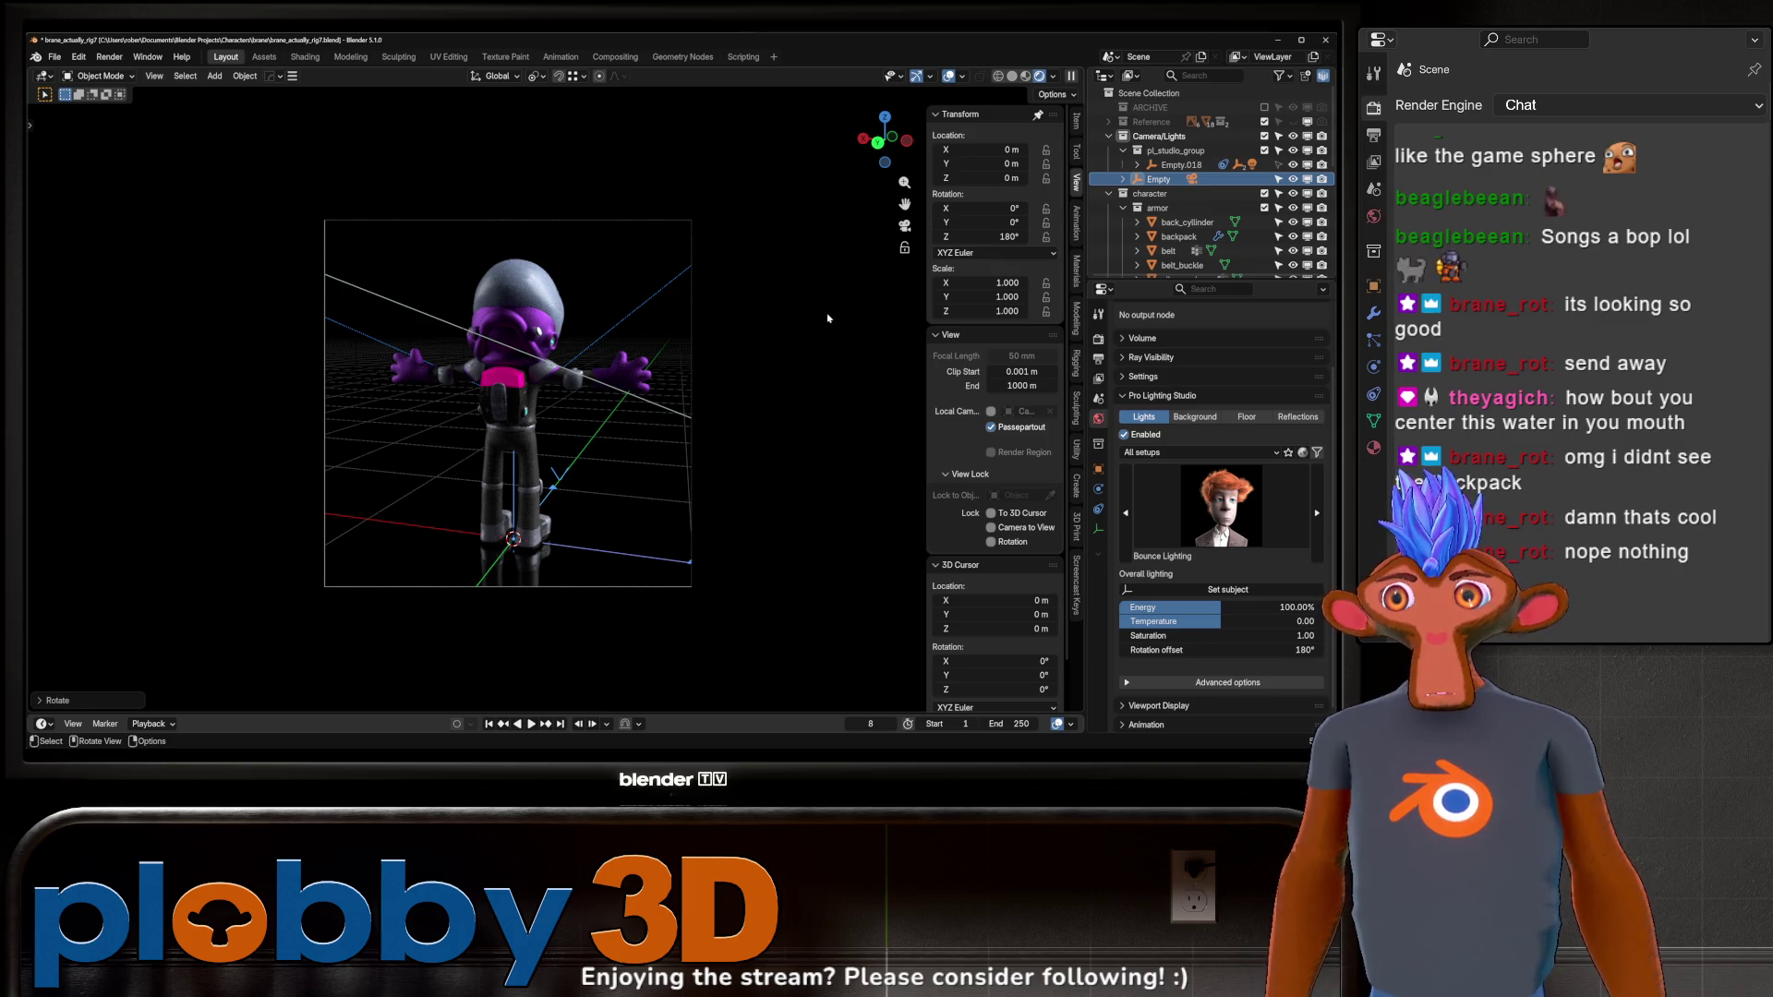
{"action": "key", "text": "F11"}
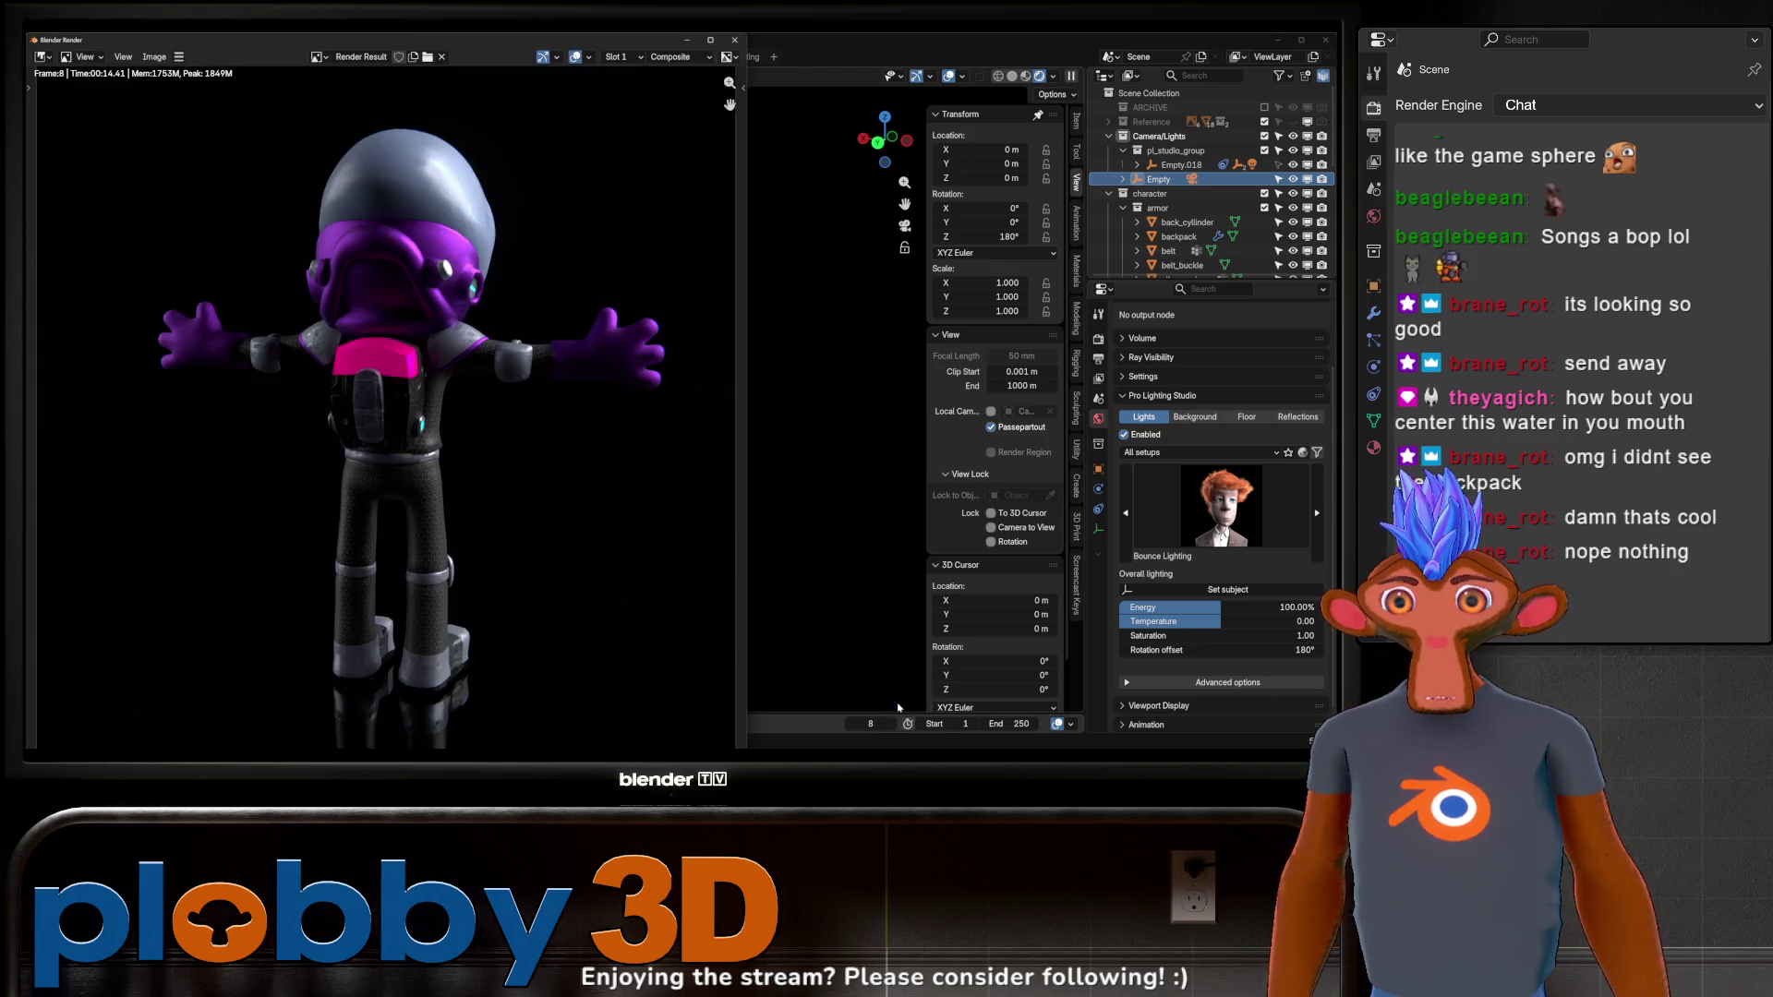
{"action": "left_click", "coordinate": [154, 56]}
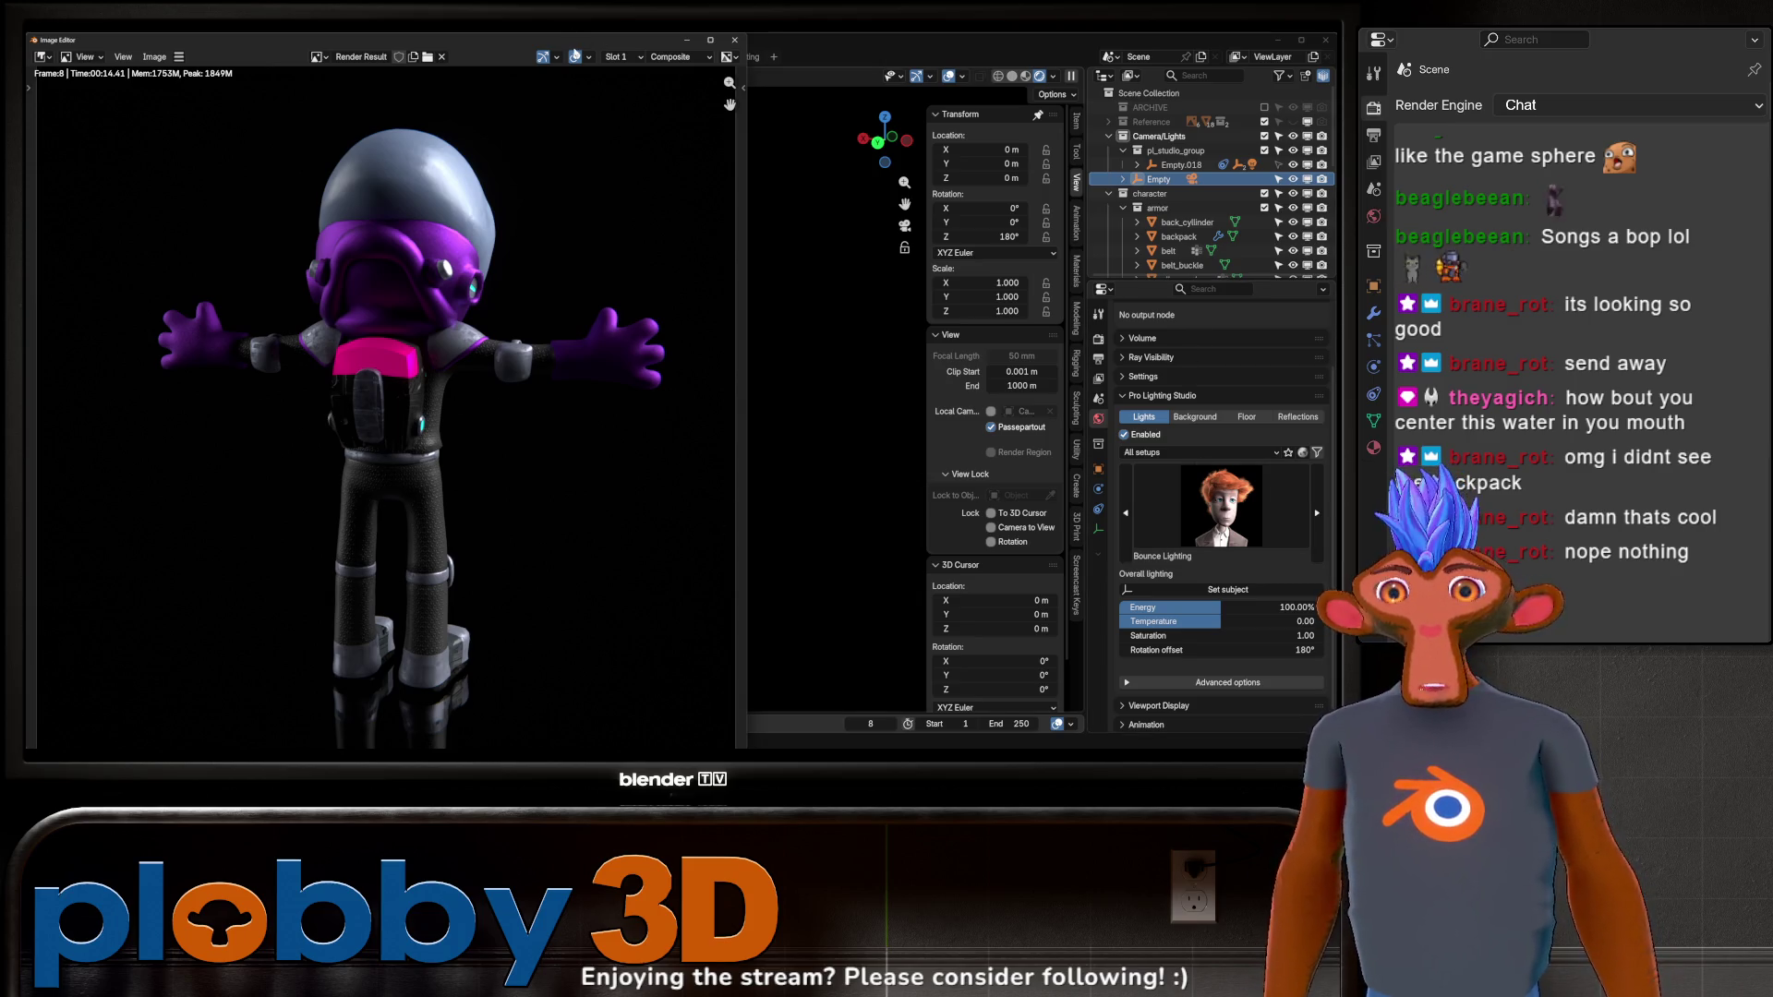
{"action": "left_click", "coordinate": [730, 39]}
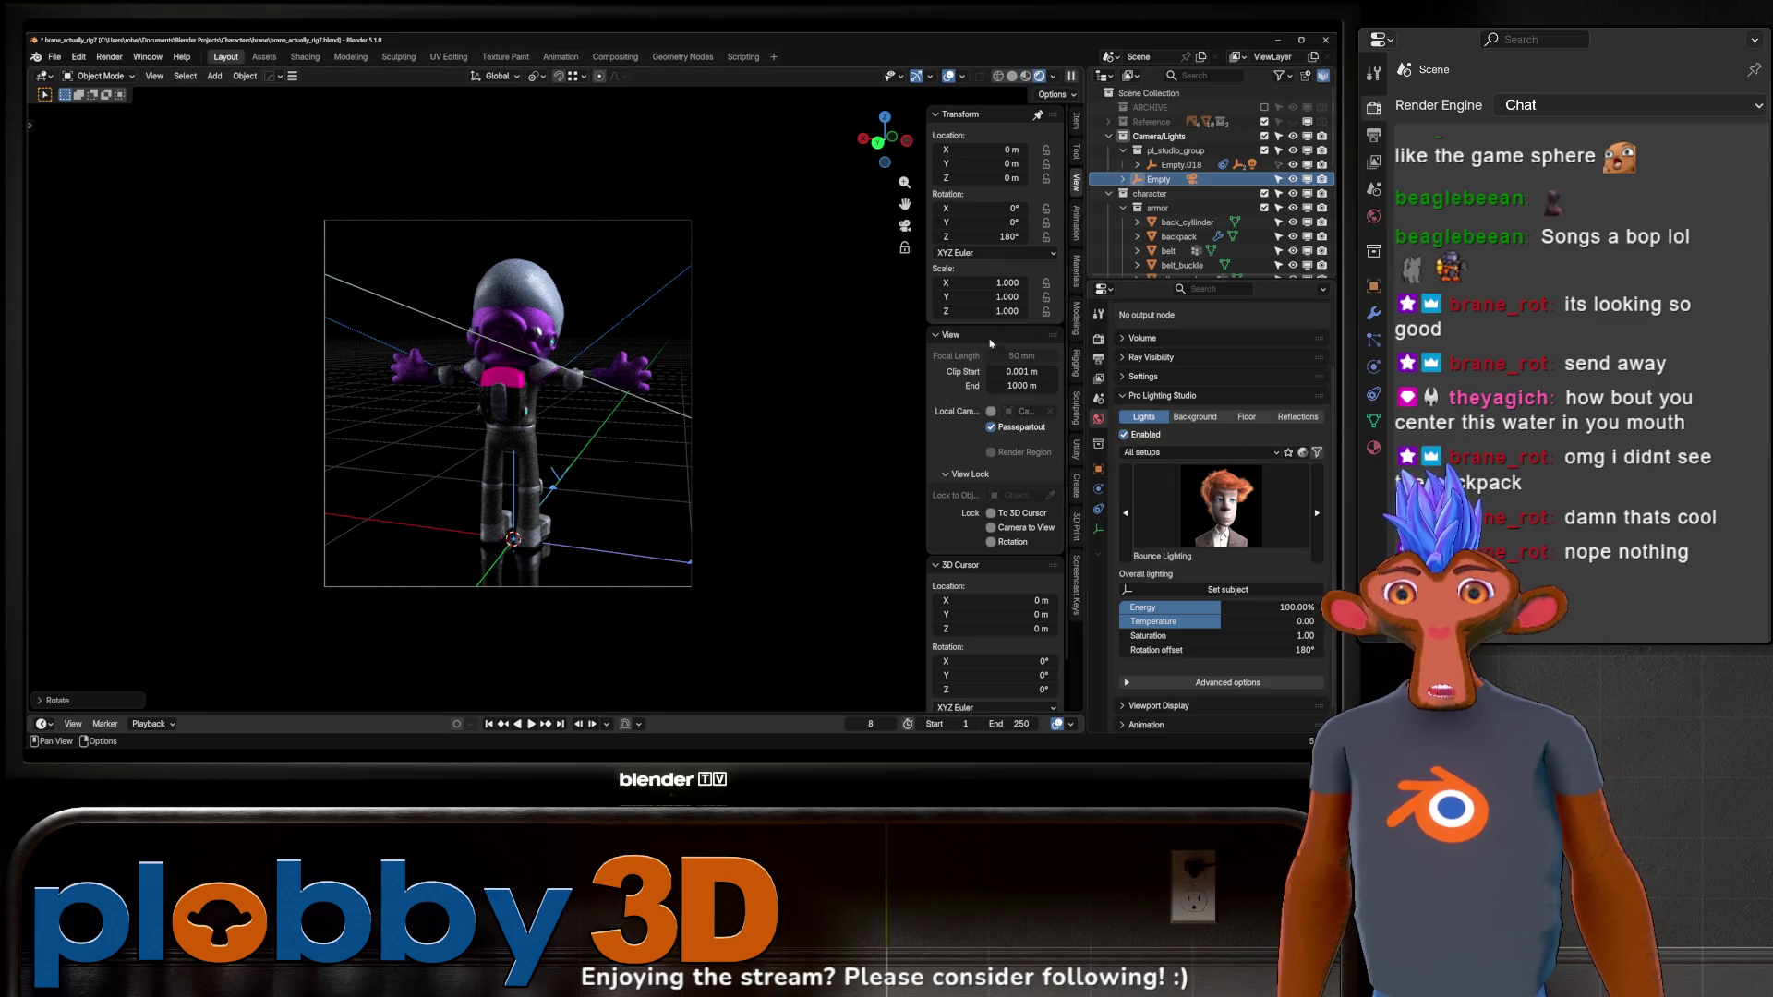
Clear the Empty's rotation, set the lighting rotation offset to 0°, and save brane_actually_rig7.blend.
{"action": "key", "text": "alt+r"}
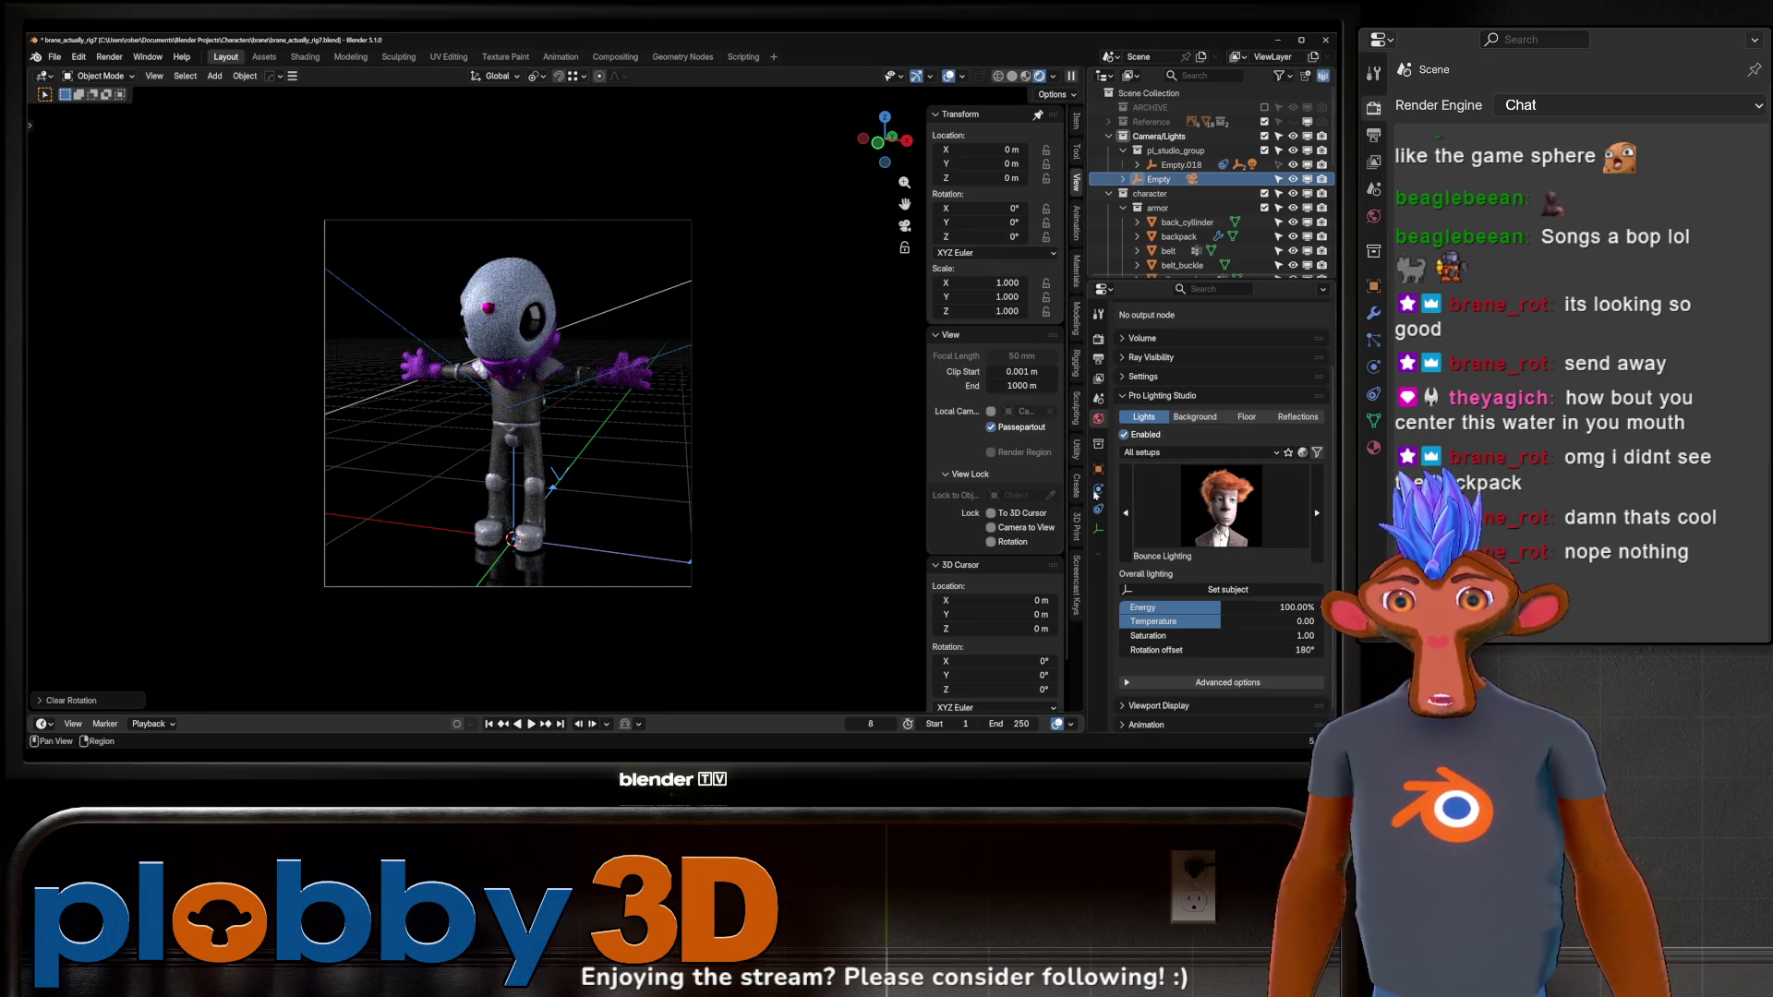
{"action": "left_click", "coordinate": [1279, 635]}
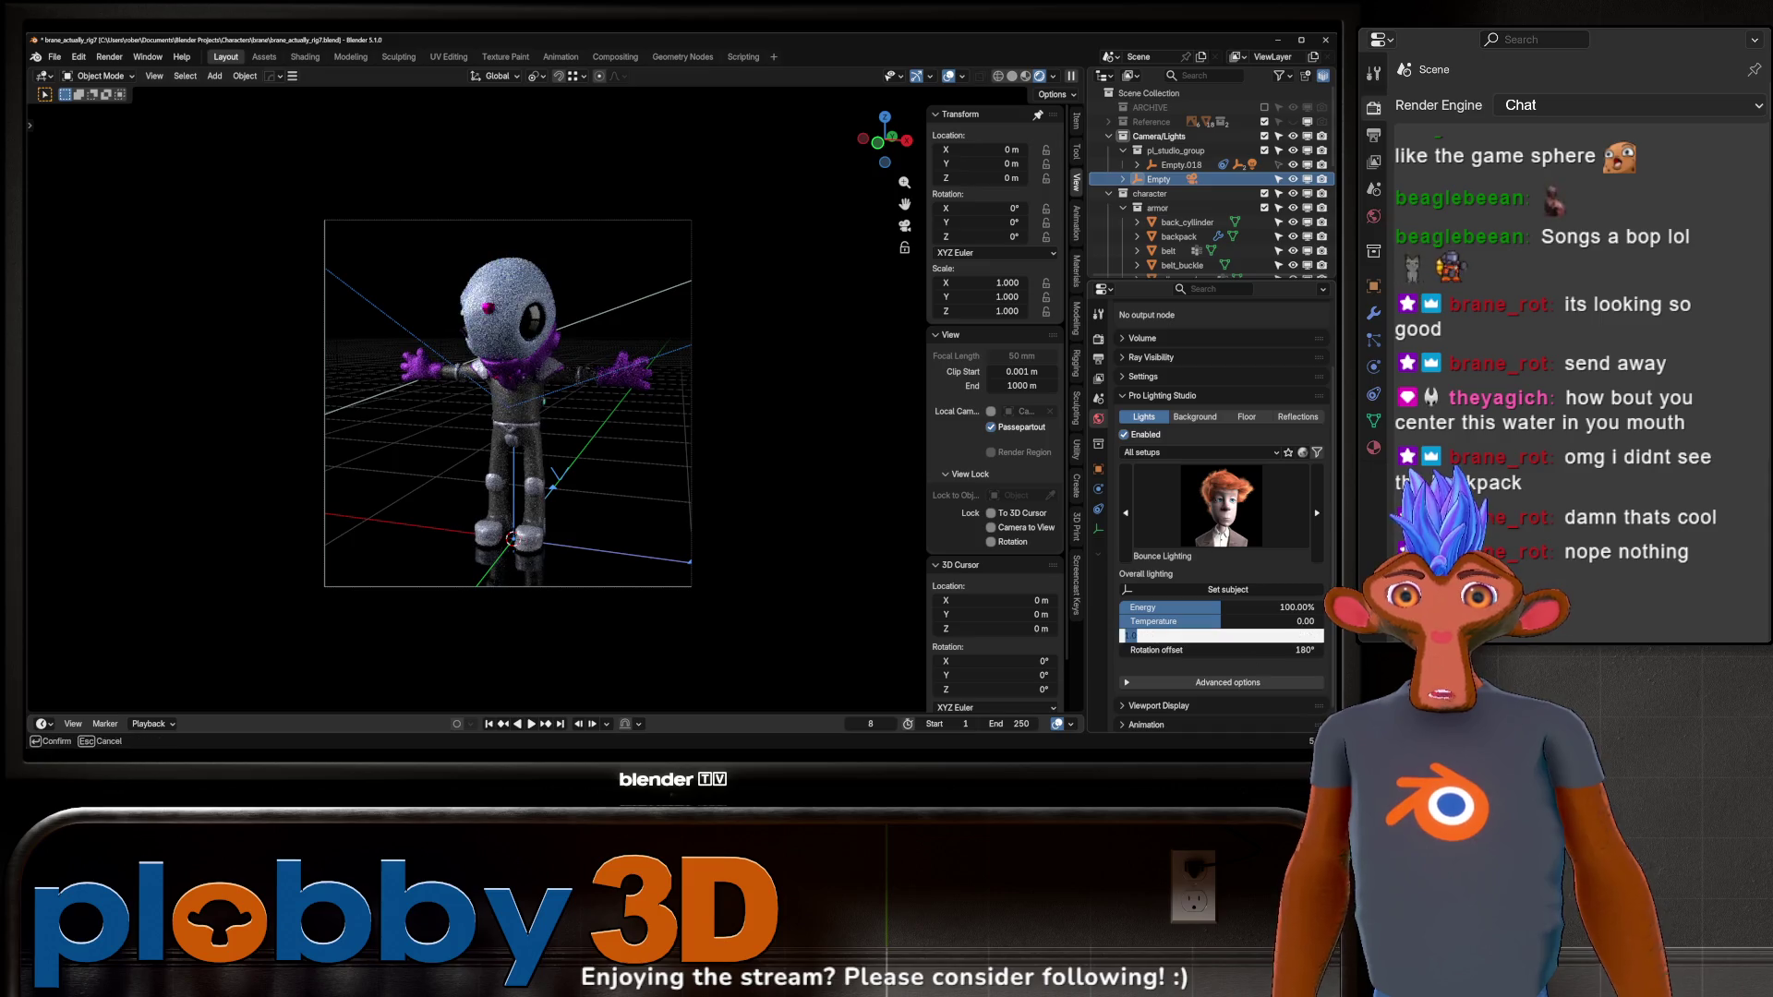
{"action": "key", "text": "Tab"}
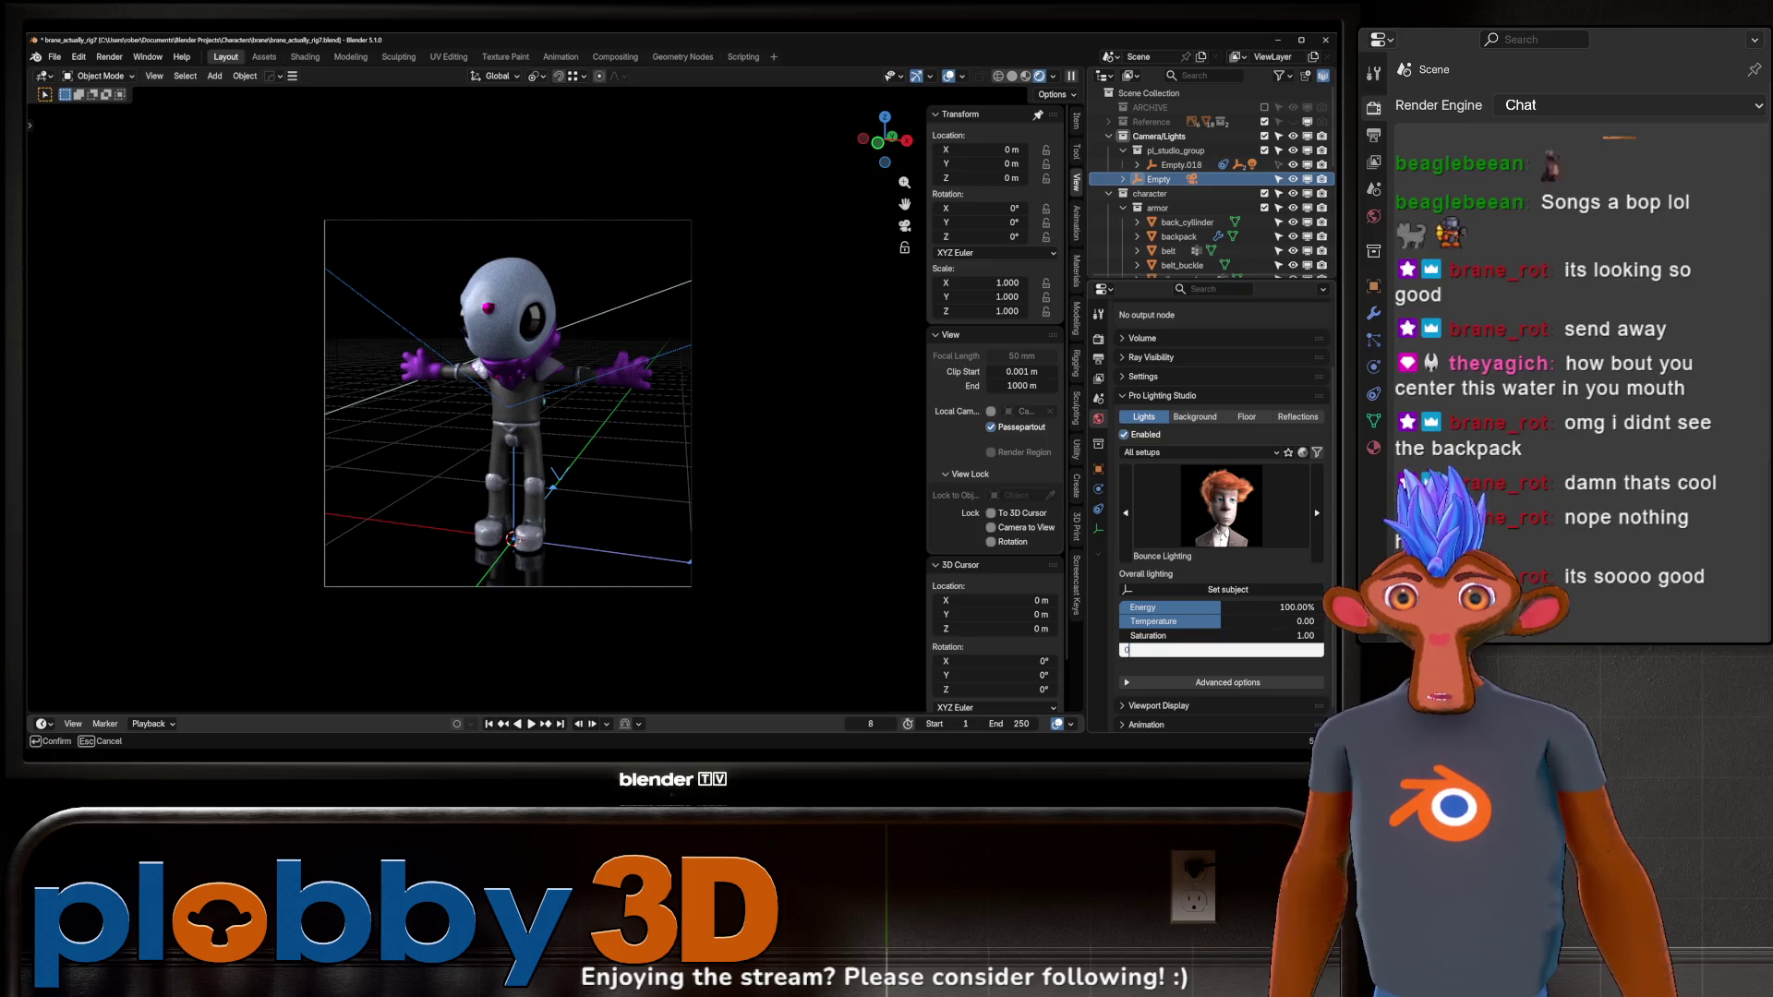
{"action": "key", "text": "Return"}
{"action": "key", "text": "ctrl+s"}
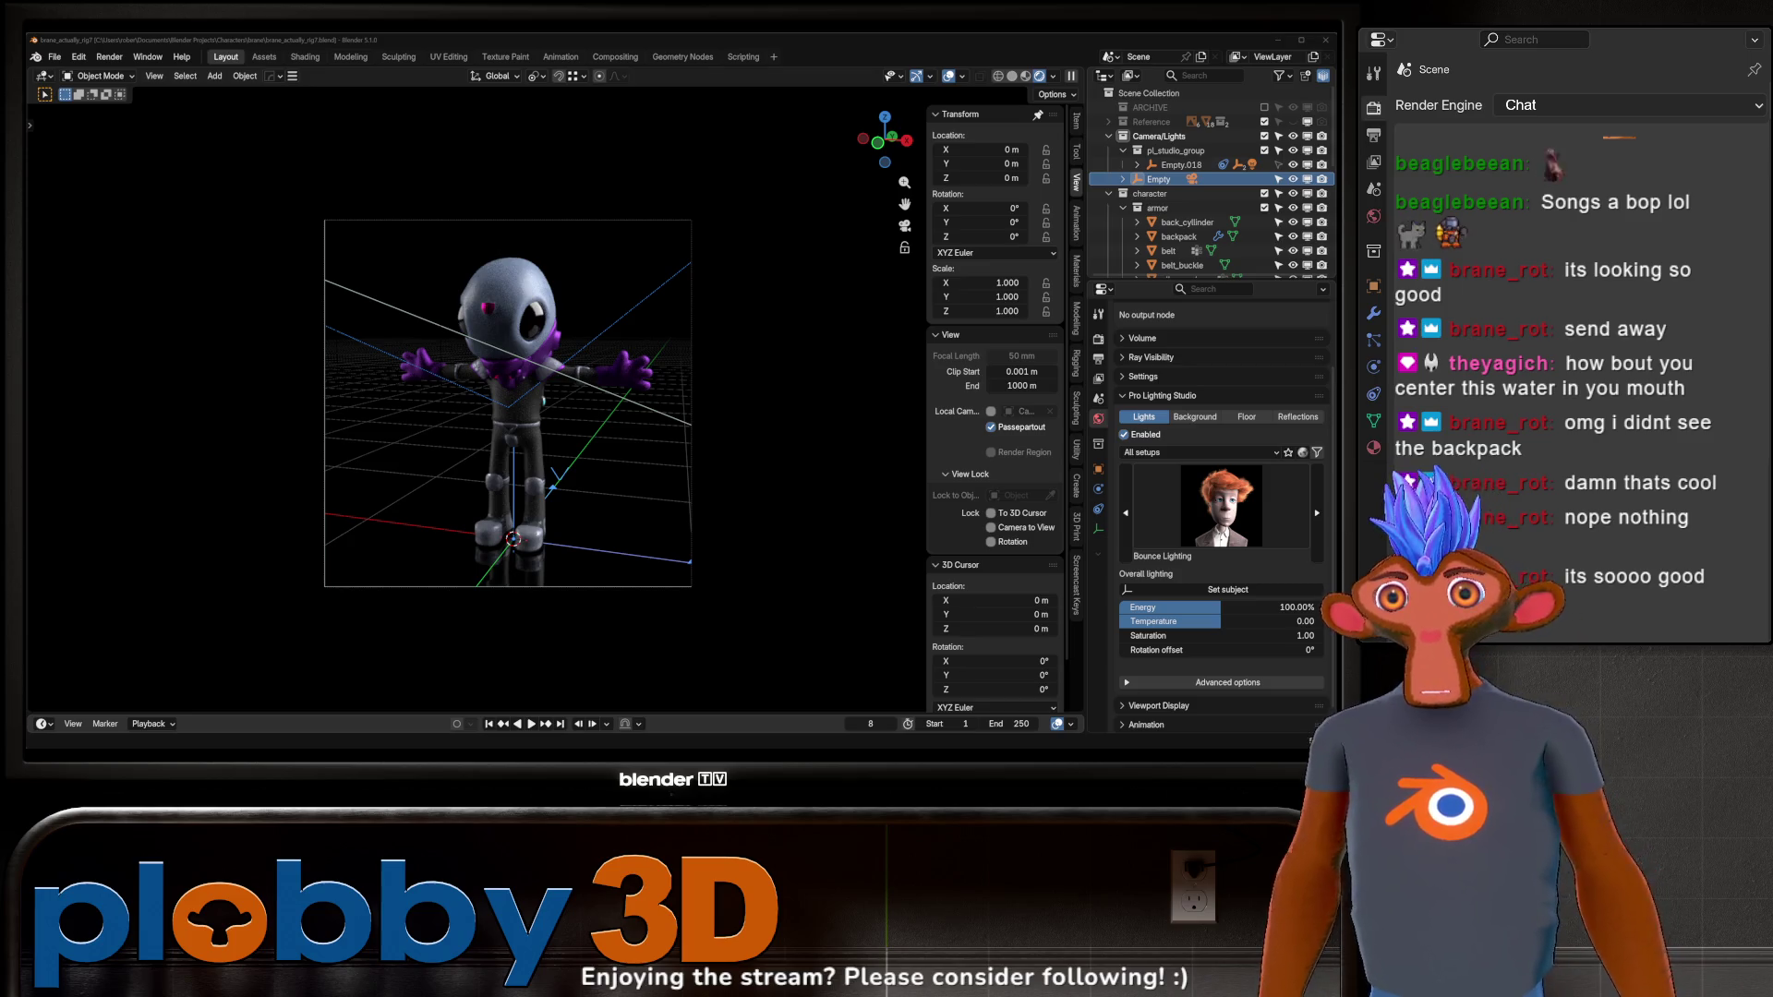
{"action": "scroll", "coordinate": [539, 352], "scroll_direction": "up", "scroll_amount": 8}
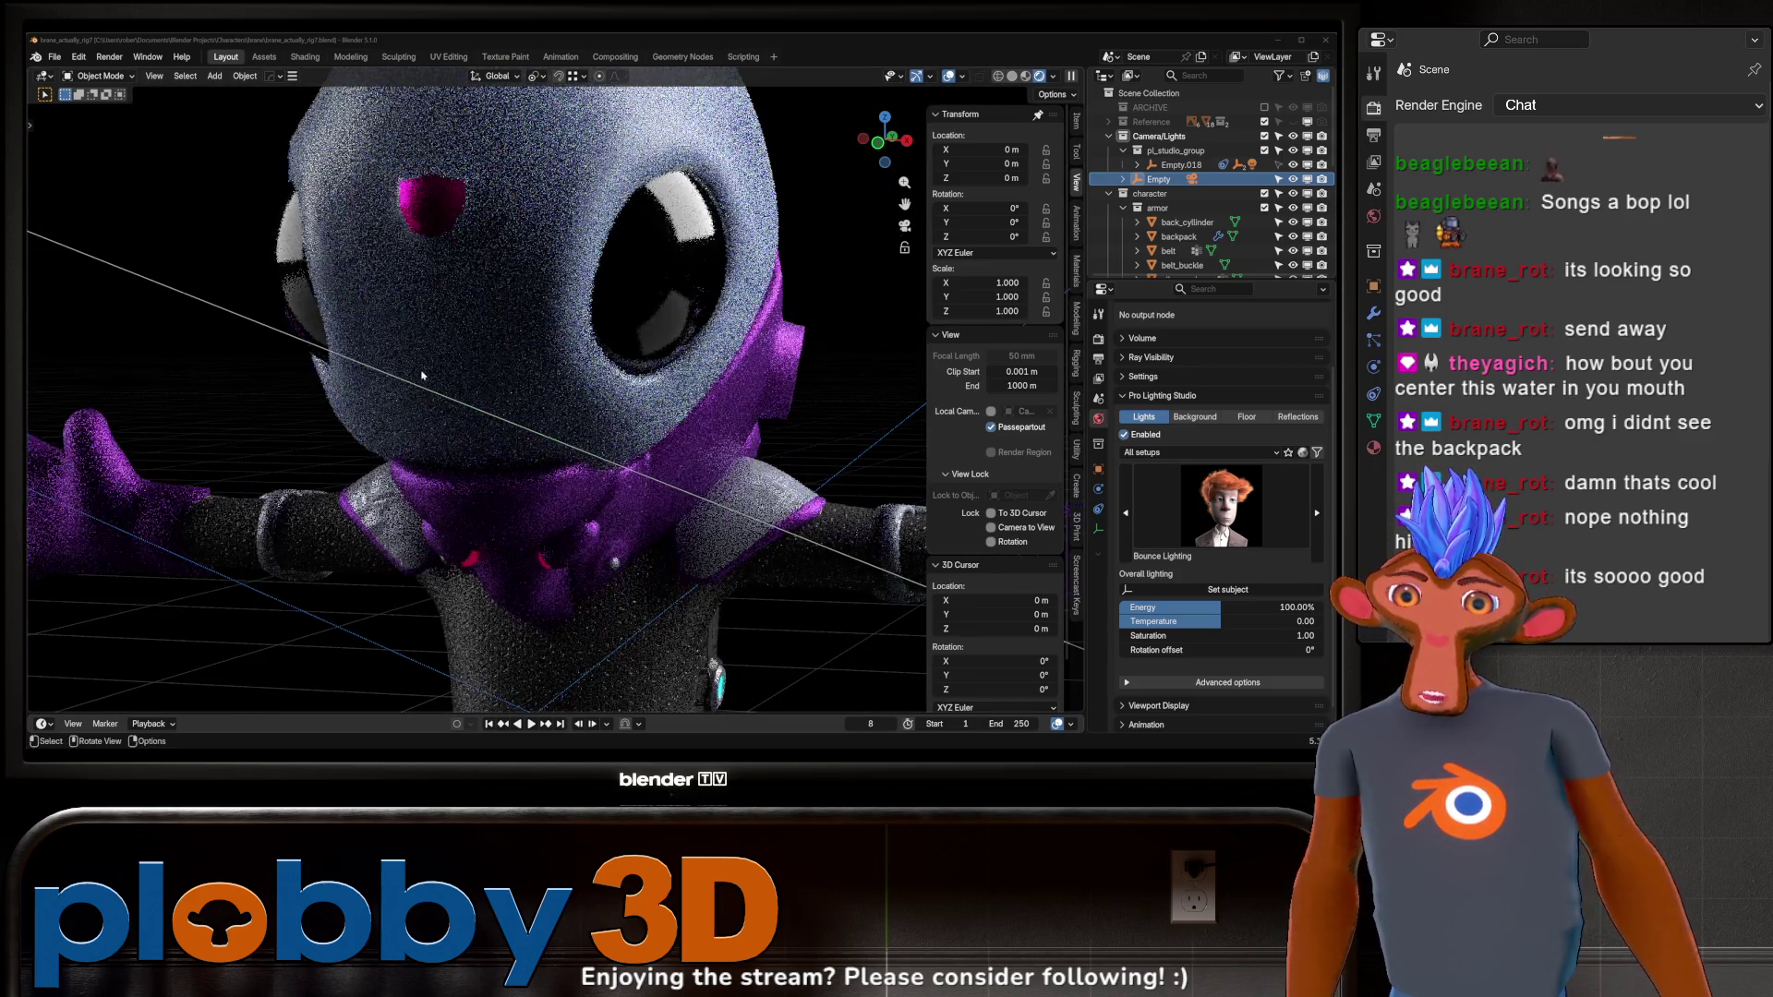
{"action": "scroll", "coordinate": [422, 375], "scroll_direction": "down", "scroll_amount": 8}
{"action": "scroll", "coordinate": [490, 522], "scroll_direction": "up", "scroll_amount": 8}
{"action": "scroll", "coordinate": [489, 523], "scroll_direction": "down", "scroll_amount": 8}
{"action": "scroll", "coordinate": [461, 459], "scroll_direction": "up", "scroll_amount": 3}
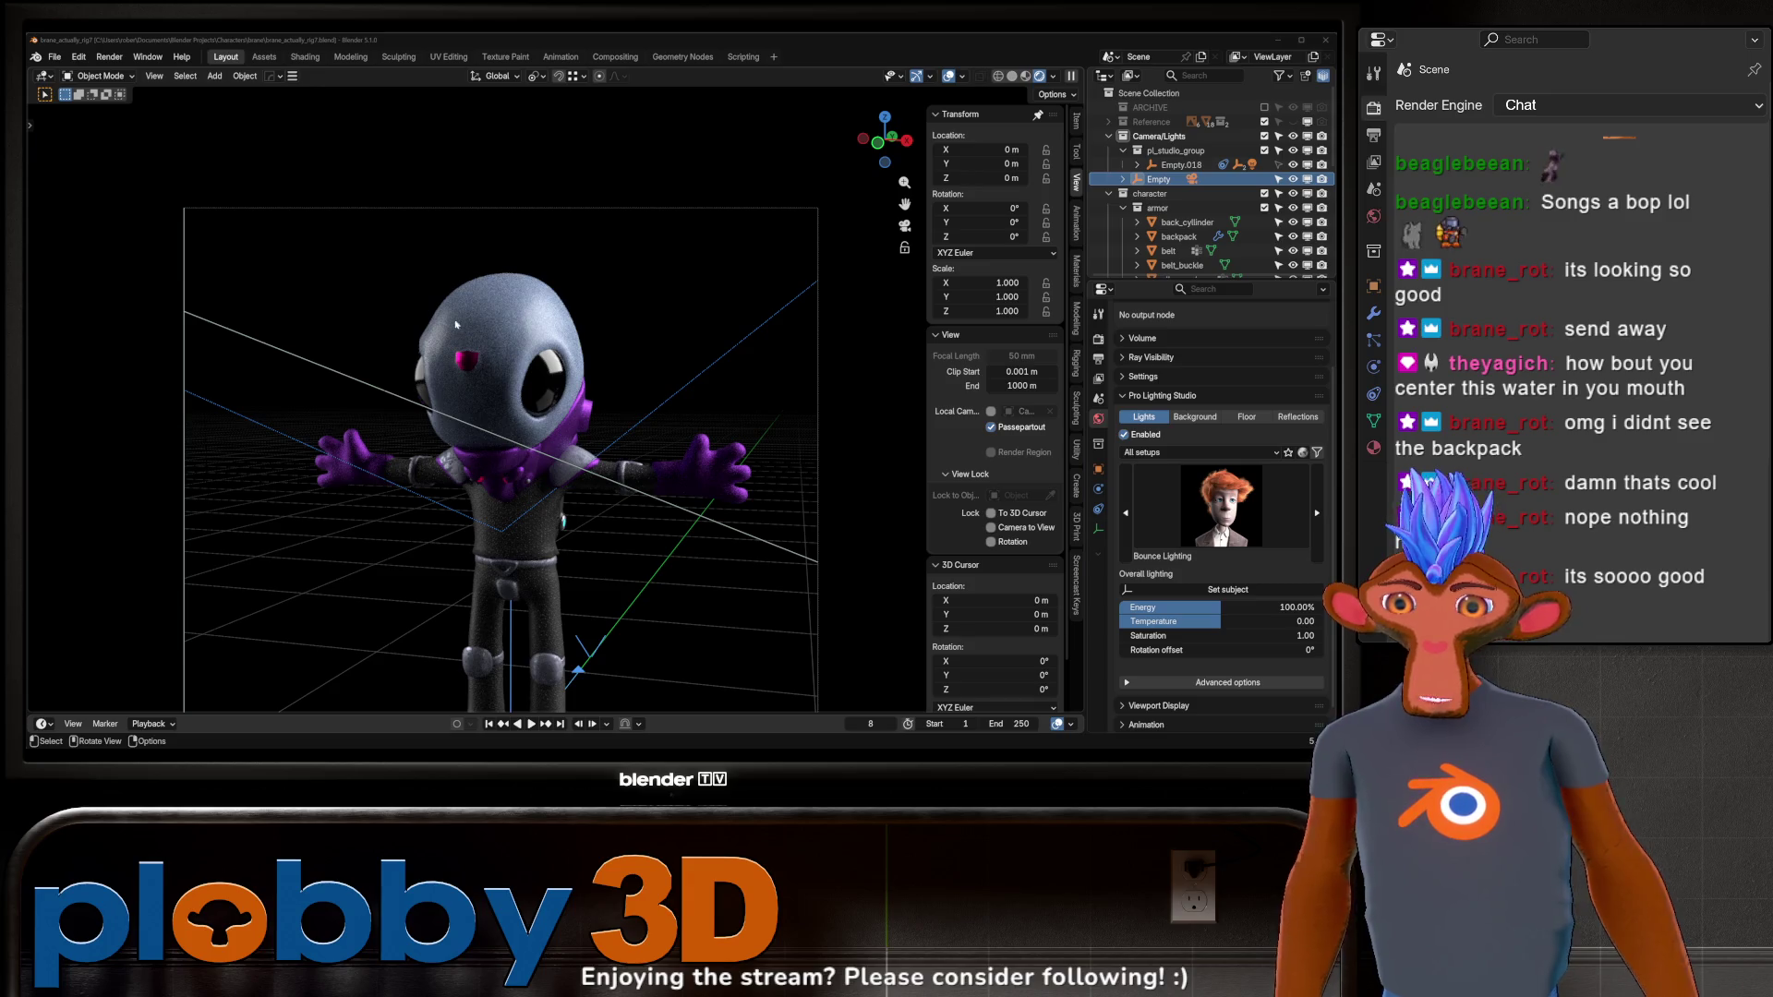
{"action": "mouse_move", "coordinate": [455, 320]}
{"action": "middle_mouse_down"}
{"action": "mouse_move", "coordinate": [623, 365]}
{"action": "mouse_move", "coordinate": [573, 342]}
{"action": "mouse_move", "coordinate": [635, 266]}
{"action": "mouse_move", "coordinate": [528, 473]}
{"action": "mouse_move", "coordinate": [593, 464]}
{"action": "mouse_move", "coordinate": [578, 447]}
{"action": "mouse_move", "coordinate": [591, 397]}
{"action": "mouse_move", "coordinate": [558, 354]}
{"action": "mouse_move", "coordinate": [481, 351]}
{"action": "middle_mouse_up"}
{"action": "scroll", "coordinate": [559, 469], "scroll_direction": "up", "scroll_amount": 5}
{"action": "scroll", "coordinate": [594, 465], "scroll_direction": "down", "scroll_amount": 4}
{"action": "scroll", "coordinate": [594, 394], "scroll_direction": "up", "scroll_amount": 3}
{"action": "scroll", "coordinate": [558, 354], "scroll_direction": "up", "scroll_amount": 3}
{"action": "scroll", "coordinate": [343, 402], "scroll_direction": "up", "scroll_amount": 2}
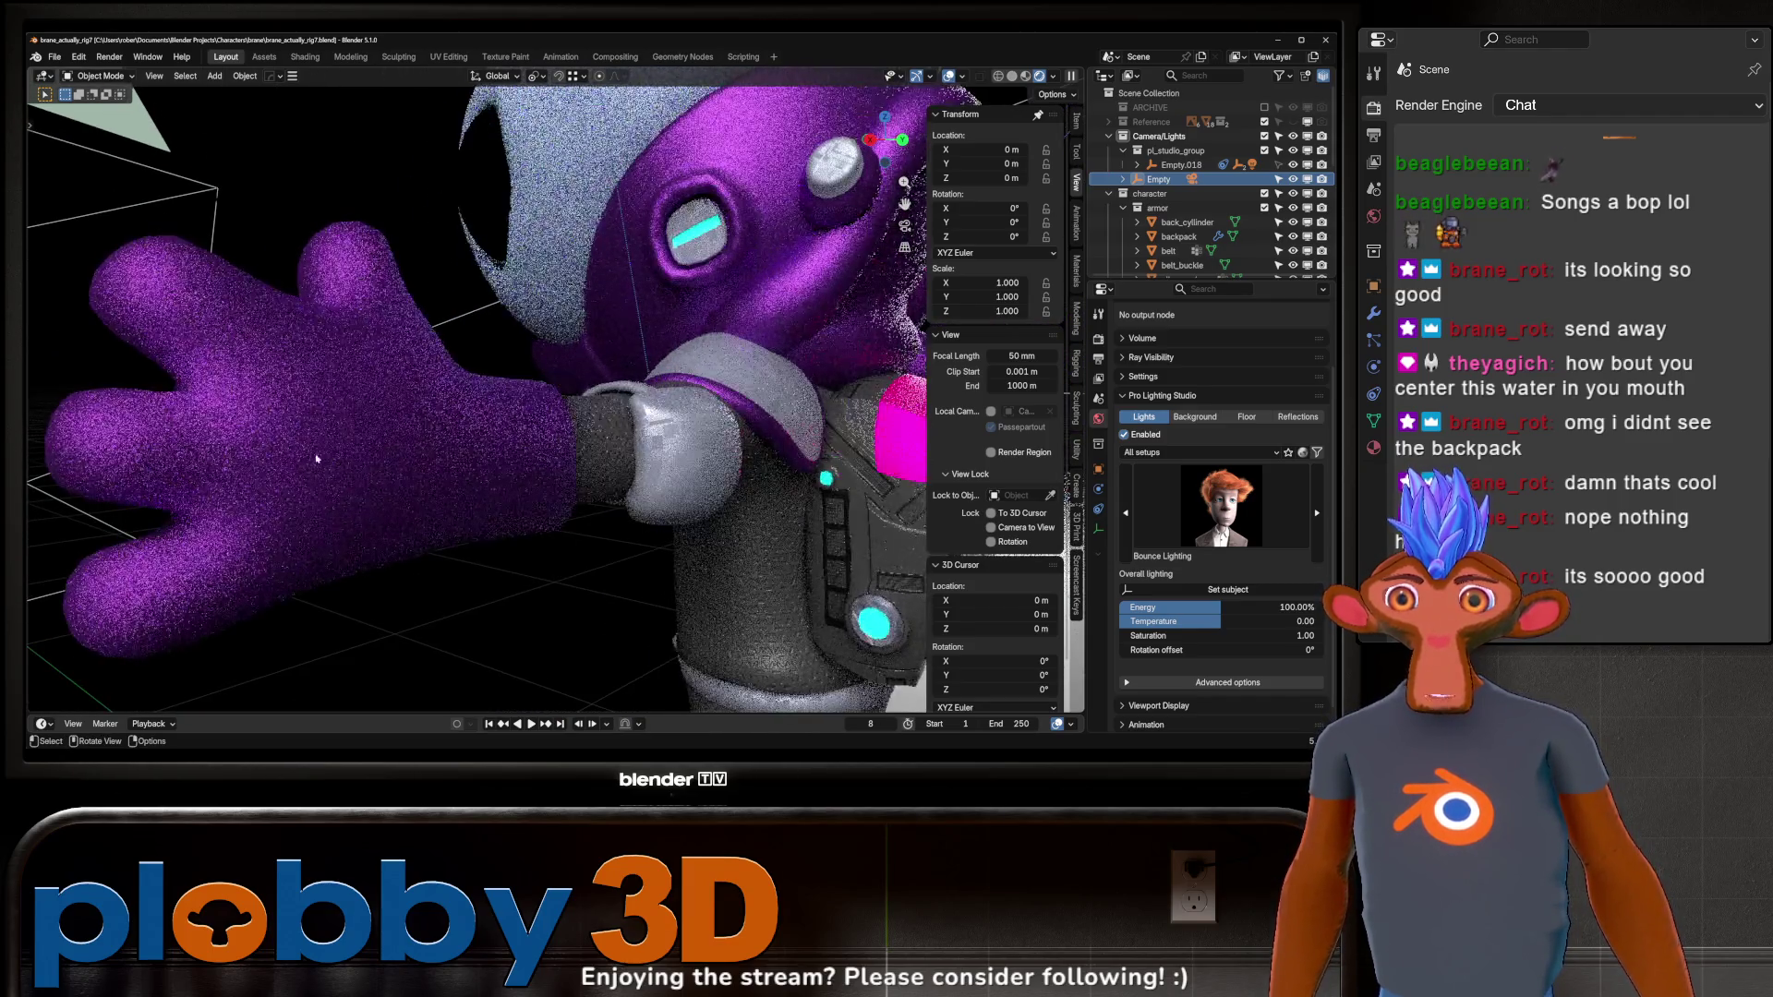
{"action": "left_click", "coordinate": [323, 399]}
{"action": "scroll", "coordinate": [305, 397], "scroll_direction": "up", "scroll_amount": 4}
{"action": "mouse_move", "coordinate": [292, 395]}
{"action": "middle_mouse_down"}
{"action": "mouse_move", "coordinate": [542, 339]}
{"action": "mouse_move", "coordinate": [444, 388]}
{"action": "middle_mouse_up"}
{"action": "scroll", "coordinate": [543, 340], "scroll_direction": "down", "scroll_amount": 8}
{"action": "scroll", "coordinate": [507, 356], "scroll_direction": "up", "scroll_amount": 5}
{"action": "scroll", "coordinate": [489, 361], "scroll_direction": "down", "scroll_amount": 5}
{"action": "scroll", "coordinate": [476, 369], "scroll_direction": "up", "scroll_amount": 5}
{"action": "scroll", "coordinate": [444, 388], "scroll_direction": "down", "scroll_amount": 3}
{"action": "left_click", "coordinate": [558, 421]}
{"action": "mouse_move", "coordinate": [559, 421]}
{"action": "middle_mouse_down"}
{"action": "mouse_move", "coordinate": [503, 359]}
{"action": "mouse_move", "coordinate": [661, 379]}
{"action": "mouse_move", "coordinate": [601, 407]}
{"action": "mouse_move", "coordinate": [628, 419]}
{"action": "mouse_move", "coordinate": [628, 509]}
{"action": "middle_mouse_up"}
{"action": "scroll", "coordinate": [503, 358], "scroll_direction": "up", "scroll_amount": 3}
{"action": "scroll", "coordinate": [504, 358], "scroll_direction": "up", "scroll_amount": 3}
{"action": "scroll", "coordinate": [592, 403], "scroll_direction": "up", "scroll_amount": 2}
{"action": "scroll", "coordinate": [628, 419], "scroll_direction": "down", "scroll_amount": 3}
{"action": "left_click", "coordinate": [627, 540]}
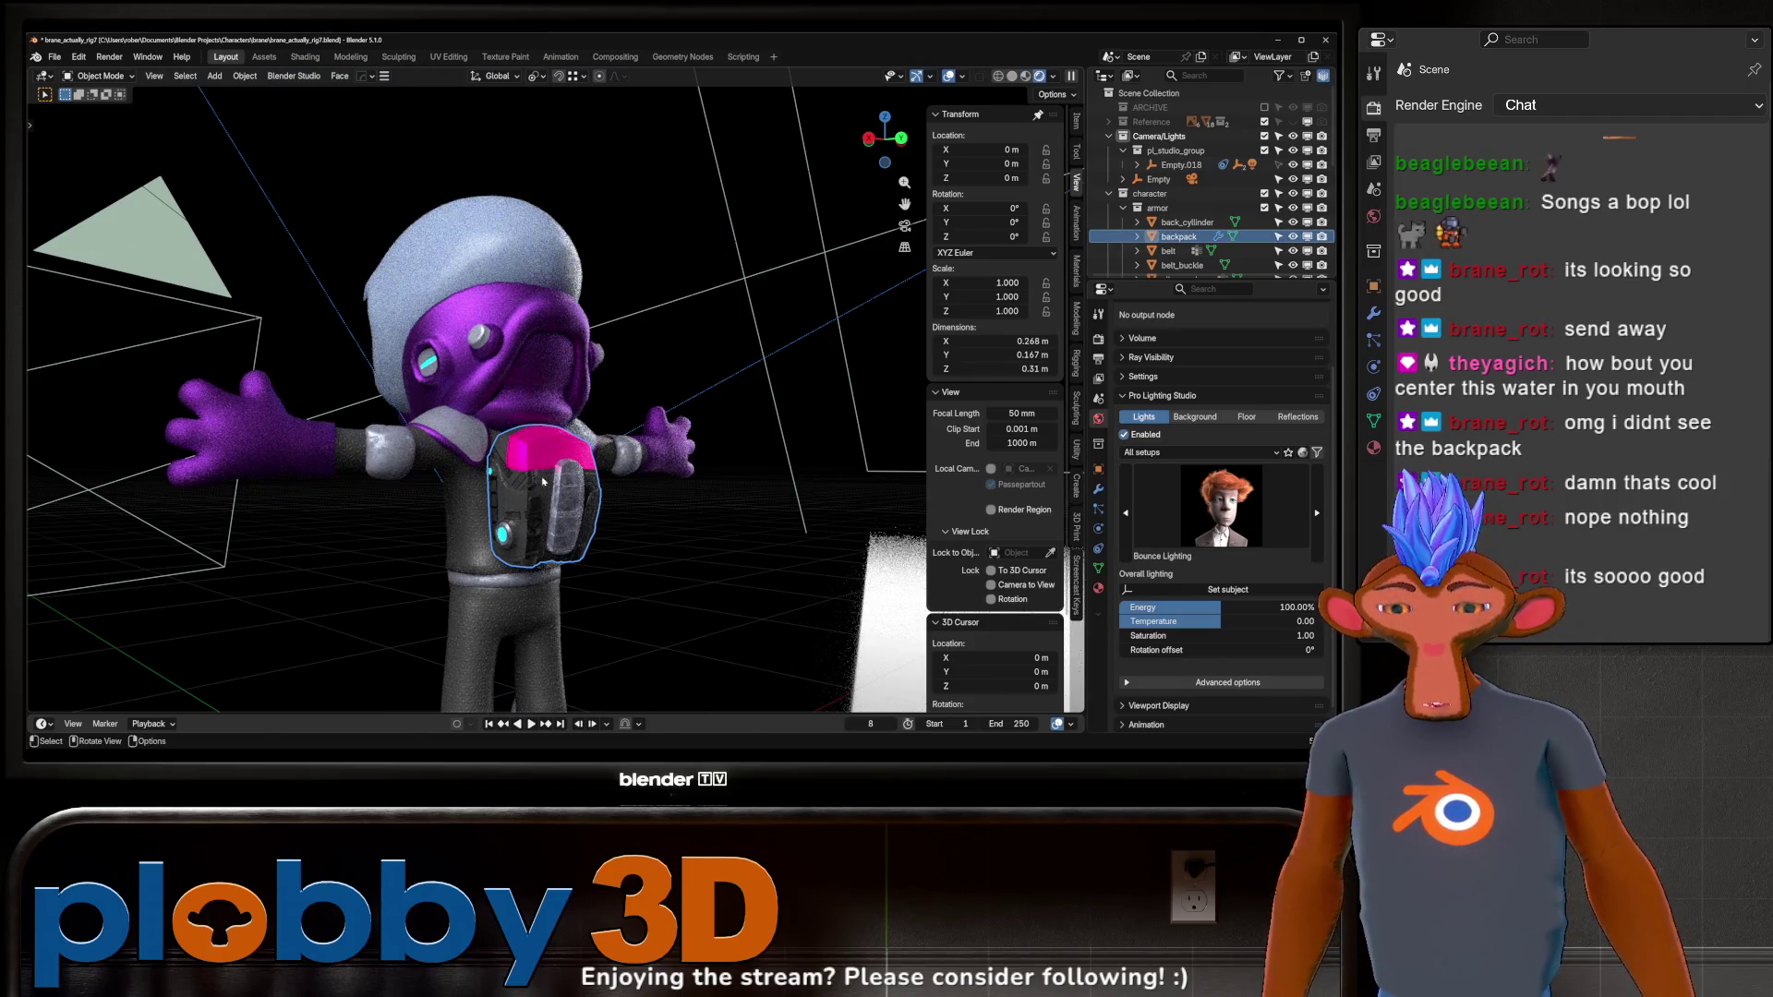
{"action": "key", "text": "g"}
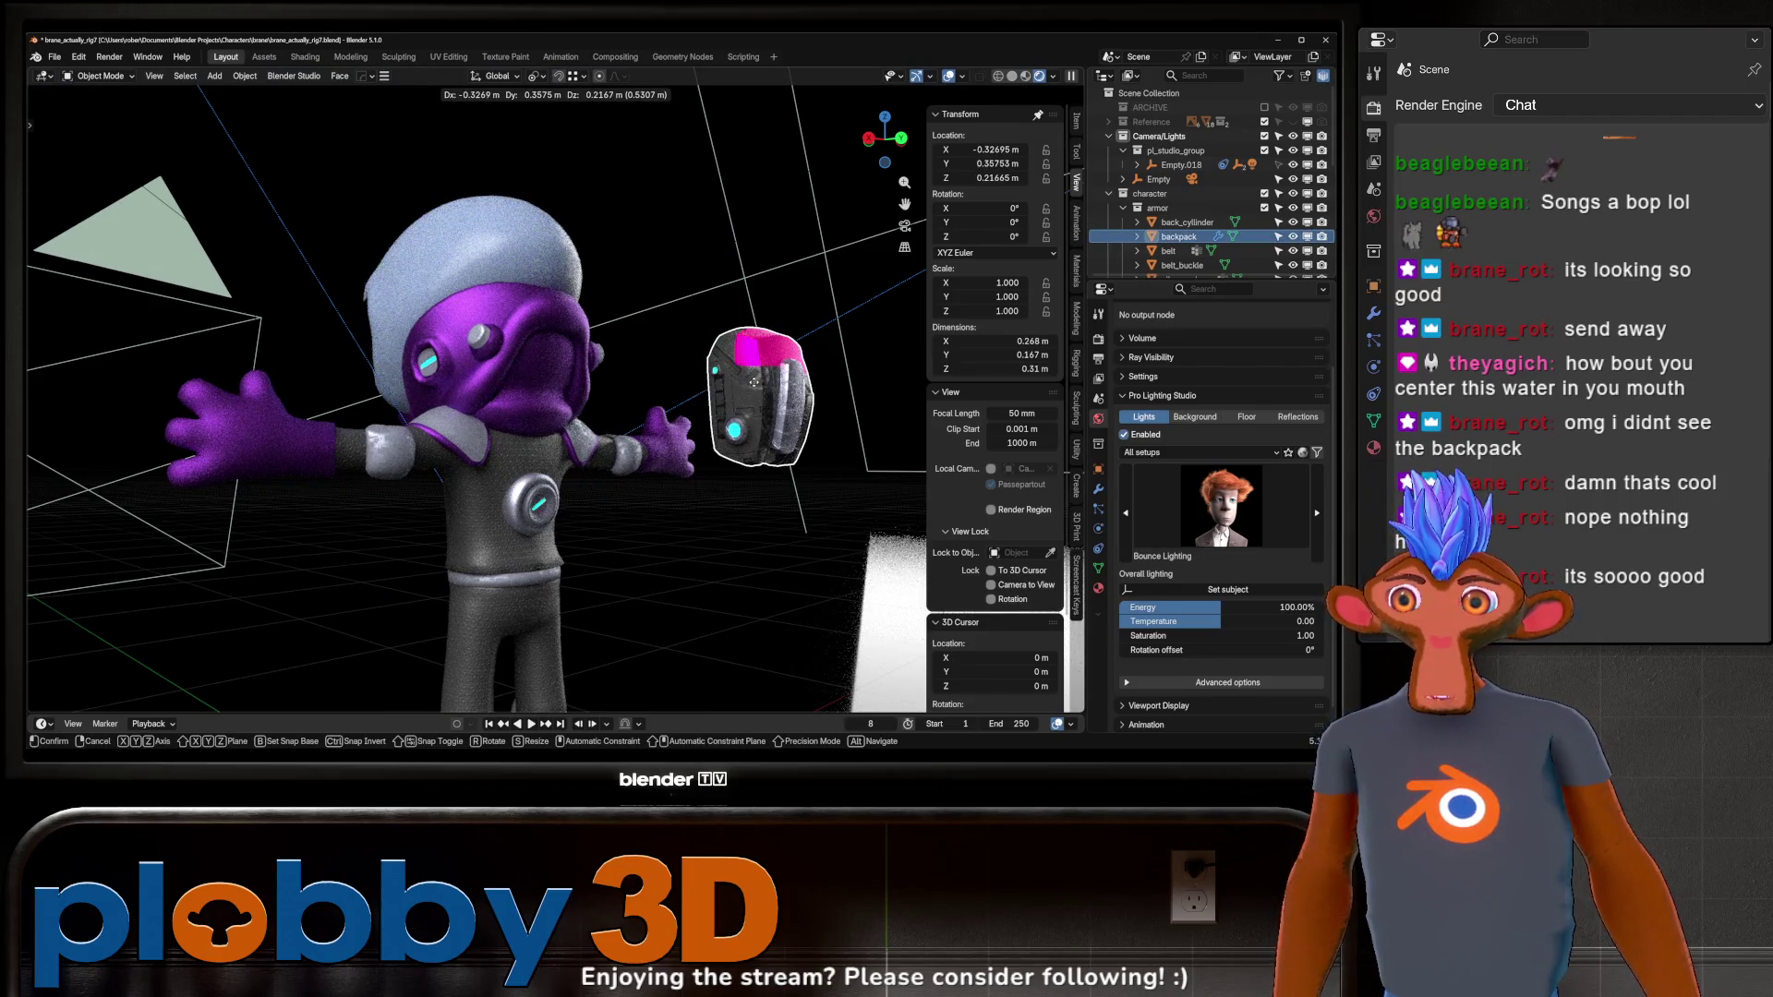
{"action": "right_click", "coordinate": [754, 382]}
{"action": "mouse_move", "coordinate": [755, 382]}
{"action": "middle_mouse_down"}
{"action": "mouse_move", "coordinate": [568, 366]}
{"action": "mouse_move", "coordinate": [567, 397]}
{"action": "middle_mouse_up"}
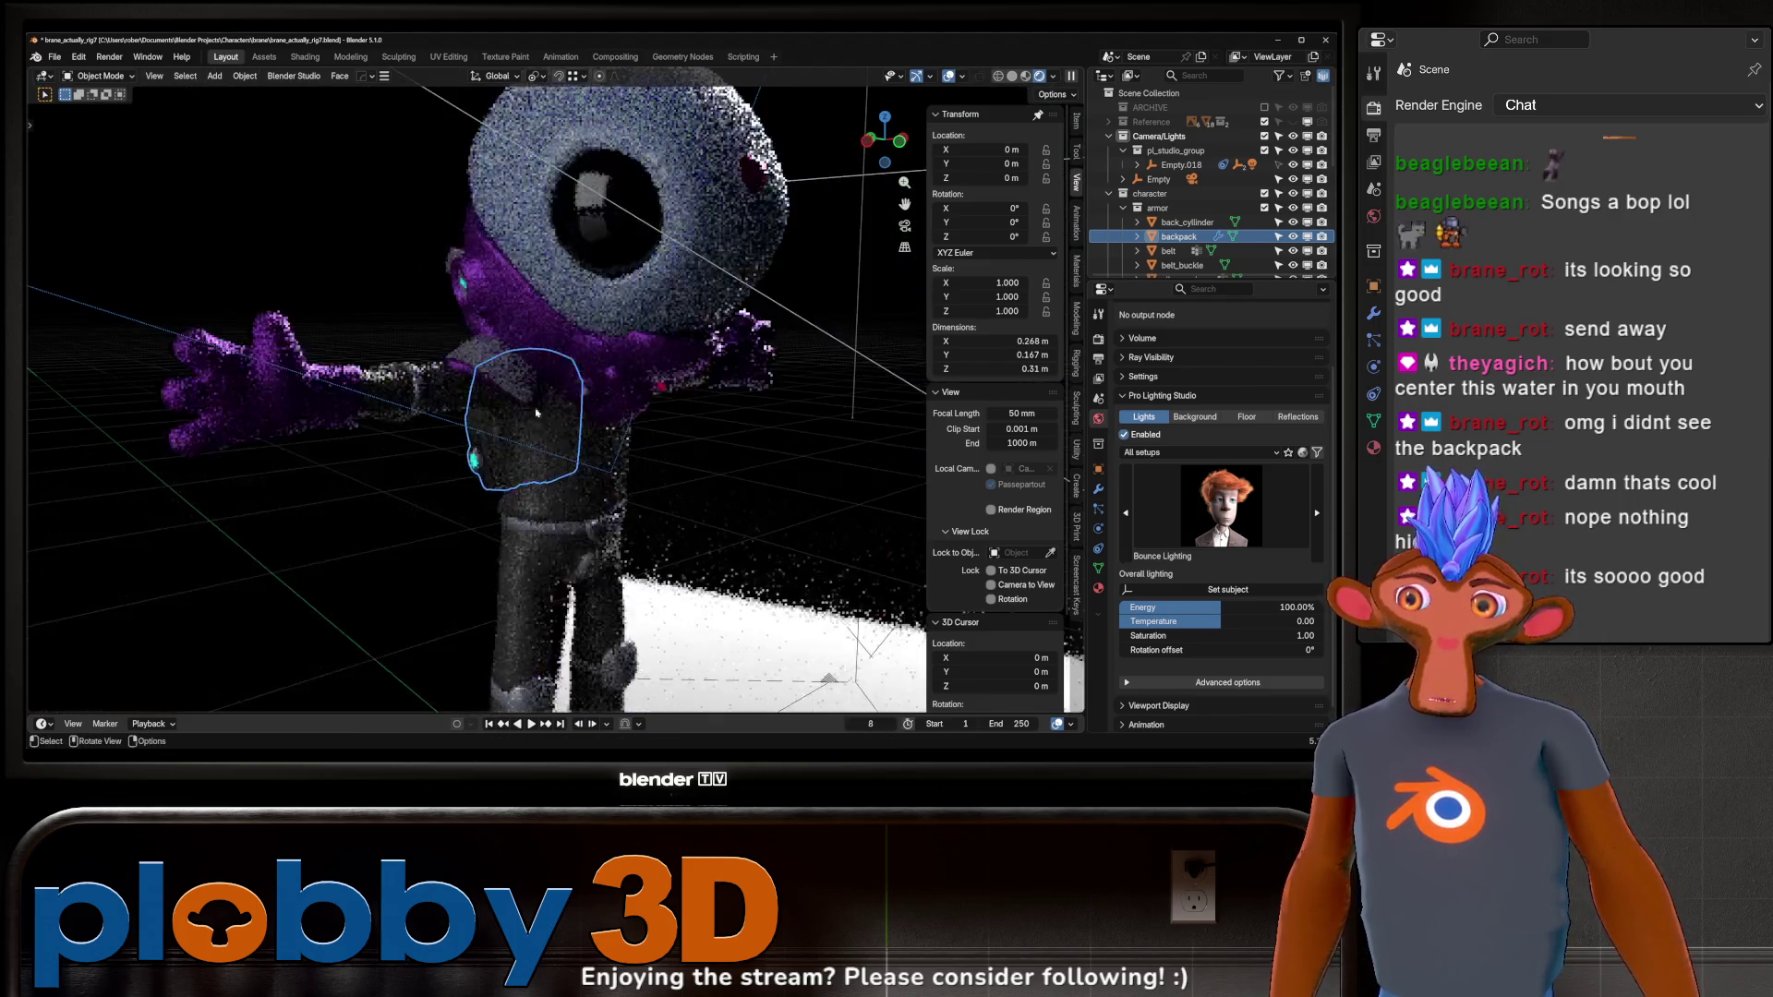
{"action": "scroll", "coordinate": [567, 416], "scroll_direction": "up", "scroll_amount": 5}
{"action": "scroll", "coordinate": [574, 410], "scroll_direction": "down", "scroll_amount": 10}
{"action": "scroll", "coordinate": [573, 410], "scroll_direction": "up", "scroll_amount": 3}
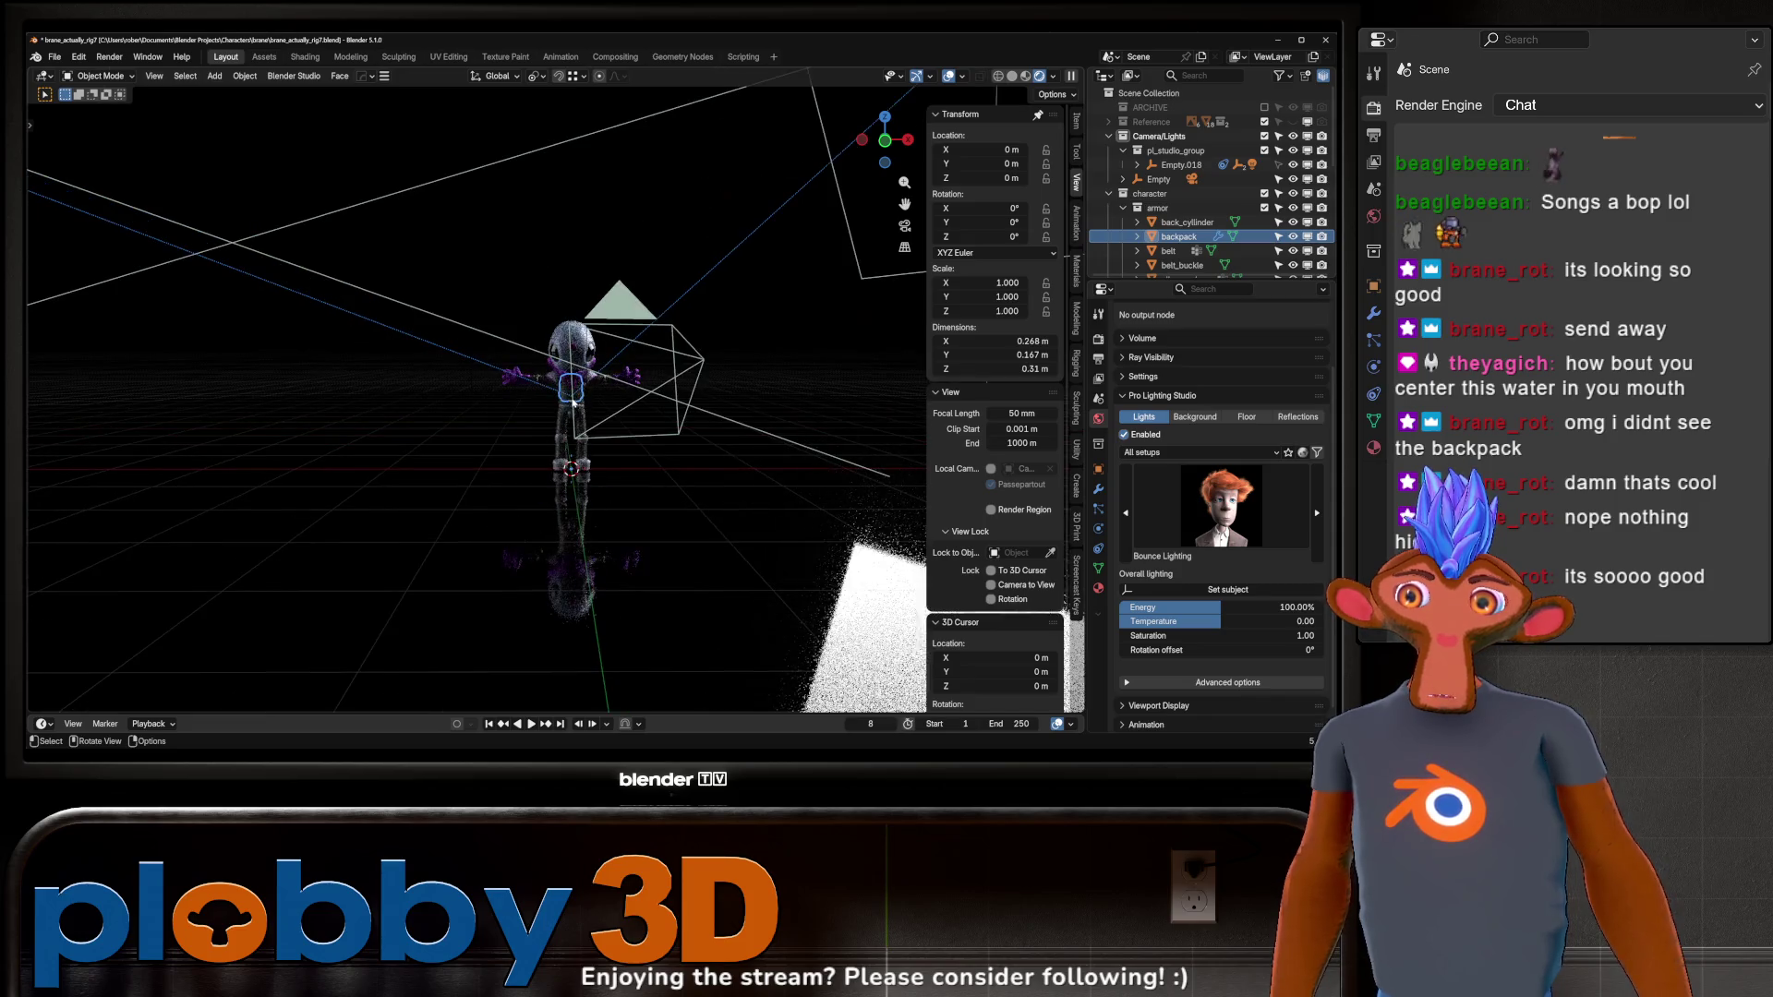
{"action": "left_click", "coordinate": [568, 394]}
{"action": "left_click", "coordinate": [556, 434]}
{"action": "scroll", "coordinate": [554, 415], "scroll_direction": "up", "scroll_amount": 5}
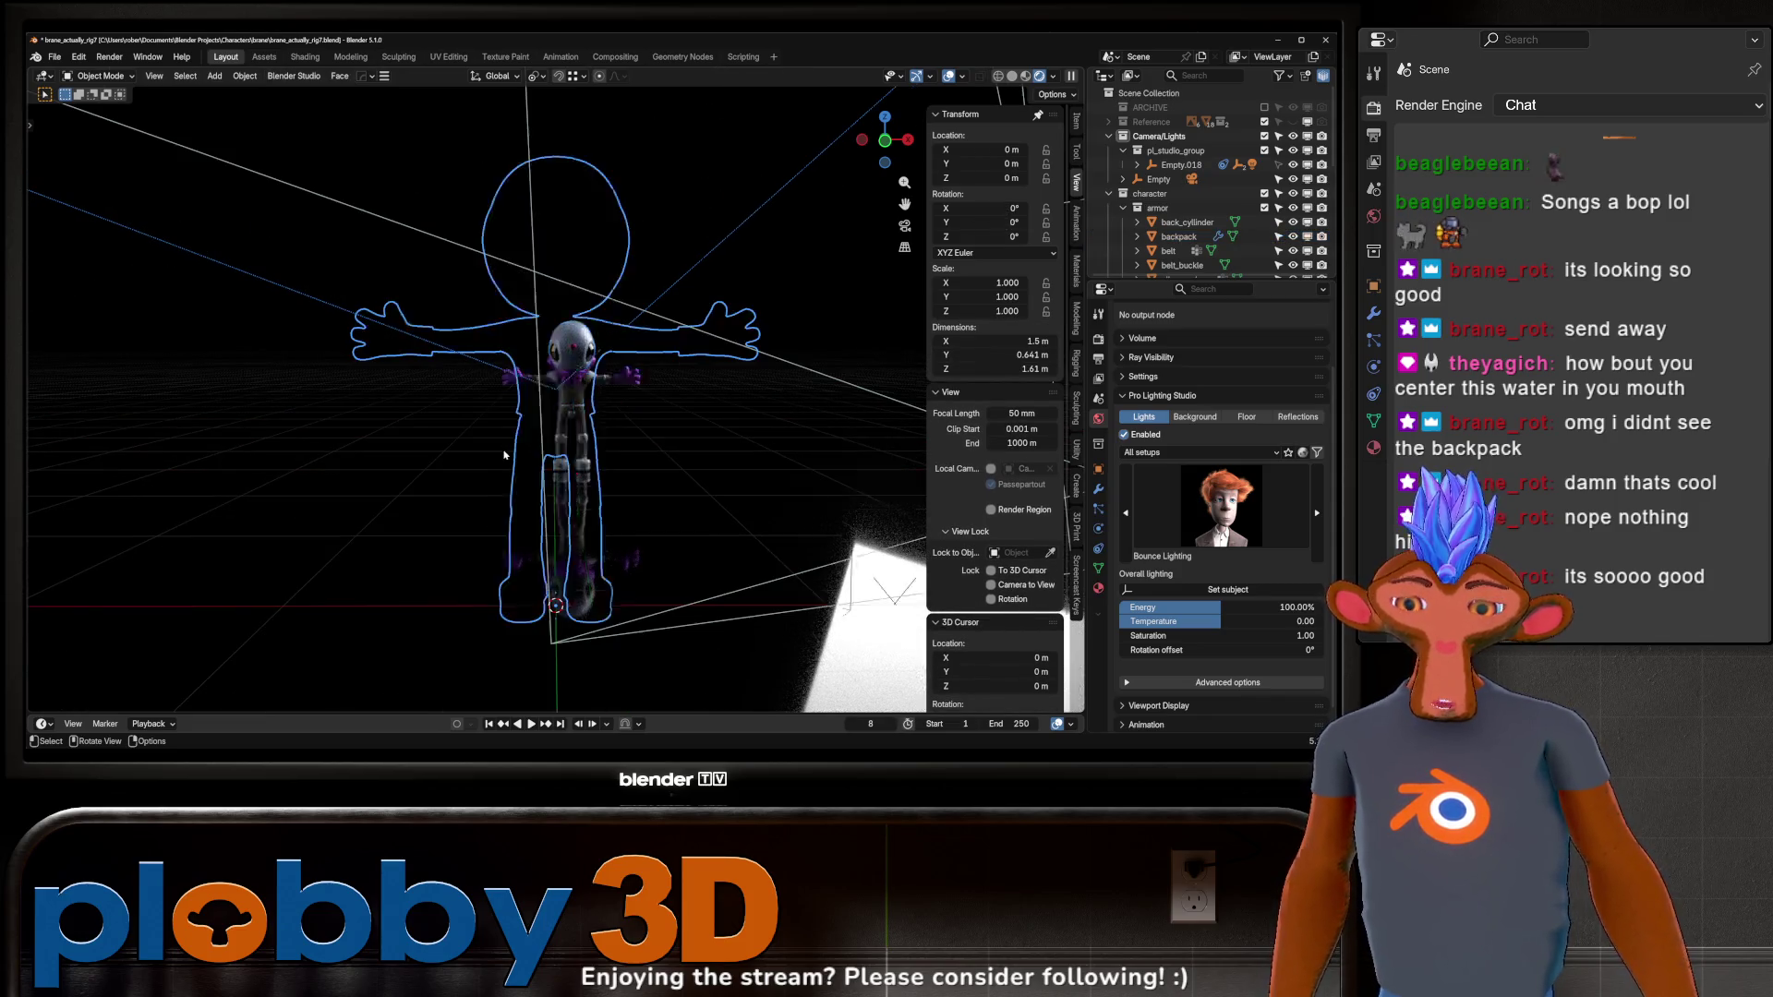
{"action": "mouse_move", "coordinate": [527, 397]}
{"action": "middle_mouse_down"}
{"action": "mouse_move", "coordinate": [488, 376]}
{"action": "mouse_move", "coordinate": [653, 323]}
{"action": "mouse_move", "coordinate": [590, 295]}
{"action": "mouse_move", "coordinate": [645, 279]}
{"action": "mouse_move", "coordinate": [618, 273]}
{"action": "middle_mouse_up"}
{"action": "scroll", "coordinate": [590, 294], "scroll_direction": "down", "scroll_amount": 3}
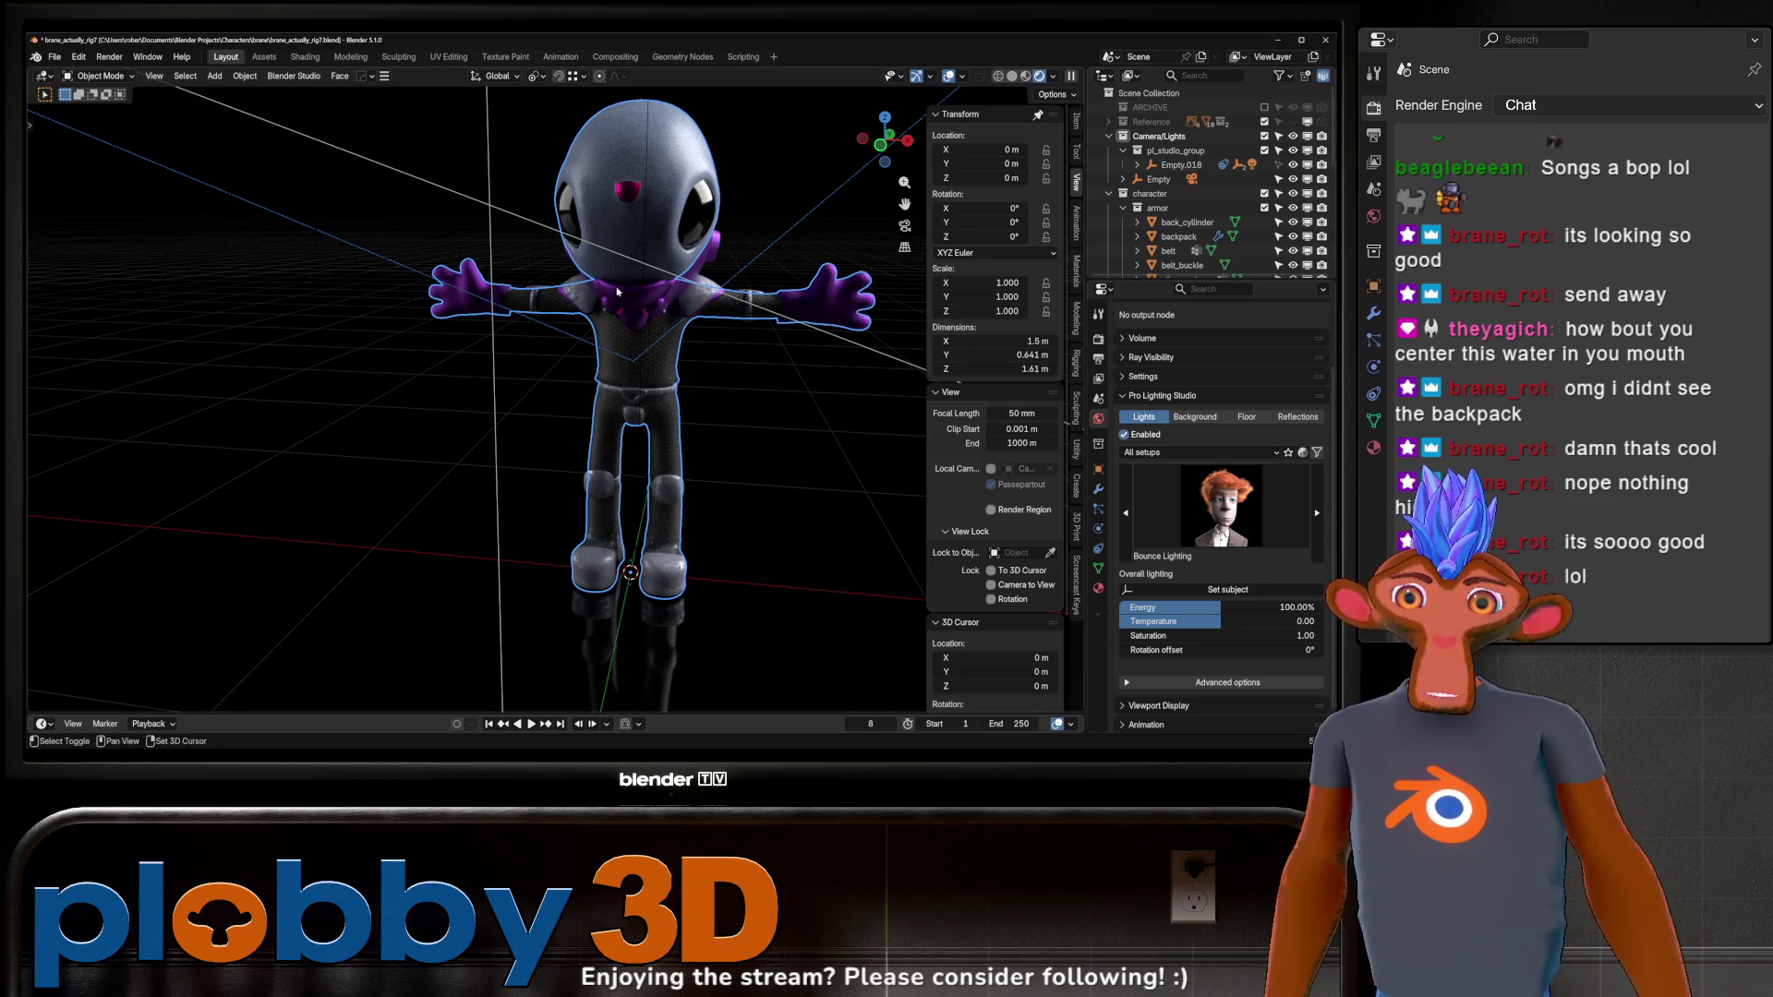
Cycle through the first studio lighting presets, then view through the camera framed to the viewport.
{"action": "middle_click_drag", "start_coordinate": [618, 289], "coordinate": [702, 294]}
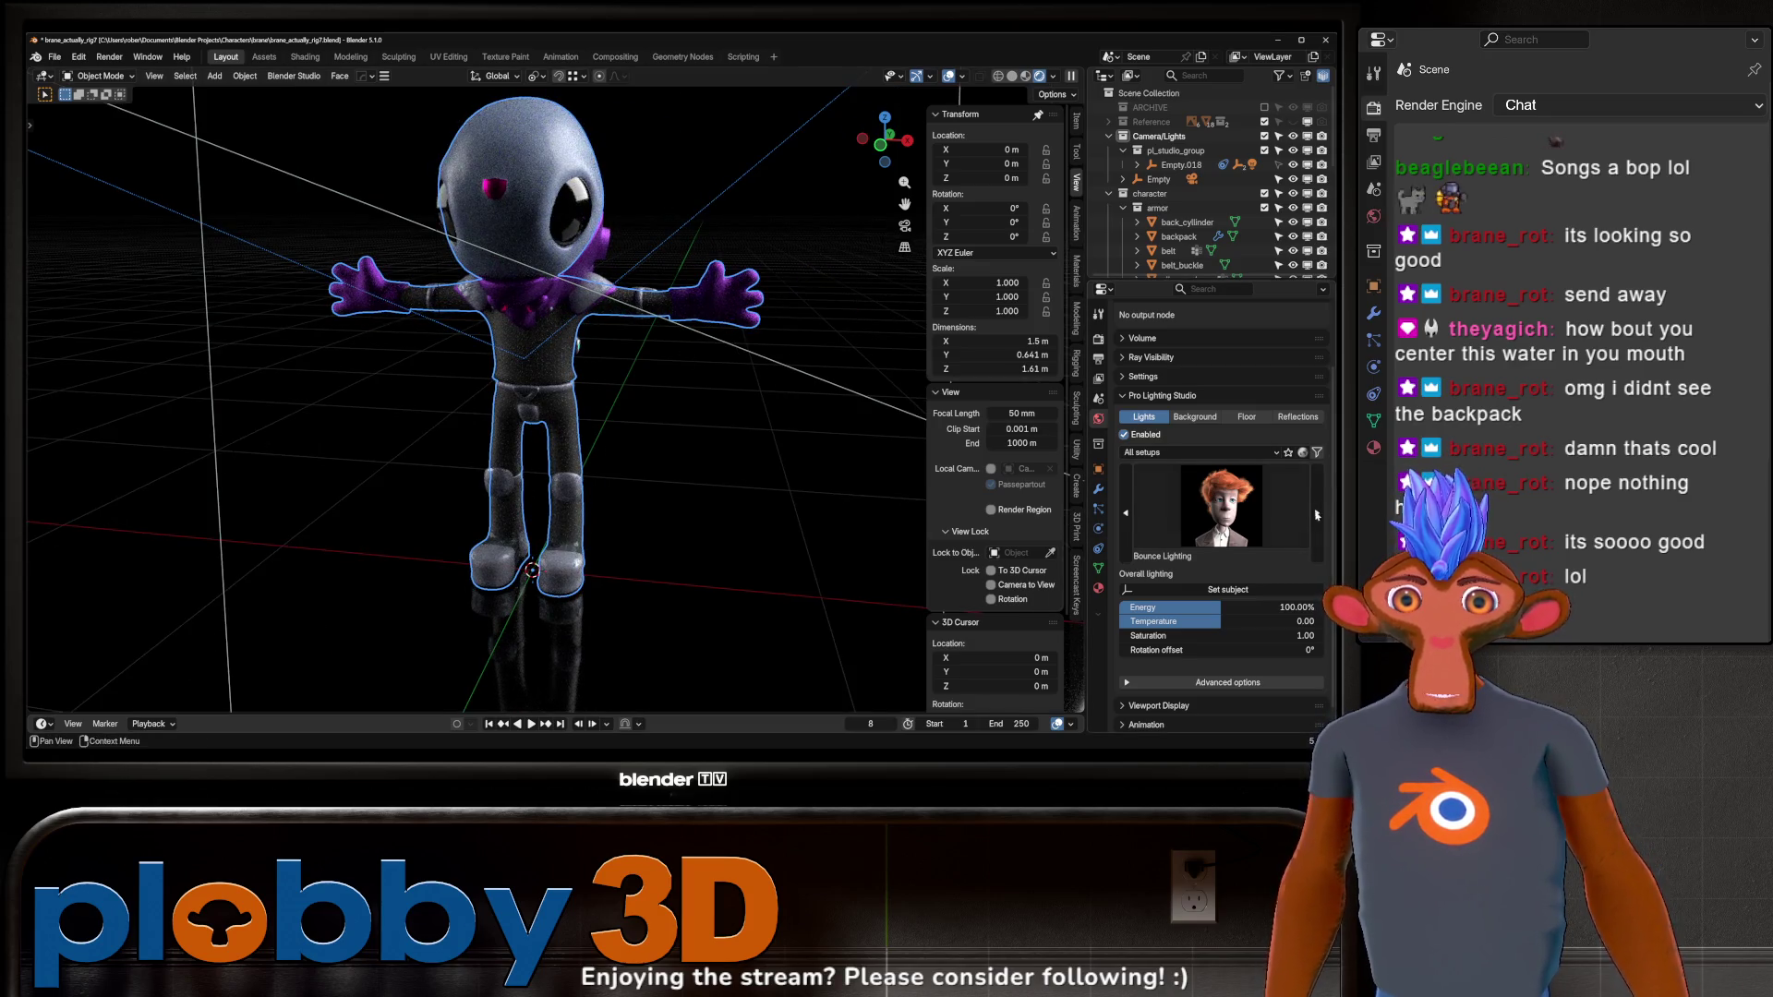
{"action": "left_click", "coordinate": [1315, 514]}
{"action": "left_click", "coordinate": [1316, 512]}
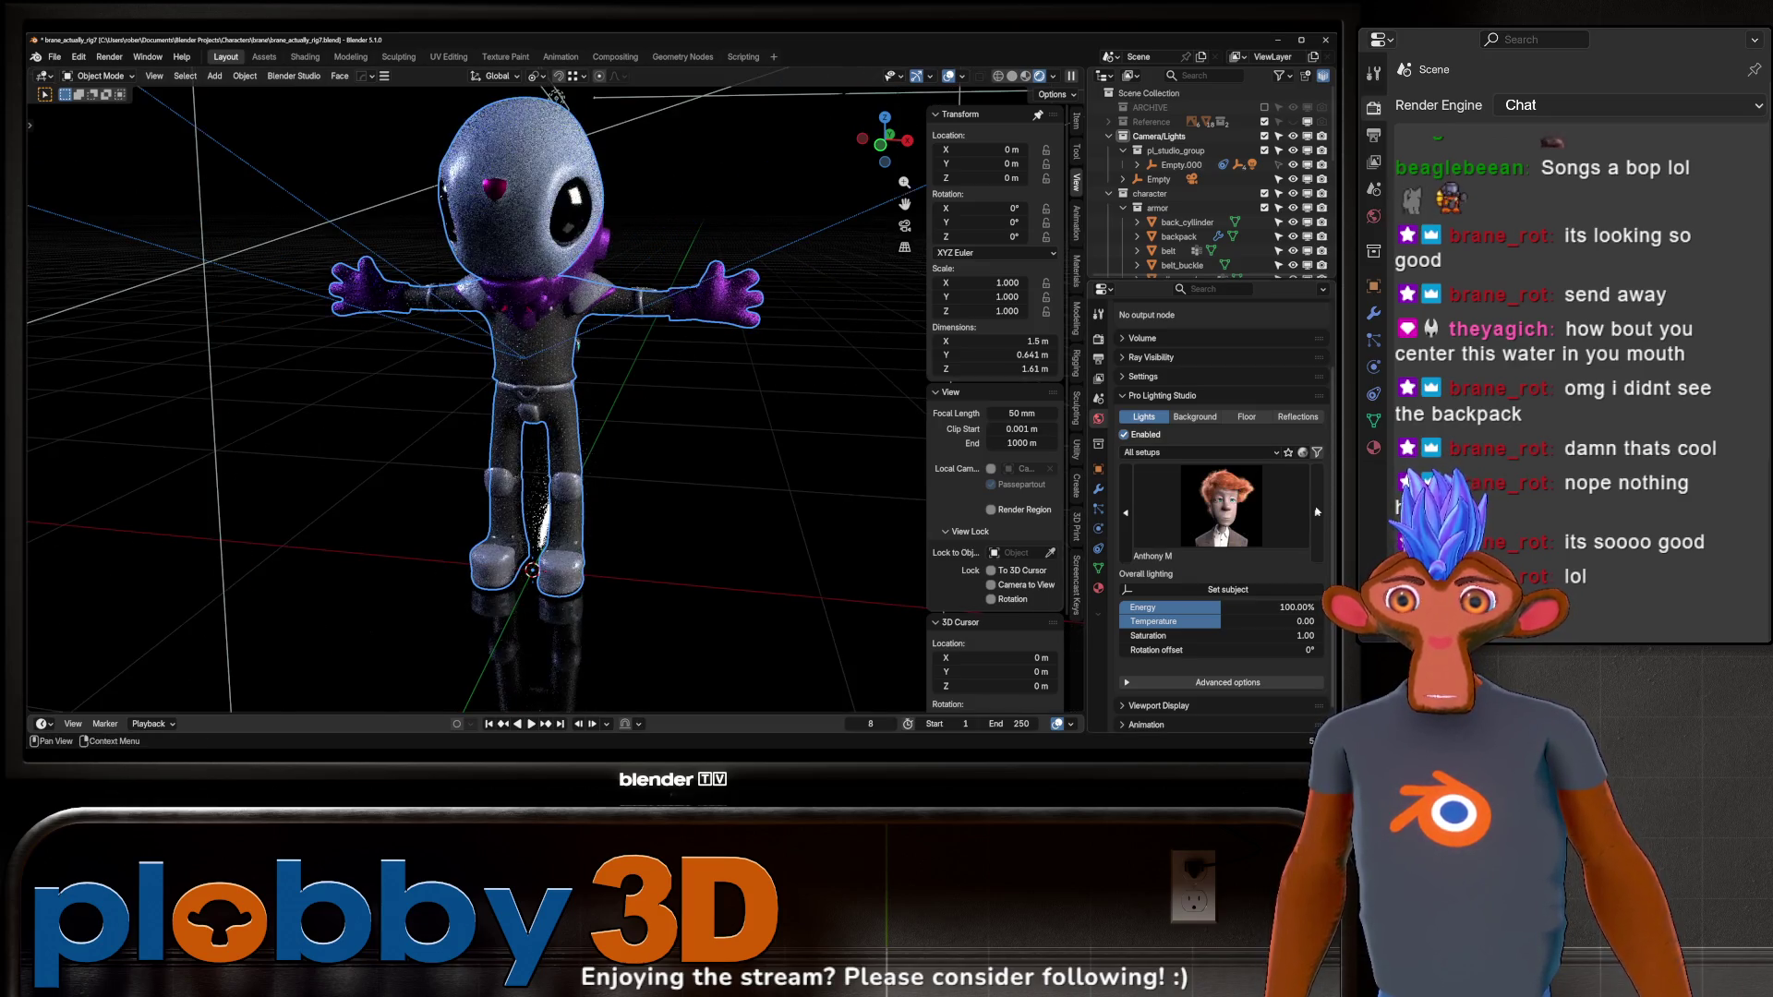
{"action": "left_click", "coordinate": [1317, 511]}
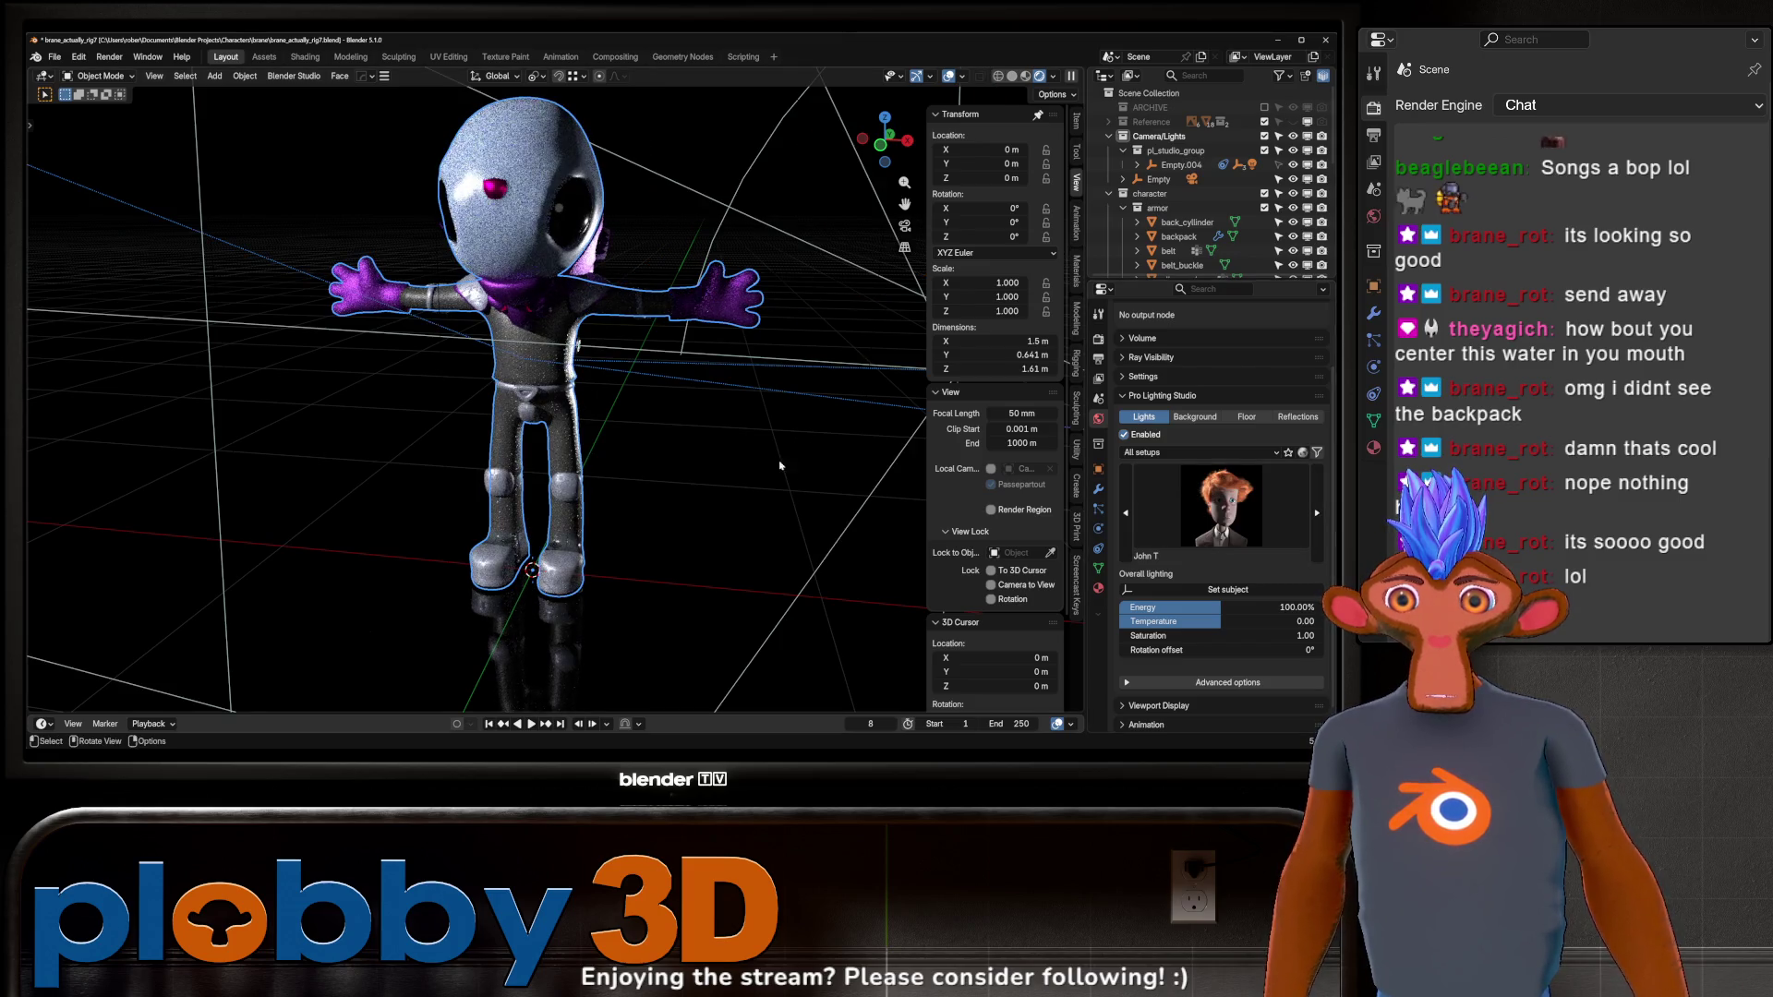
{"action": "key", "text": "KP_0"}
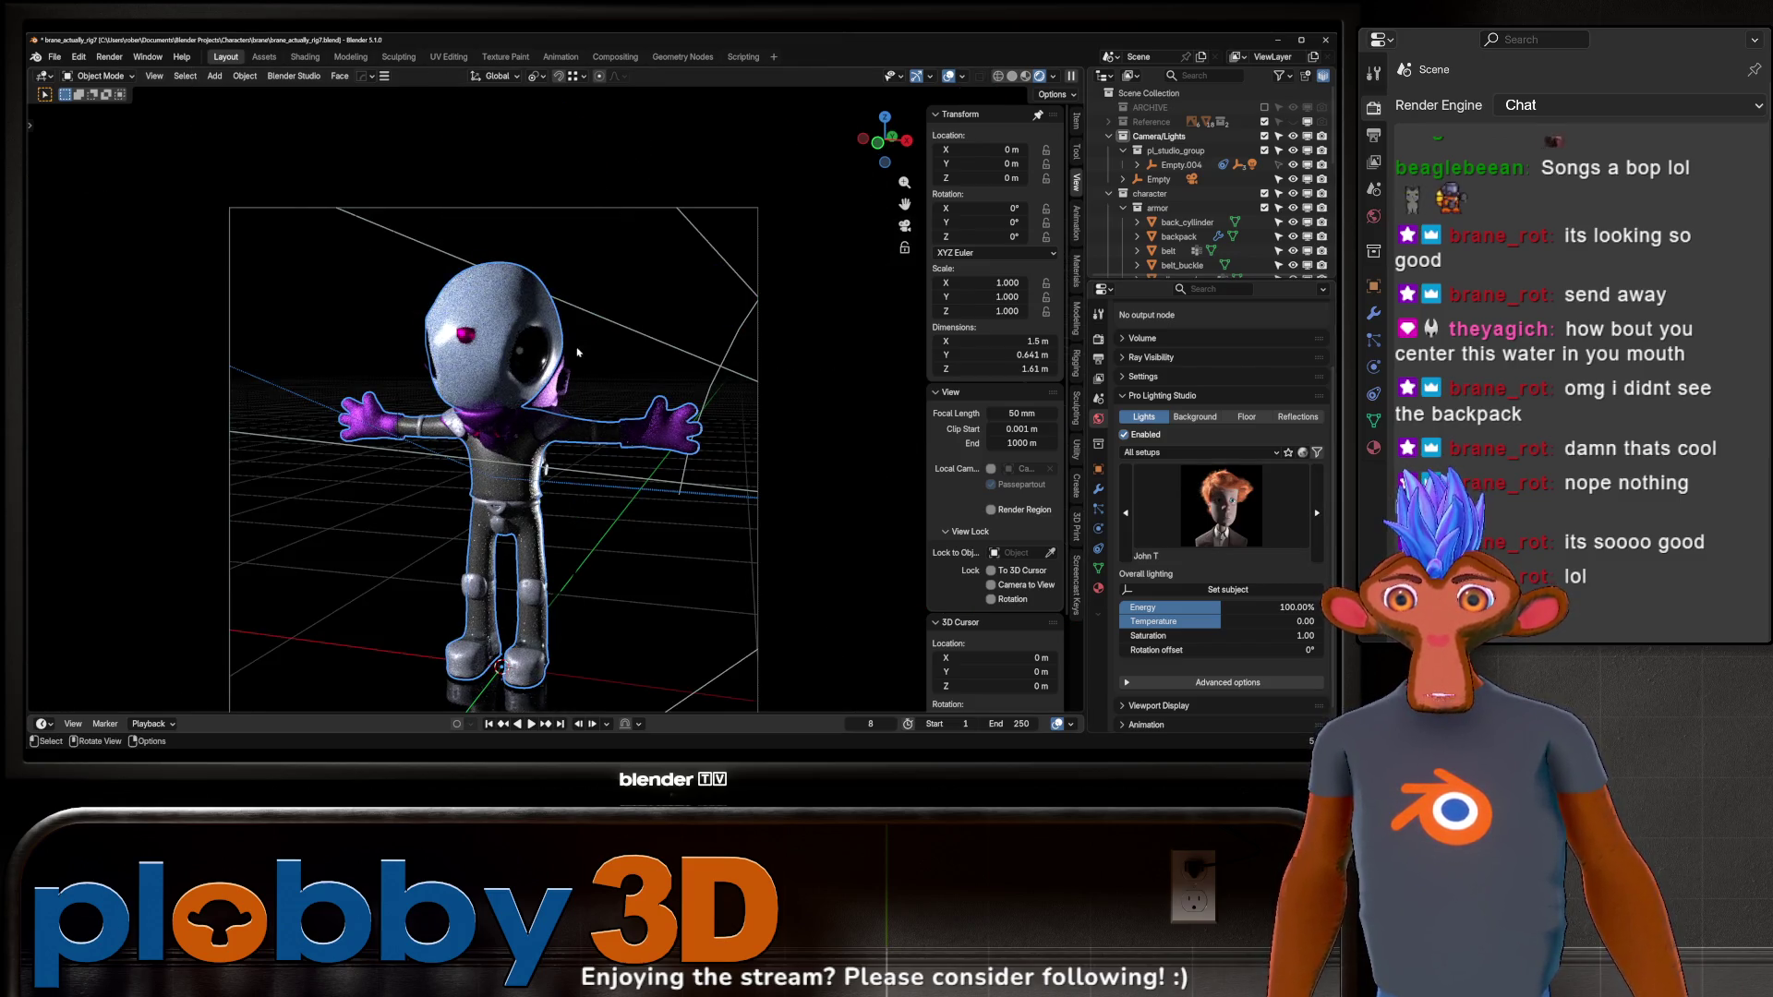
{"action": "key", "text": "Home"}
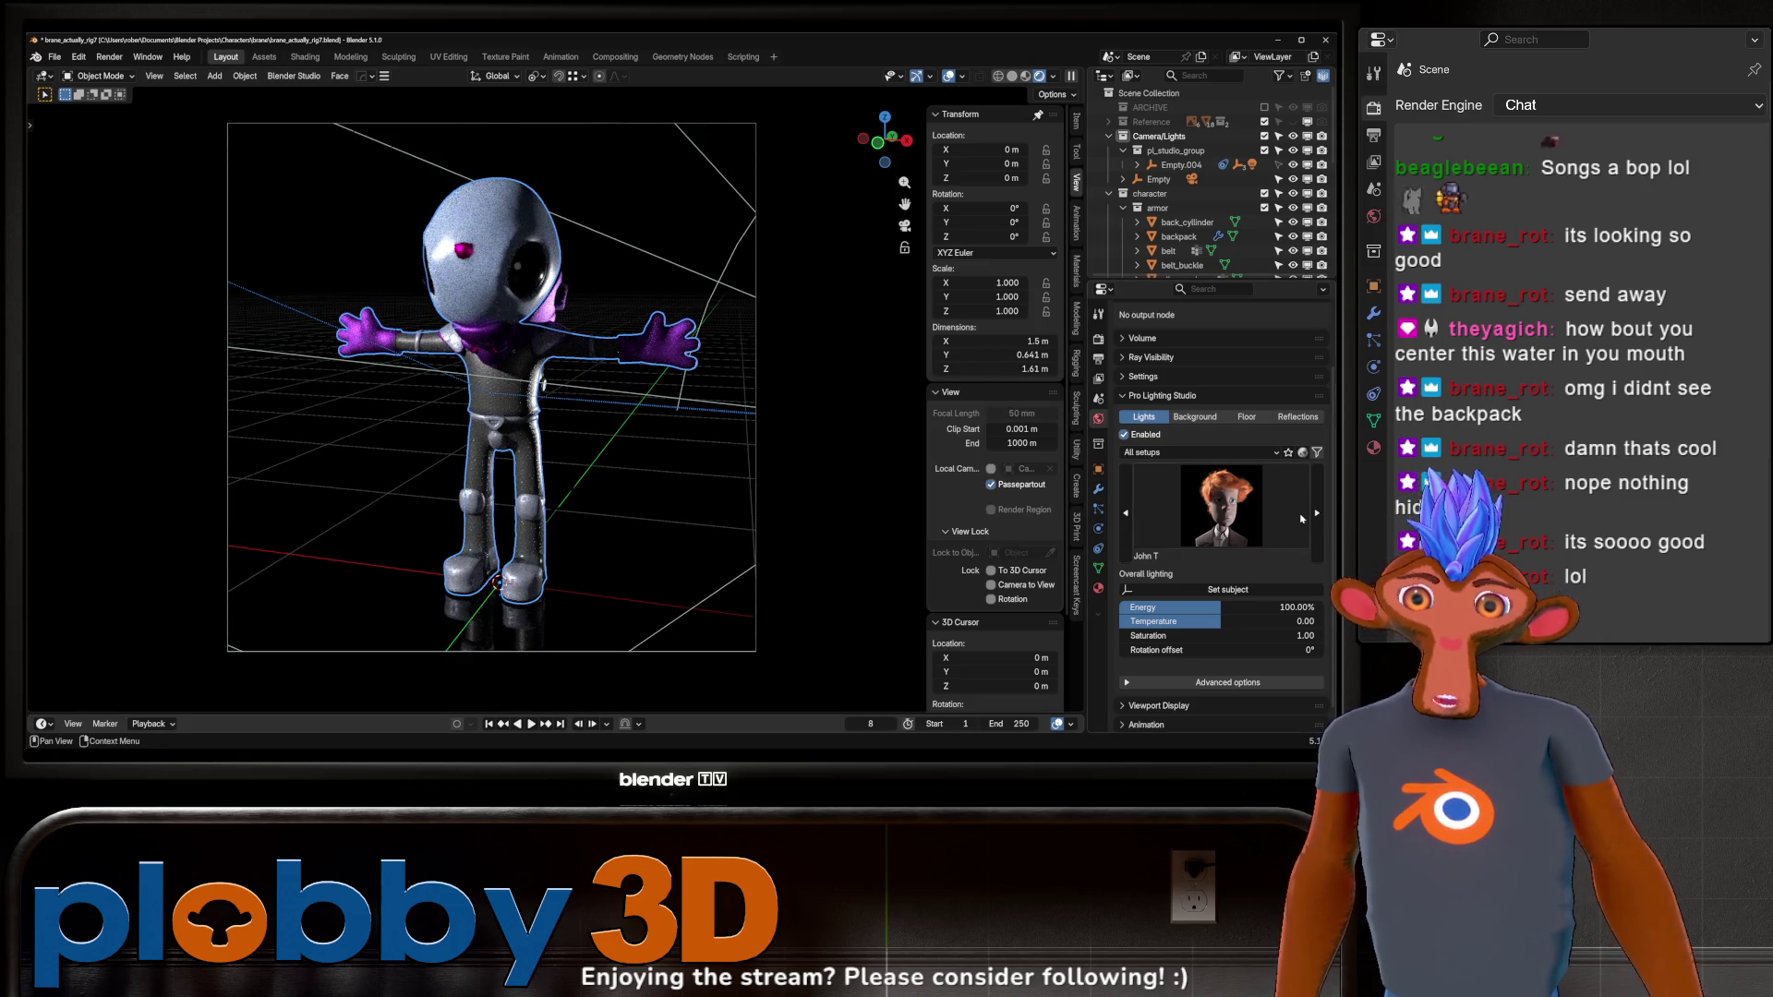
Step forward through more studio lighting presets, past the Tony C preset.
{"action": "left_click", "coordinate": [1314, 515]}
{"action": "left_click", "coordinate": [1314, 514]}
{"action": "left_click", "coordinate": [1314, 514]}
{"action": "left_click", "coordinate": [1314, 514]}
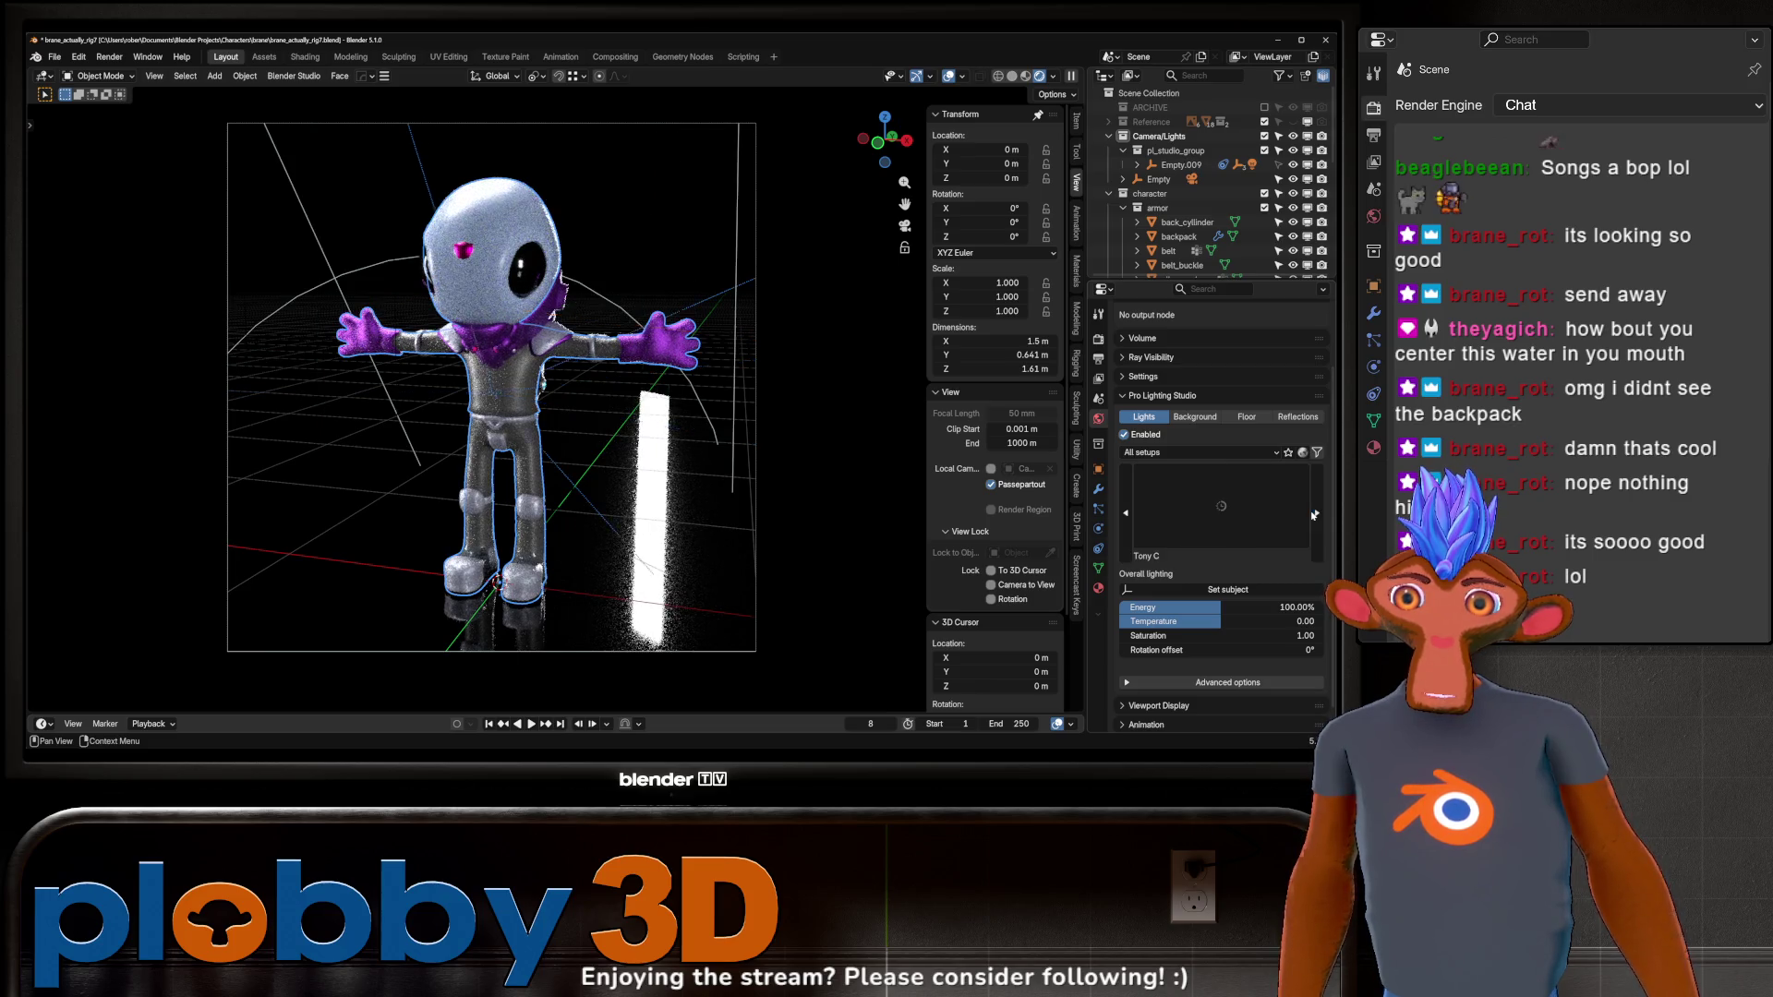
{"action": "left_click", "coordinate": [1314, 514]}
{"action": "left_click", "coordinate": [1314, 514]}
{"action": "left_click", "coordinate": [1314, 514]}
{"action": "left_click", "coordinate": [1314, 514]}
Step back through John T and Jacek P to the Bounce Lighting preset.
{"action": "key", "text": "ctrl+z"}
{"action": "key", "text": "ctrl+z"}
{"action": "key", "text": "ctrl+z"}
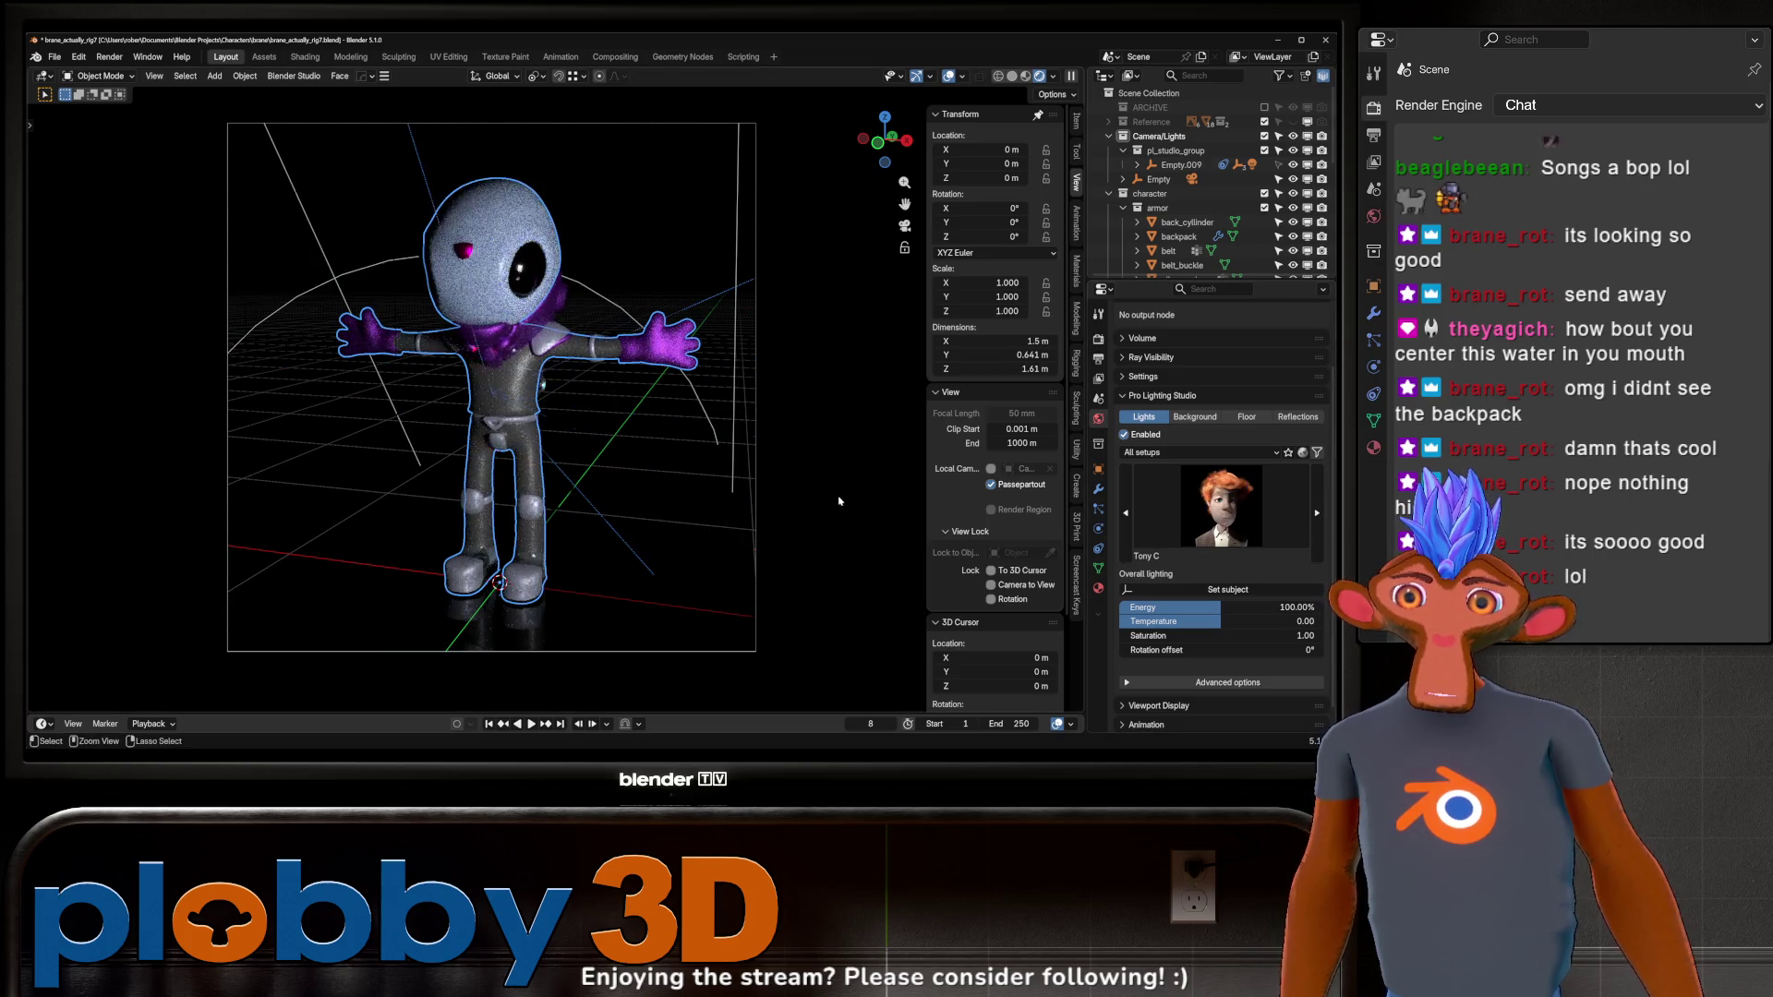
{"action": "key", "text": "ctrl+z"}
{"action": "key", "text": "ctrl+z"}
{"action": "key", "text": "ctrl+z"}
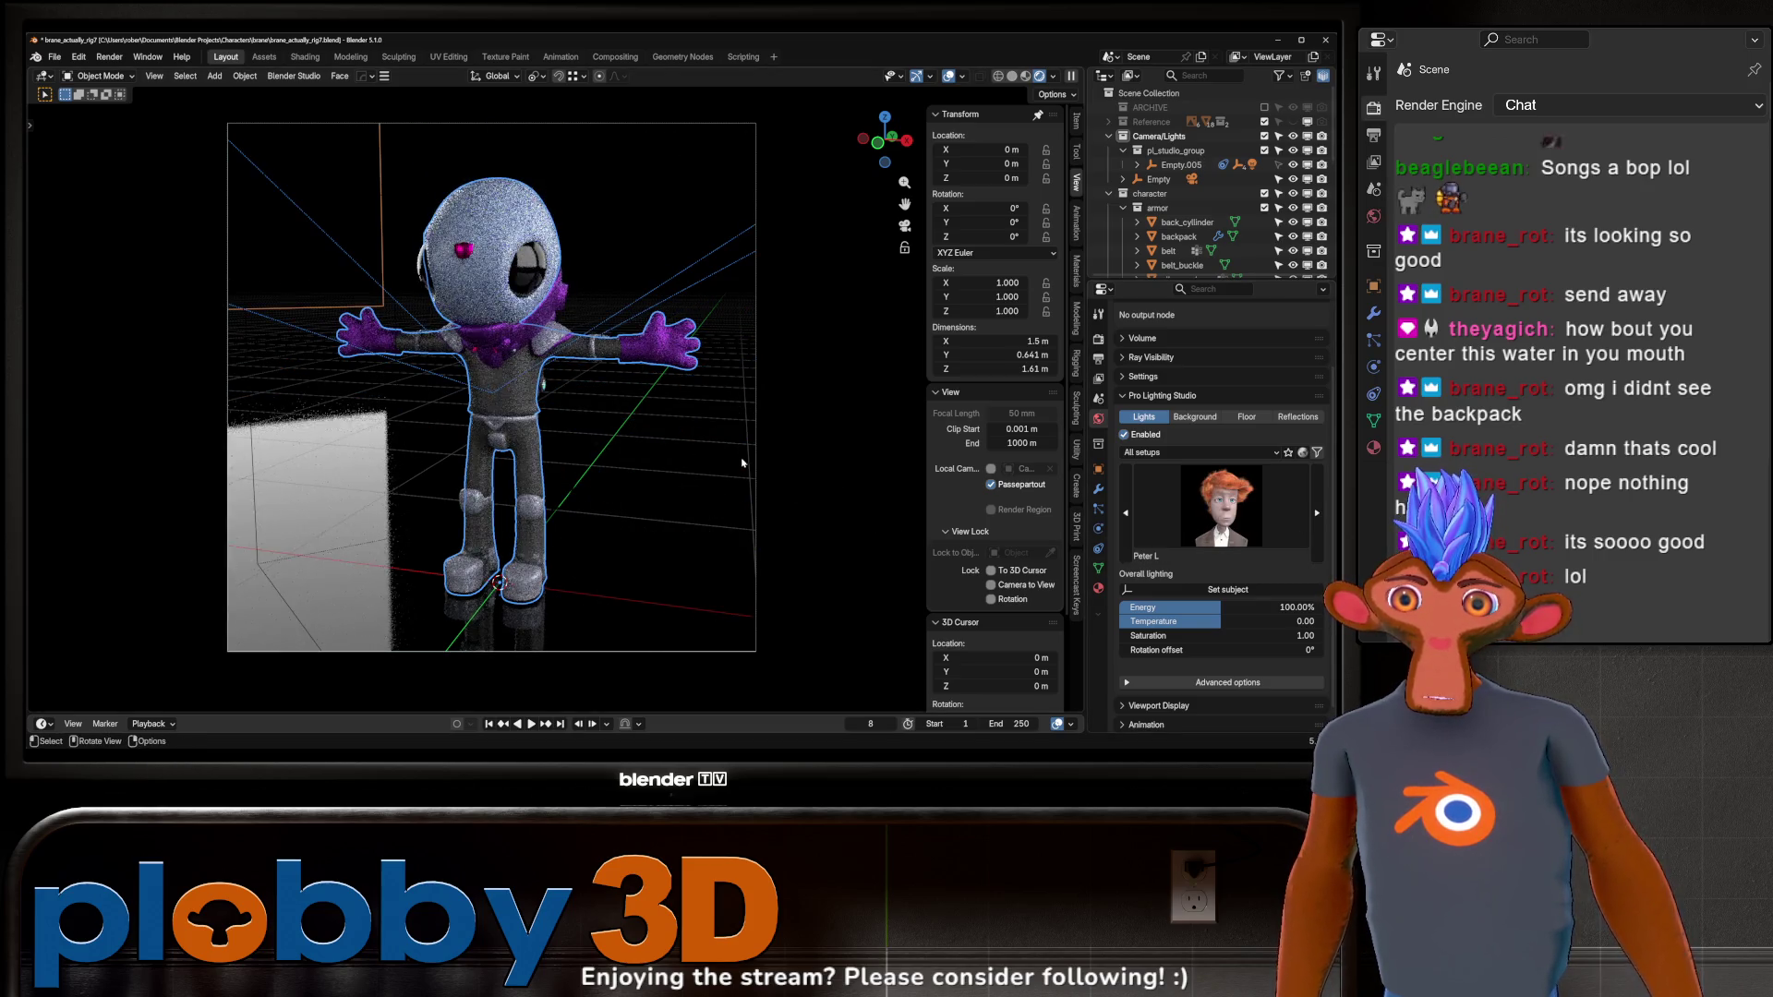
{"action": "key", "text": "ctrl+z"}
{"action": "key", "text": "ctrl+z"}
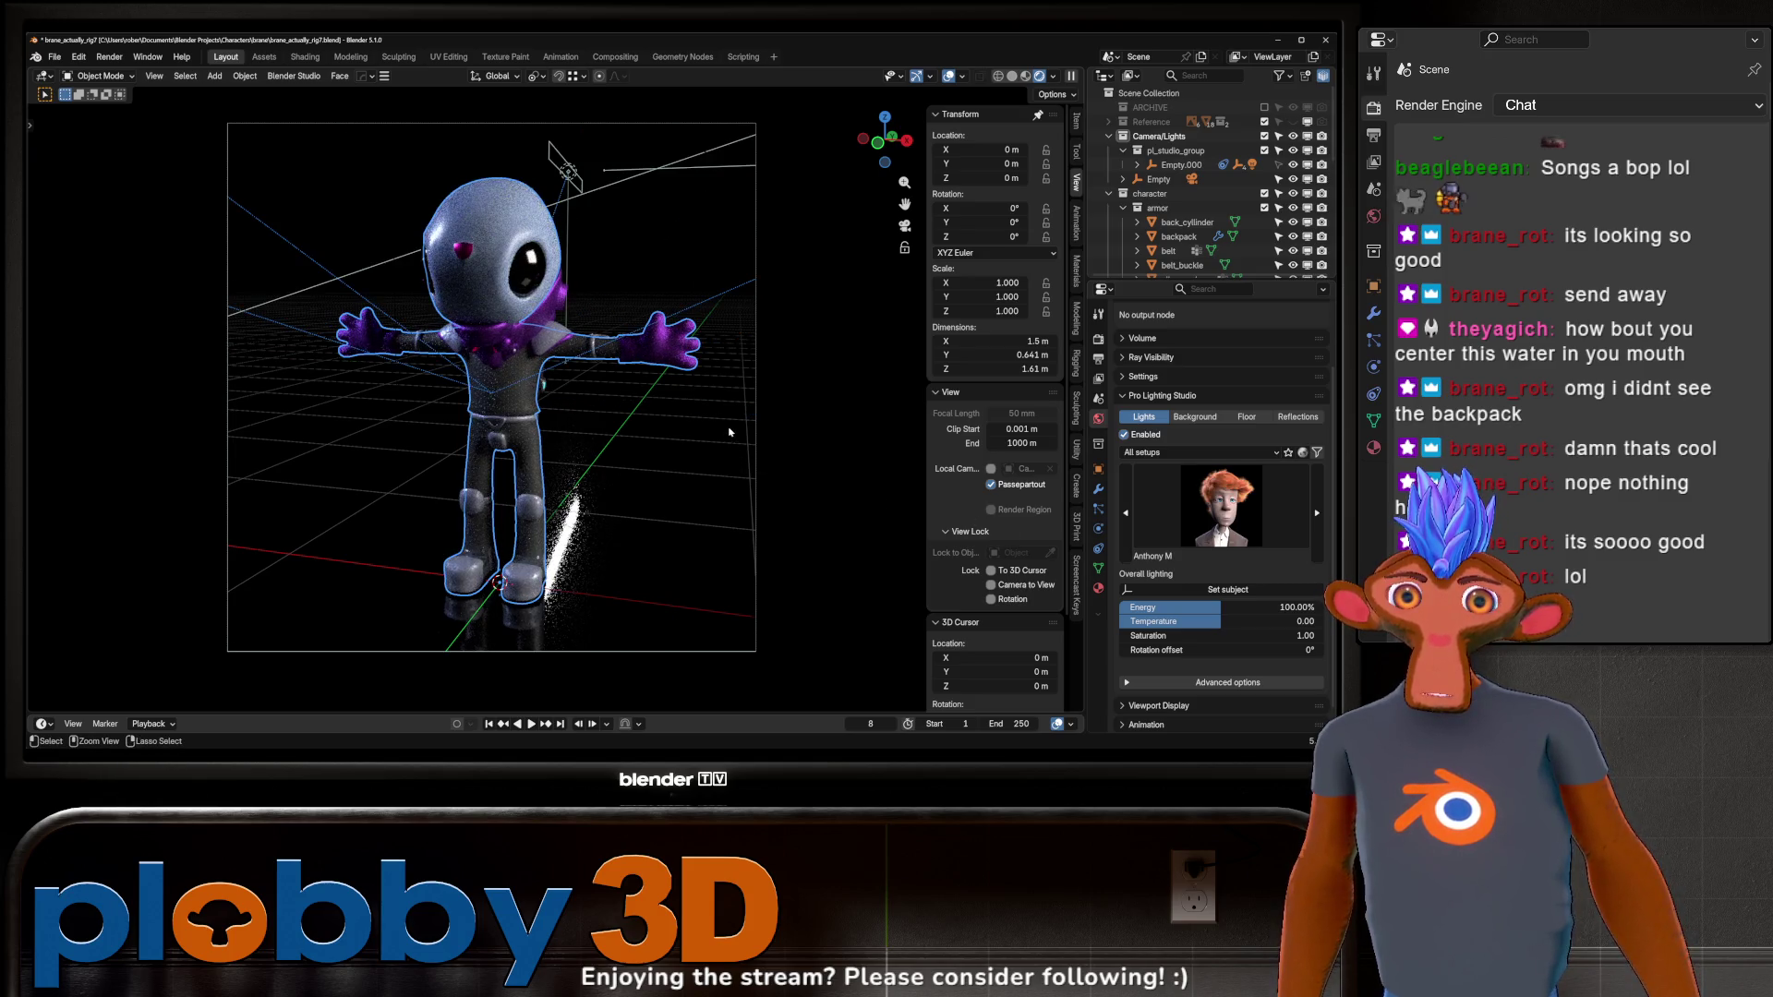
{"action": "key", "text": "ctrl+z"}
Save brane_actually_rig7.blend and frame the character outside the camera view.
{"action": "key", "text": "ctrl+s"}
{"action": "scroll", "coordinate": [576, 340], "scroll_direction": "down", "scroll_amount": 3}
{"action": "scroll", "coordinate": [577, 340], "scroll_direction": "up", "scroll_amount": 5}
{"action": "key", "text": "KP_Decimal"}
{"action": "scroll", "coordinate": [577, 340], "scroll_direction": "up", "scroll_amount": 4}
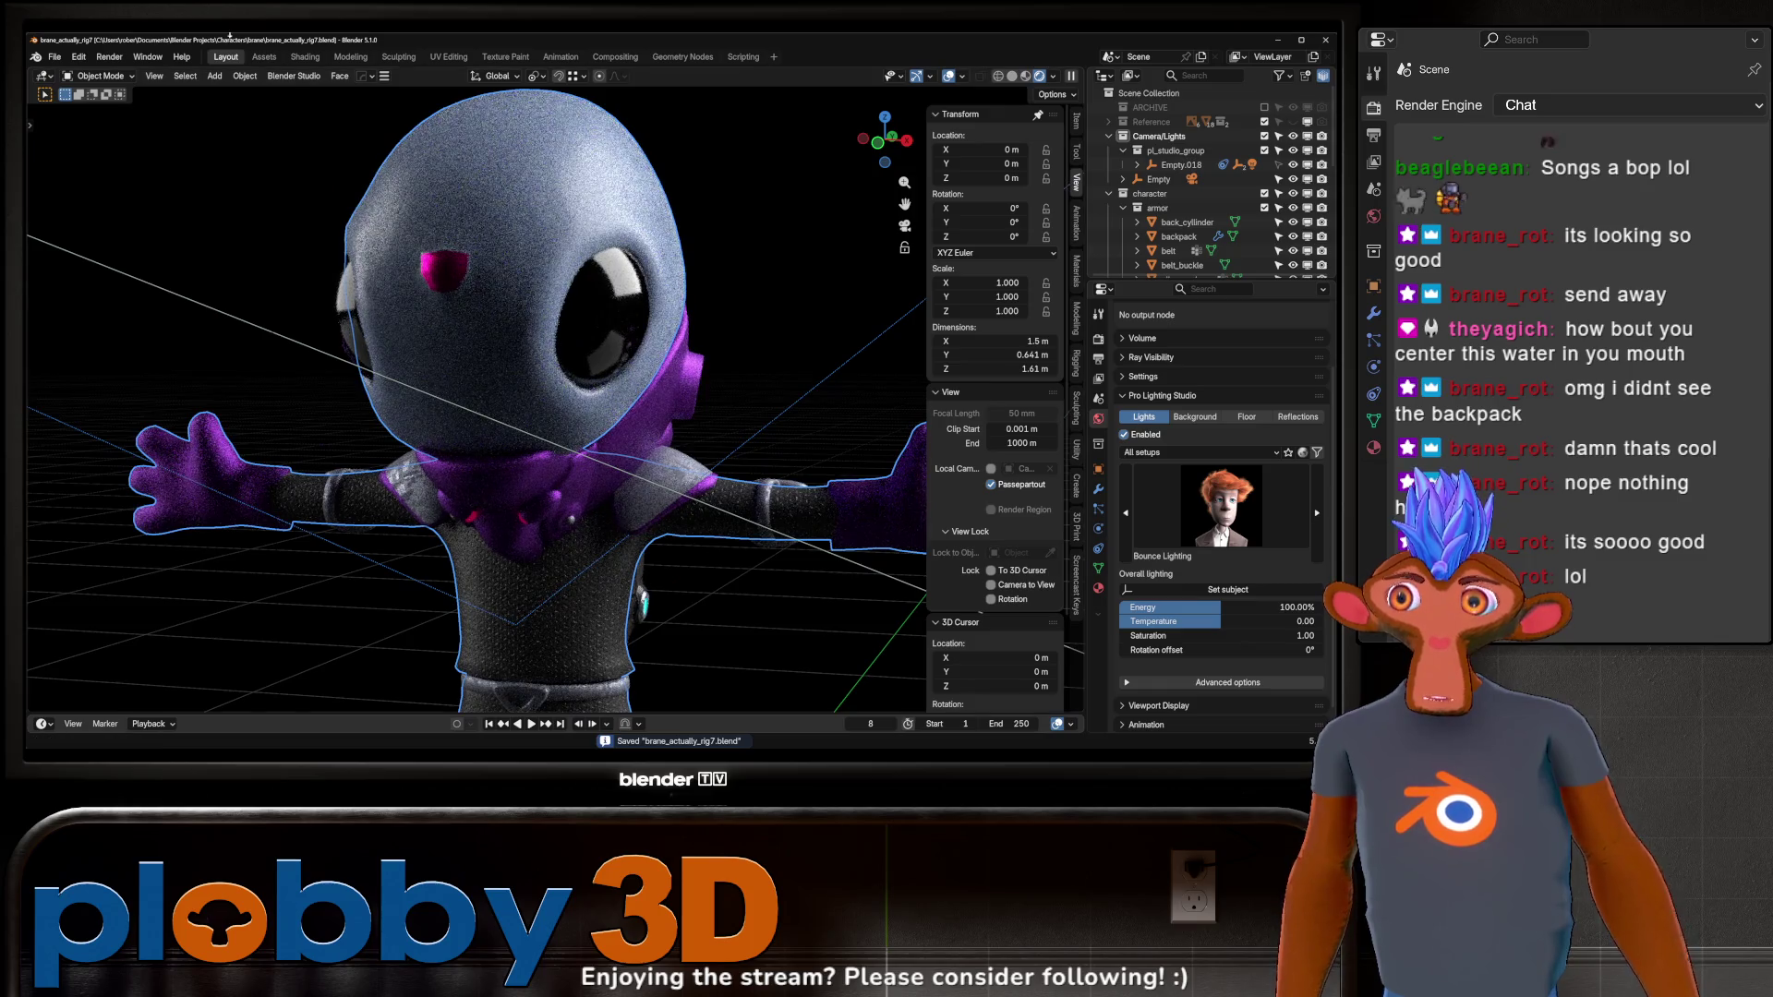
Turn off the Pro Lighting Studio lights and check its Background and Floor settings.
{"action": "left_click", "coordinate": [905, 225]}
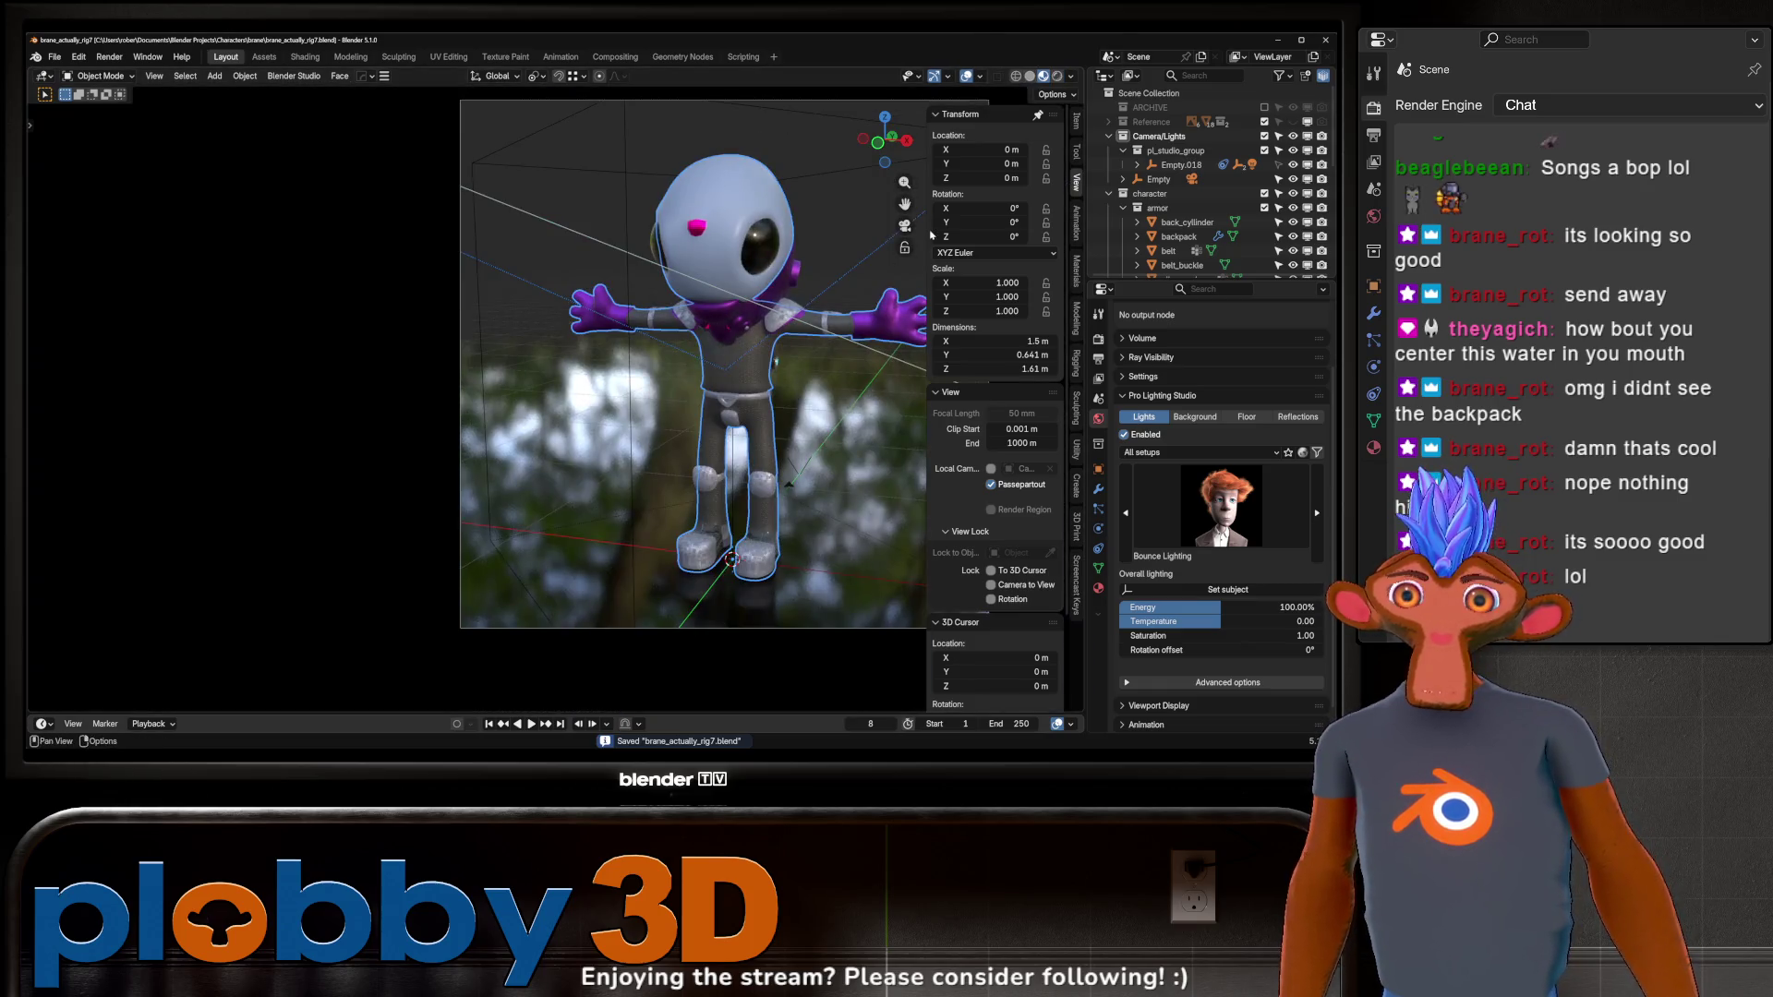
{"action": "key", "text": "KP_0"}
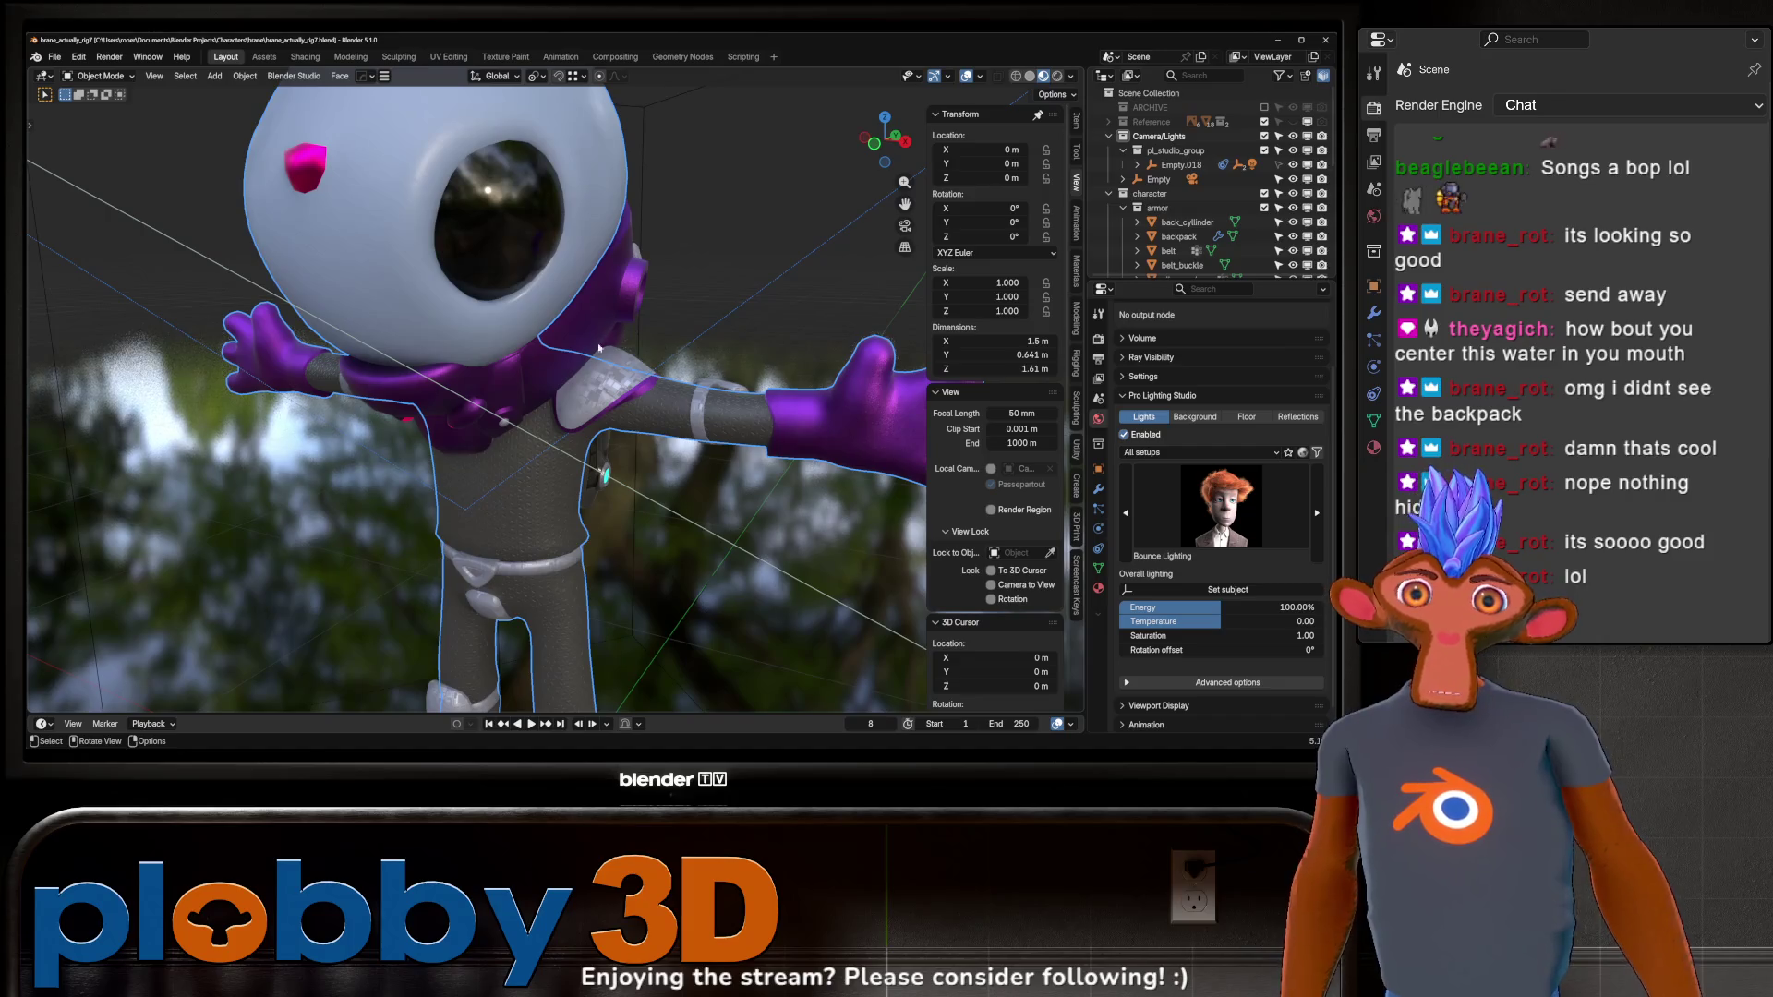
{"action": "scroll", "coordinate": [594, 351], "scroll_direction": "down", "scroll_amount": 8}
{"action": "left_click", "coordinate": [1124, 434]}
{"action": "left_click", "coordinate": [1195, 416]}
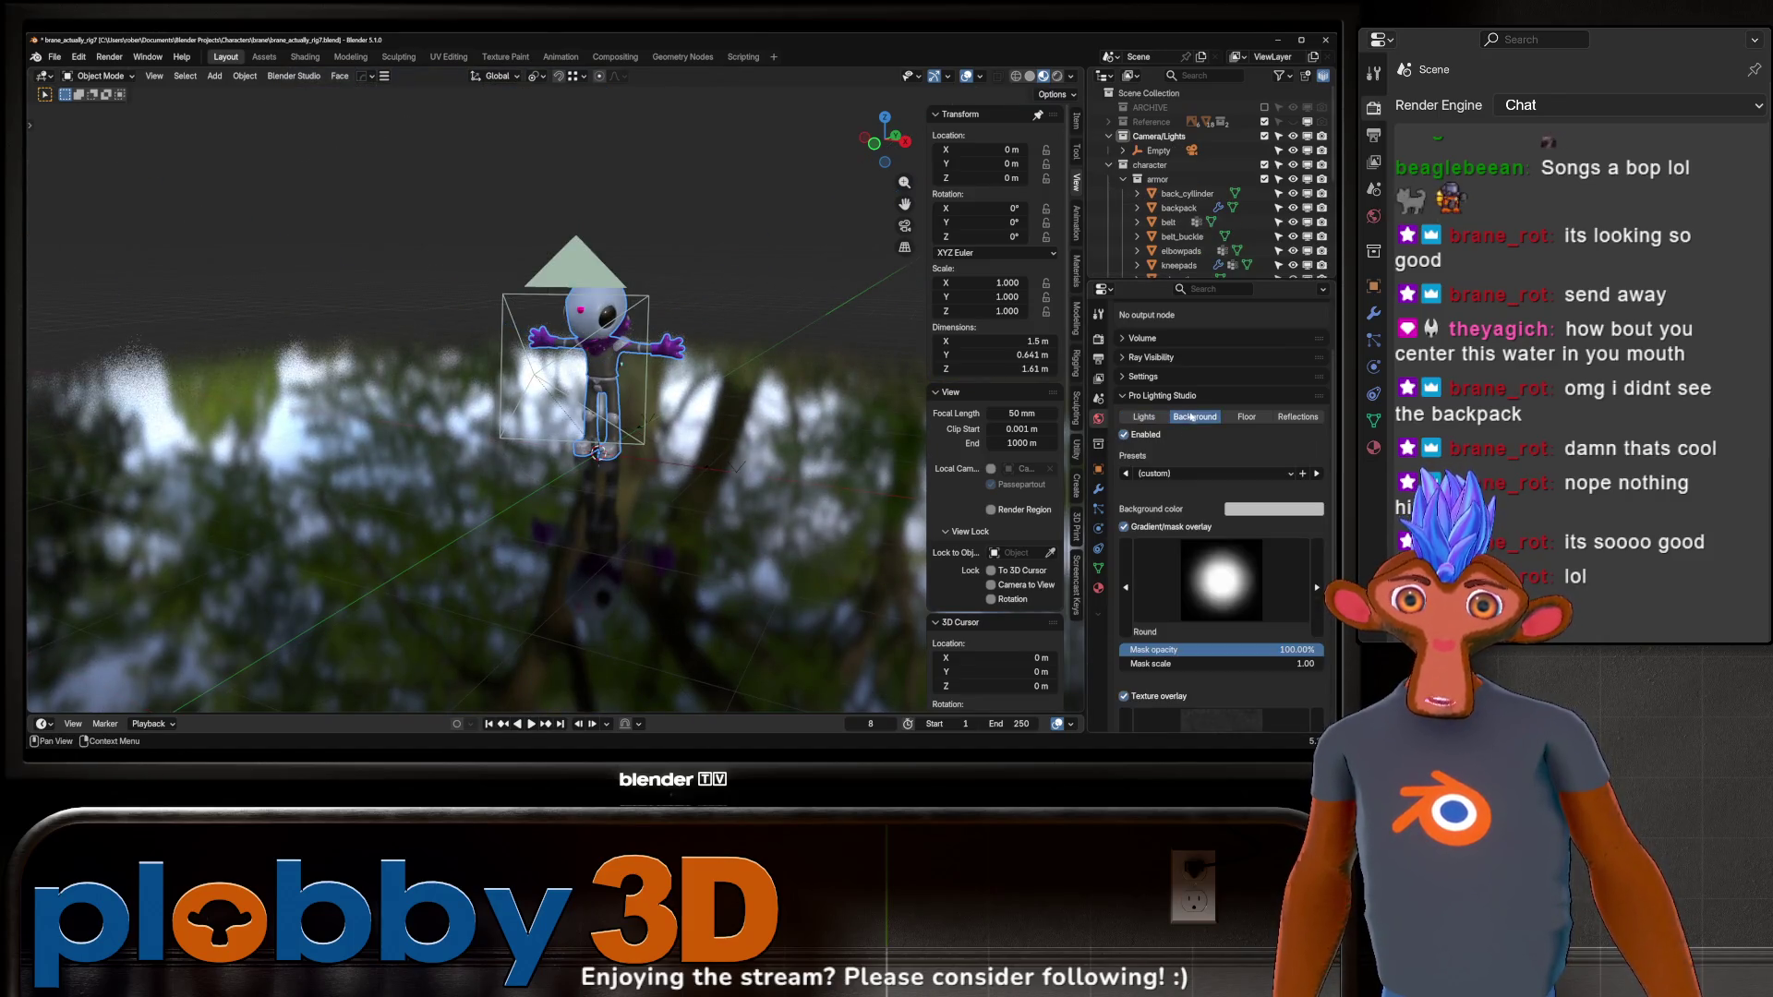
{"action": "left_click", "coordinate": [1247, 460]}
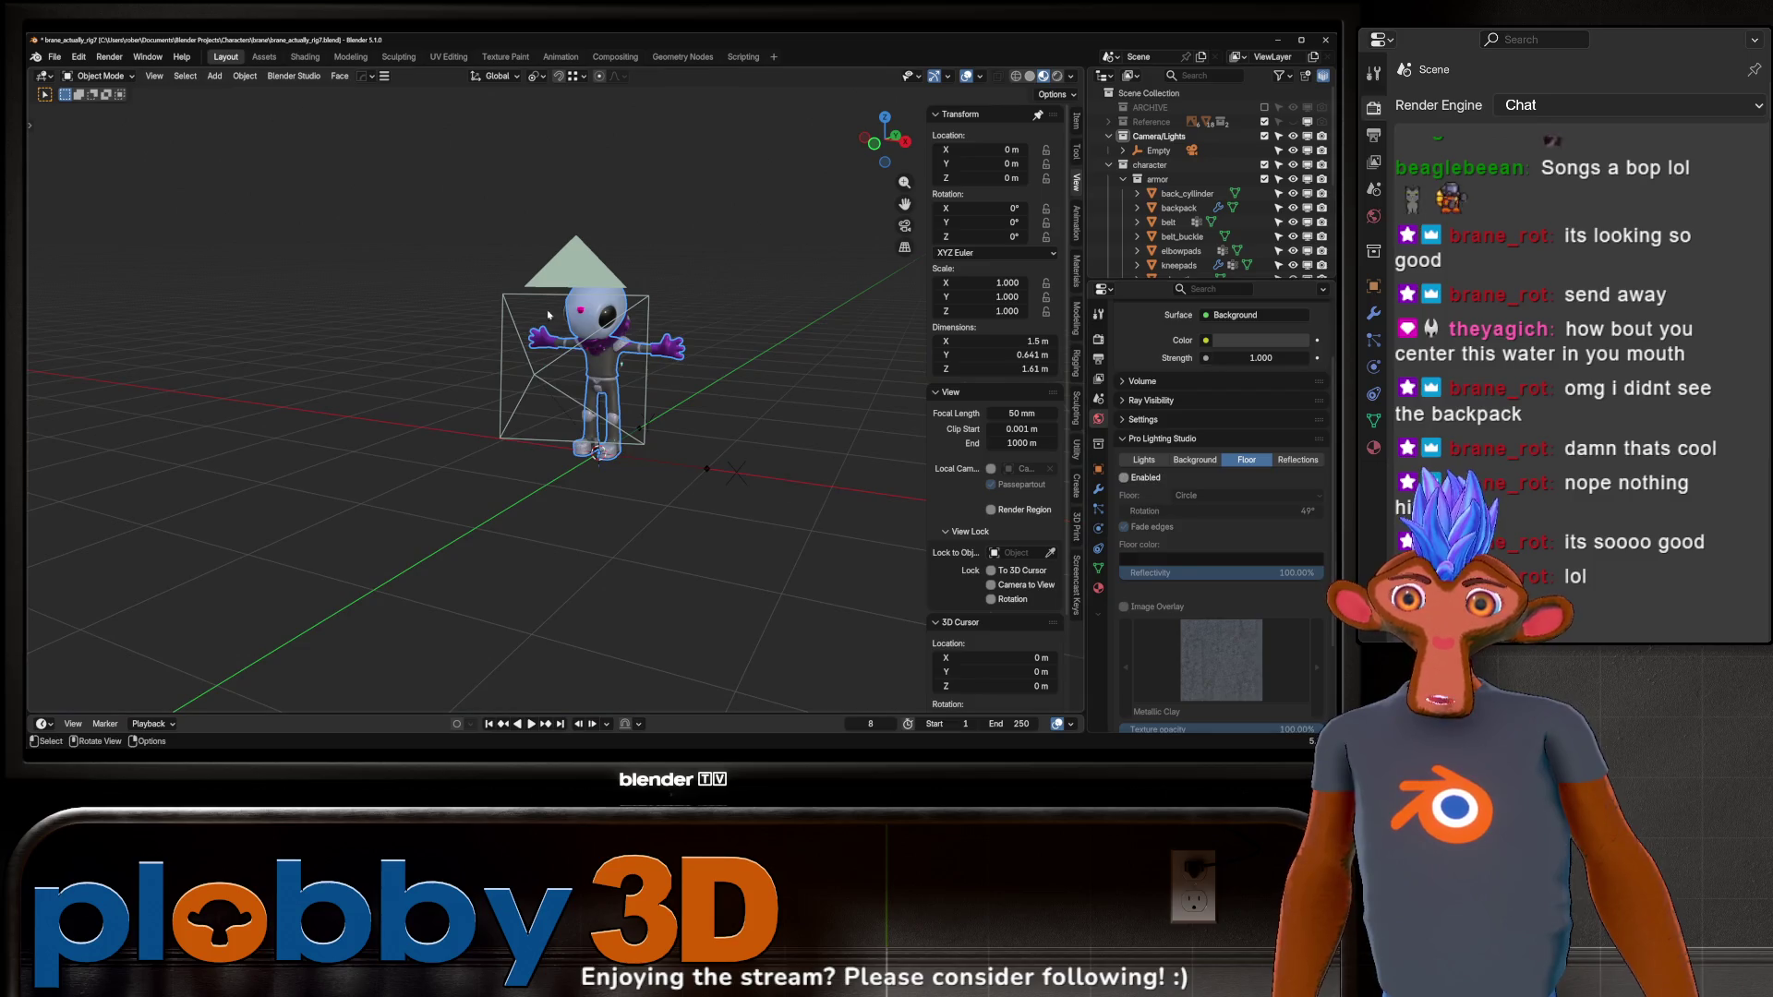
Delete the leftover Empty and hide the camera from the viewport.
{"action": "scroll", "coordinate": [601, 461], "scroll_direction": "up", "scroll_amount": 3}
{"action": "middle_click_drag", "start_coordinate": [517, 628], "coordinate": [601, 629]}
{"action": "key", "text": "Delete"}
{"action": "middle_click_drag", "start_coordinate": [679, 672], "coordinate": [605, 557]}
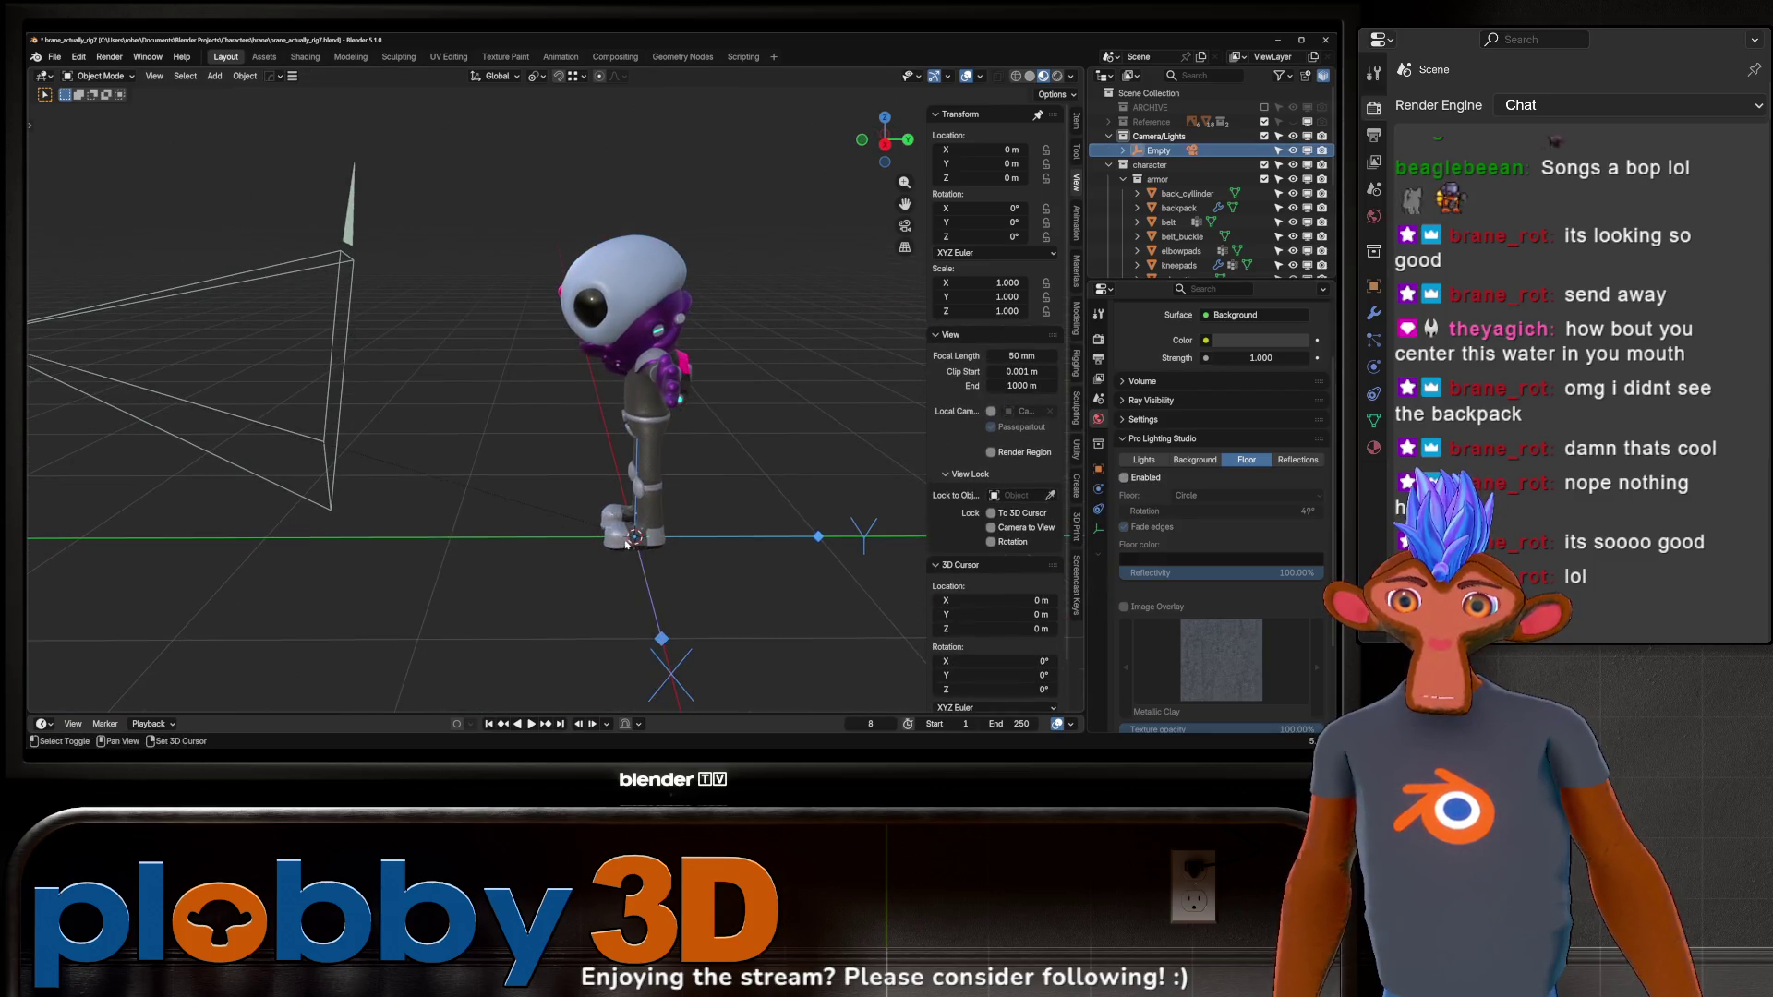
{"action": "left_click", "coordinate": [1292, 150]}
Orbit to the character's front, select the Armature, and switch it to Pose Mode.
{"action": "scroll", "coordinate": [1233, 191], "scroll_direction": "down", "scroll_amount": 5}
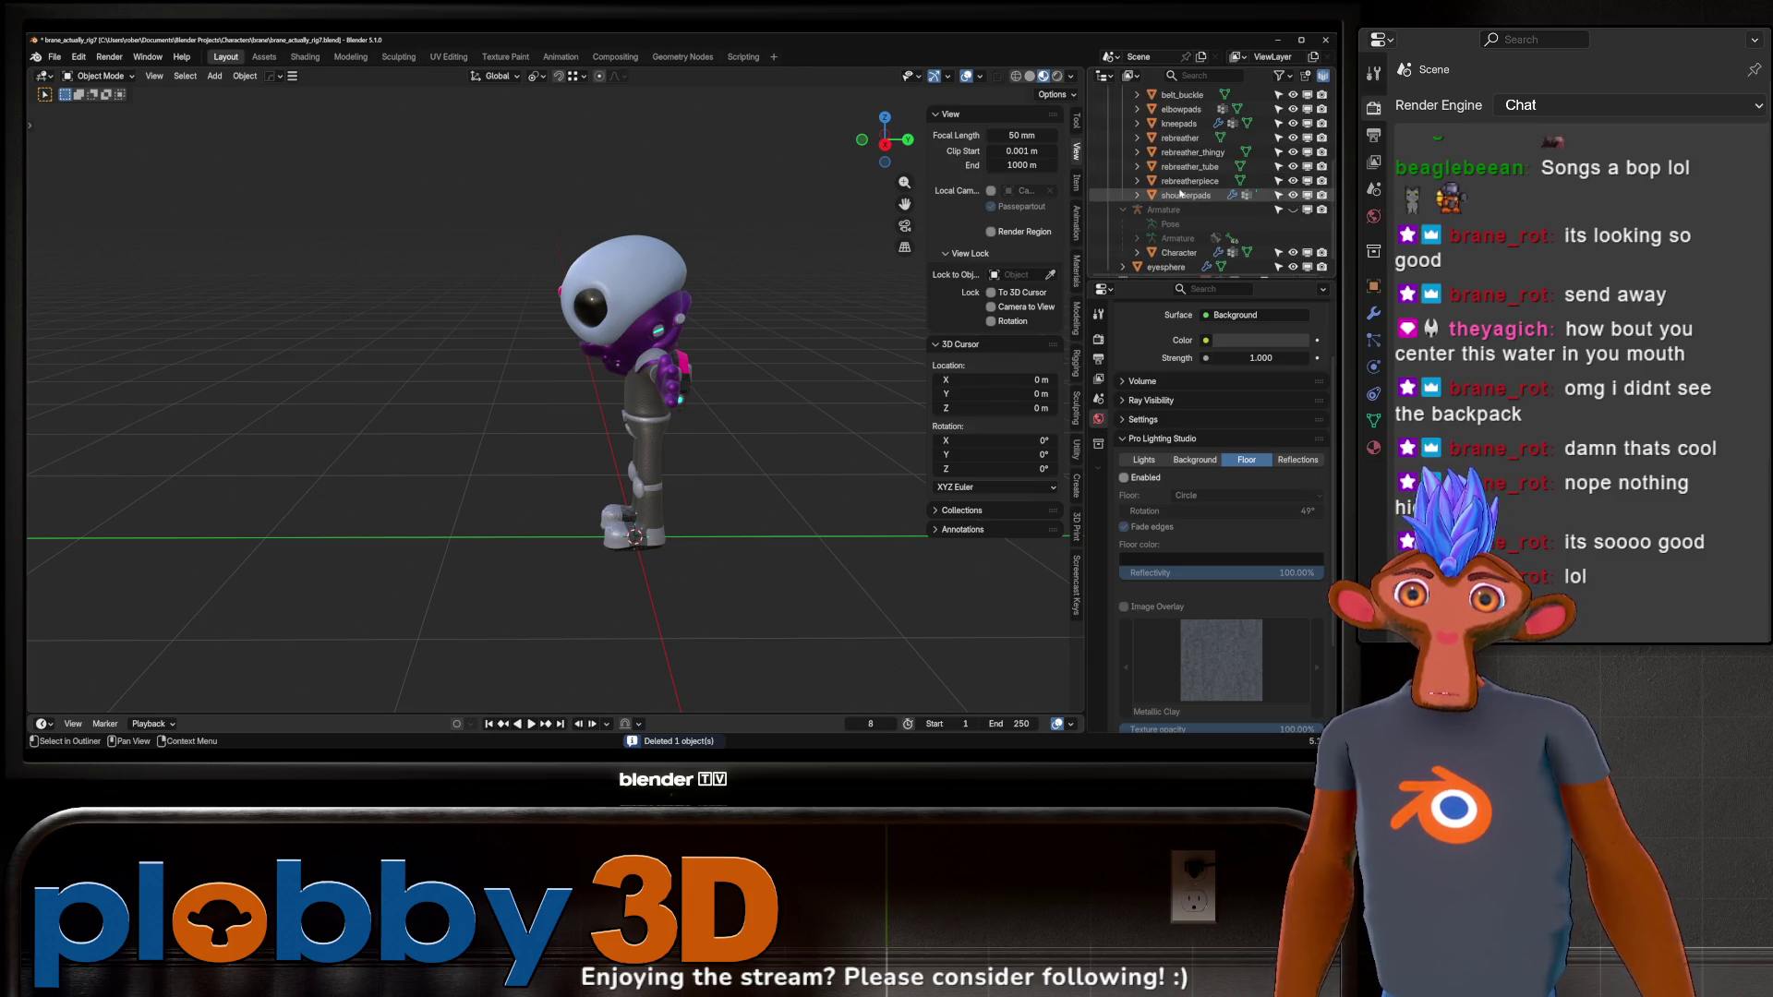
{"action": "mouse_move", "coordinate": [739, 367]}
{"action": "middle_mouse_down"}
{"action": "mouse_move", "coordinate": [842, 338]}
{"action": "mouse_move", "coordinate": [783, 379]}
{"action": "mouse_move", "coordinate": [774, 344]}
{"action": "mouse_move", "coordinate": [745, 442]}
{"action": "mouse_move", "coordinate": [704, 317]}
{"action": "middle_mouse_up"}
{"action": "left_click", "coordinate": [720, 333]}
{"action": "key", "text": "ctrl+Tab"}
Test-rotate the selected bone, then cancel back to its rest pose.
{"action": "scroll", "coordinate": [738, 351], "scroll_direction": "up", "scroll_amount": 3}
{"action": "key", "text": "r"}
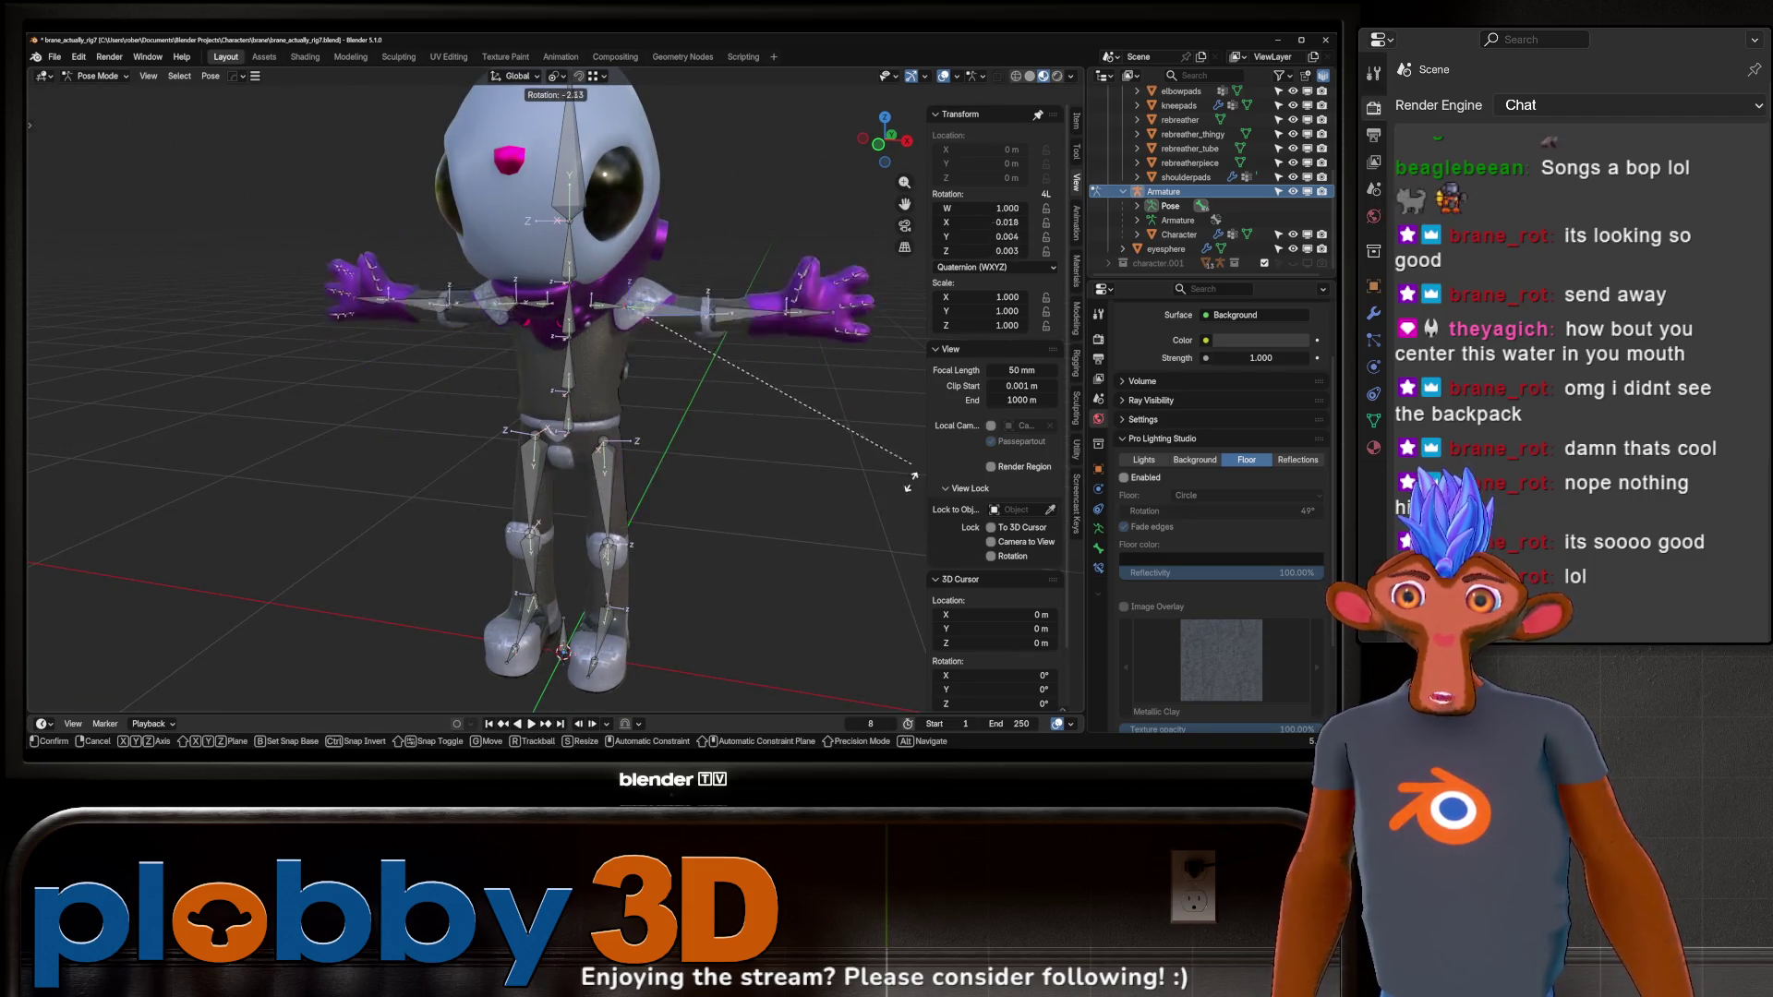
{"action": "key", "text": "Escape"}
Hide the armor pieces and eyesphere eyeballs, and select the lower spine bone.
{"action": "scroll", "coordinate": [1286, 143], "scroll_direction": "up", "scroll_amount": 5}
{"action": "left_click", "coordinate": [1292, 134]}
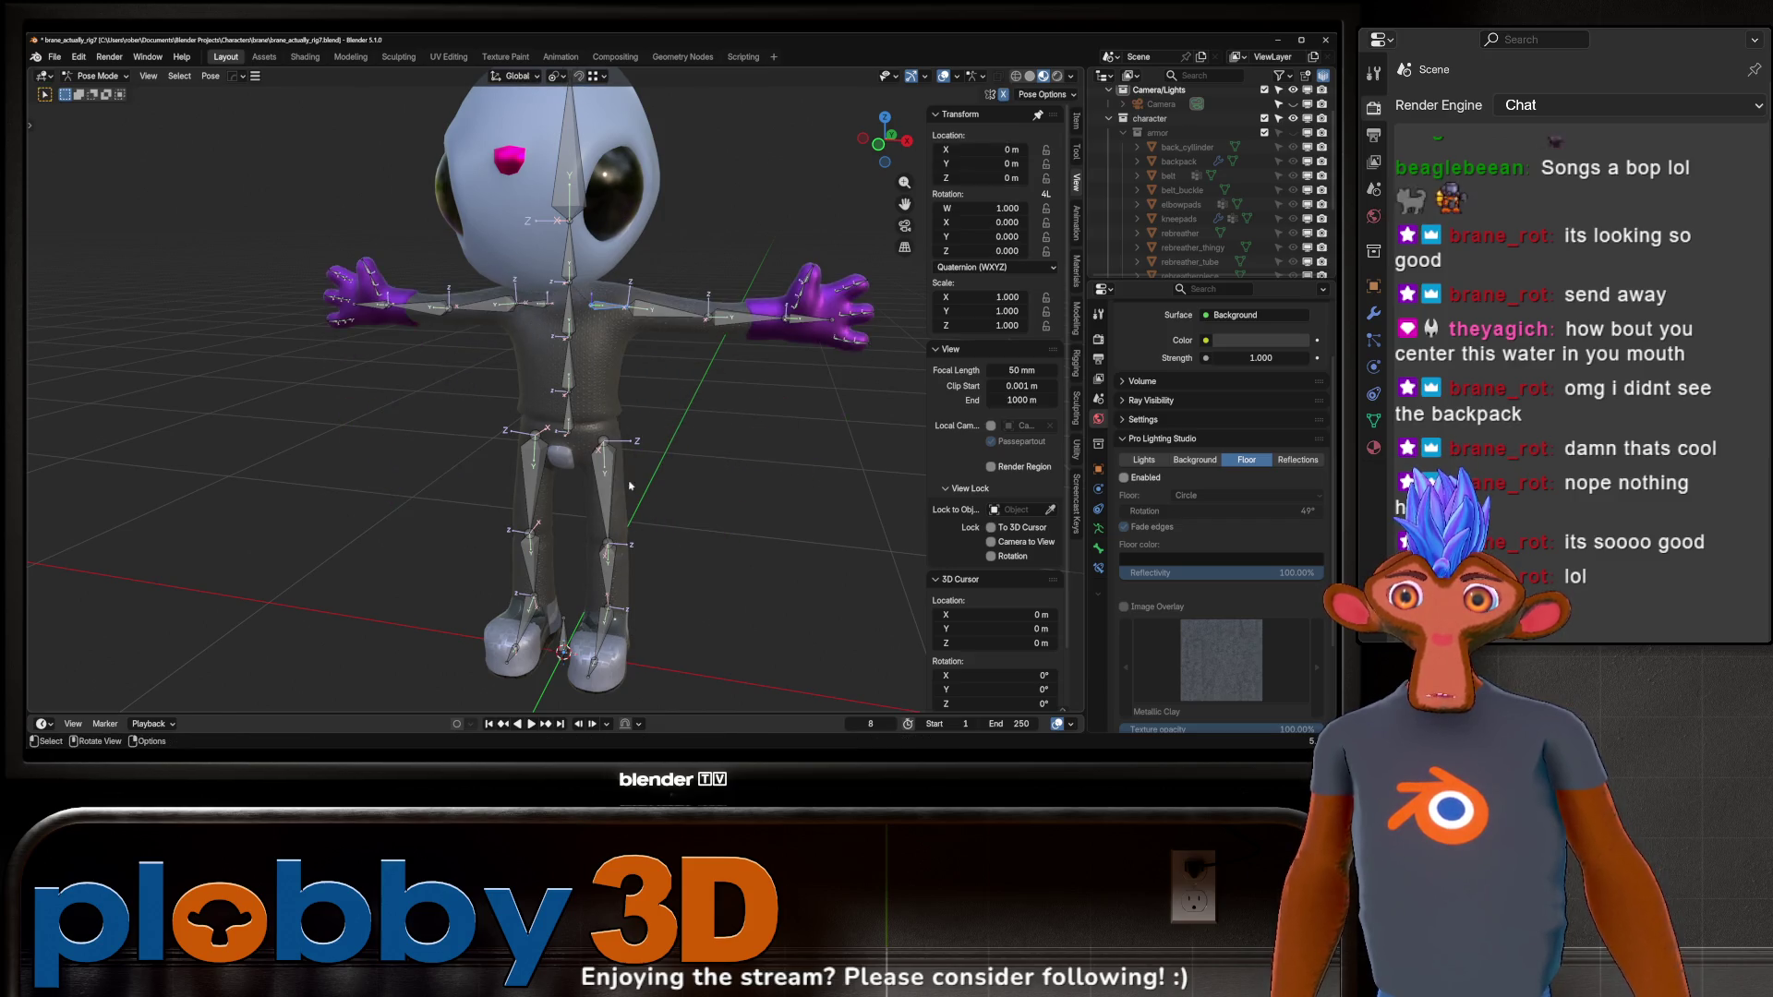
{"action": "left_click", "coordinate": [567, 347]}
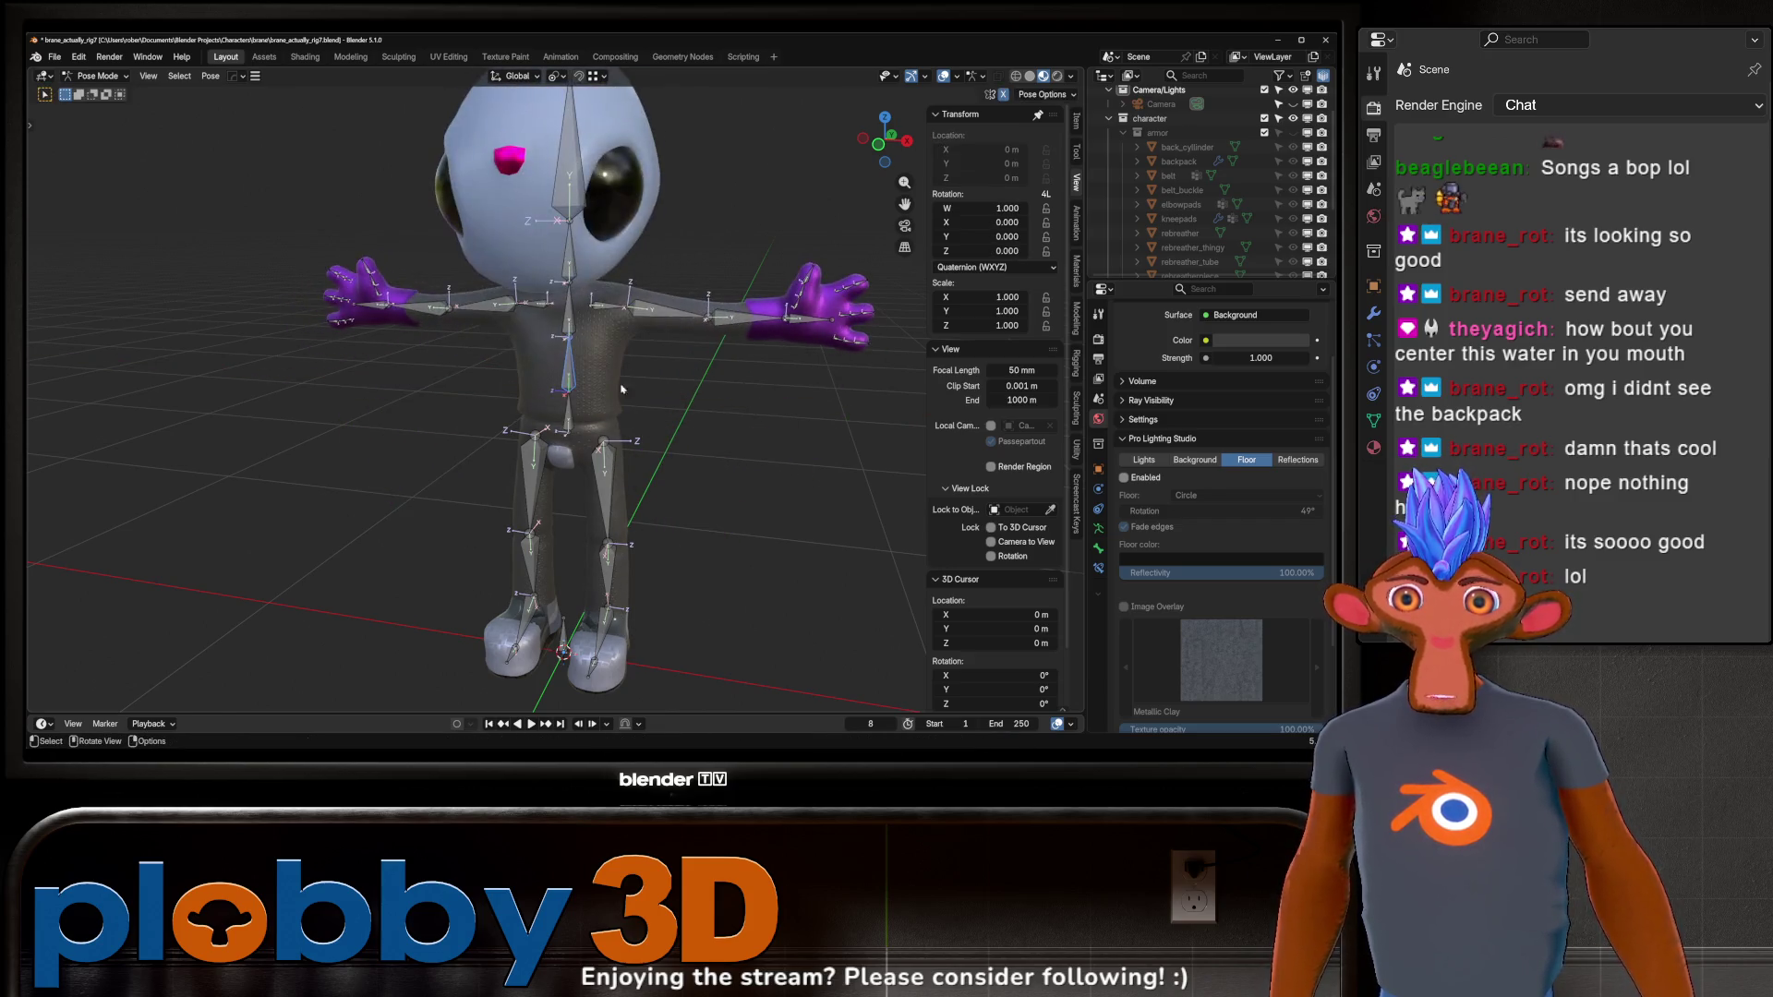
{"action": "scroll", "coordinate": [1219, 249], "scroll_direction": "down", "scroll_amount": 4}
{"action": "left_click", "coordinate": [1293, 249]}
{"action": "mouse_move", "coordinate": [702, 341]}
{"action": "middle_mouse_down"}
{"action": "mouse_move", "coordinate": [634, 351]}
{"action": "mouse_move", "coordinate": [637, 305]}
{"action": "mouse_move", "coordinate": [647, 422]}
{"action": "middle_mouse_up"}
Test-rotate the selected bones around global X three times, cancelling each back to rest.
{"action": "key", "text": "r"}
{"action": "key", "text": "x"}
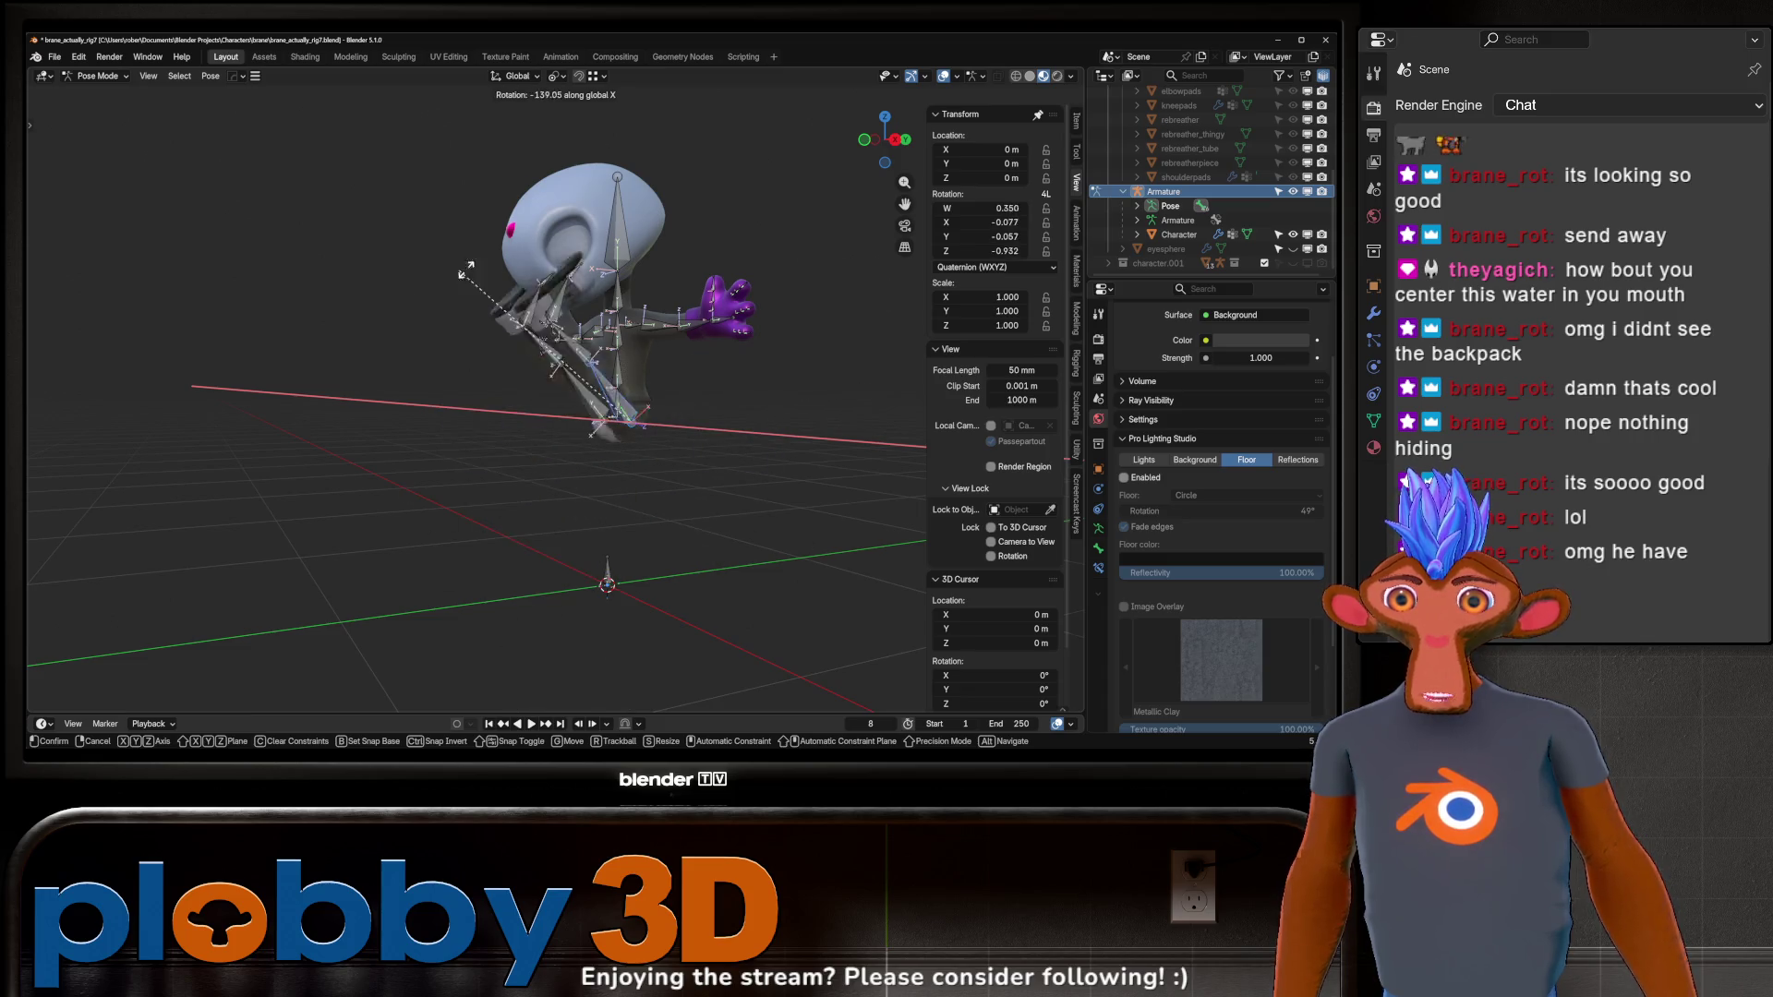
{"action": "key", "text": "Escape"}
{"action": "key", "text": "r"}
{"action": "key", "text": "x"}
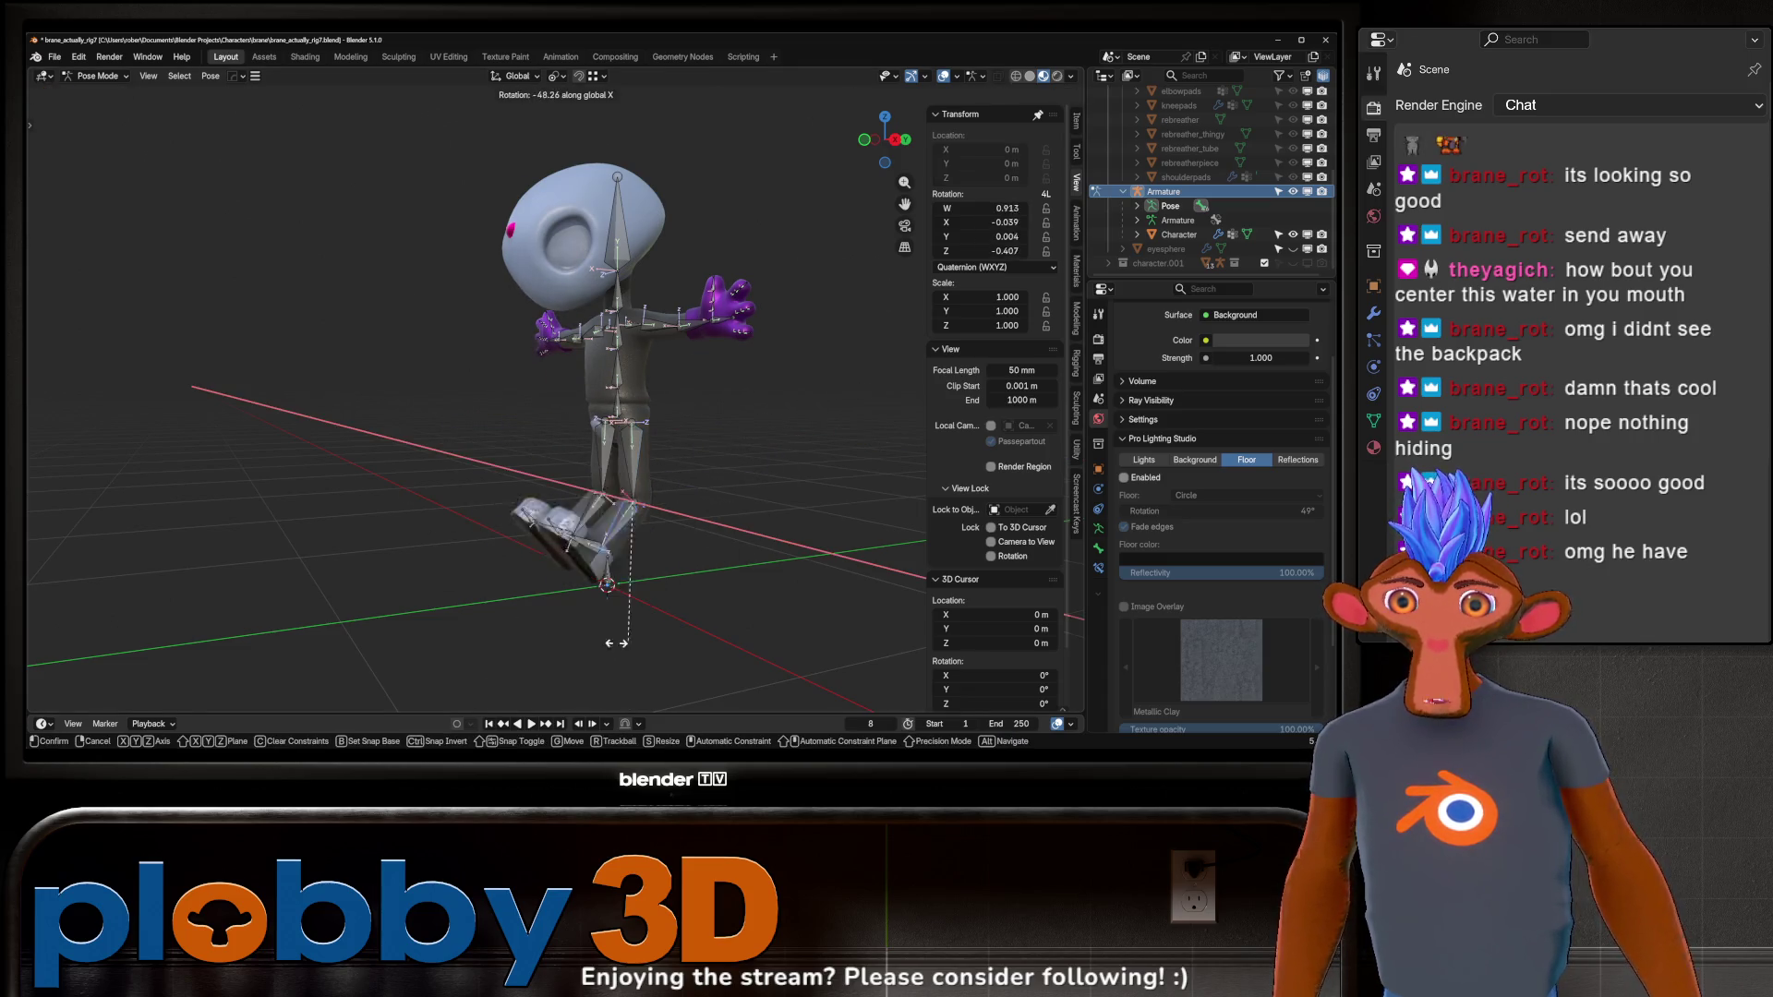
{"action": "key", "text": "Escape"}
{"action": "key", "text": "r"}
{"action": "key", "text": "x"}
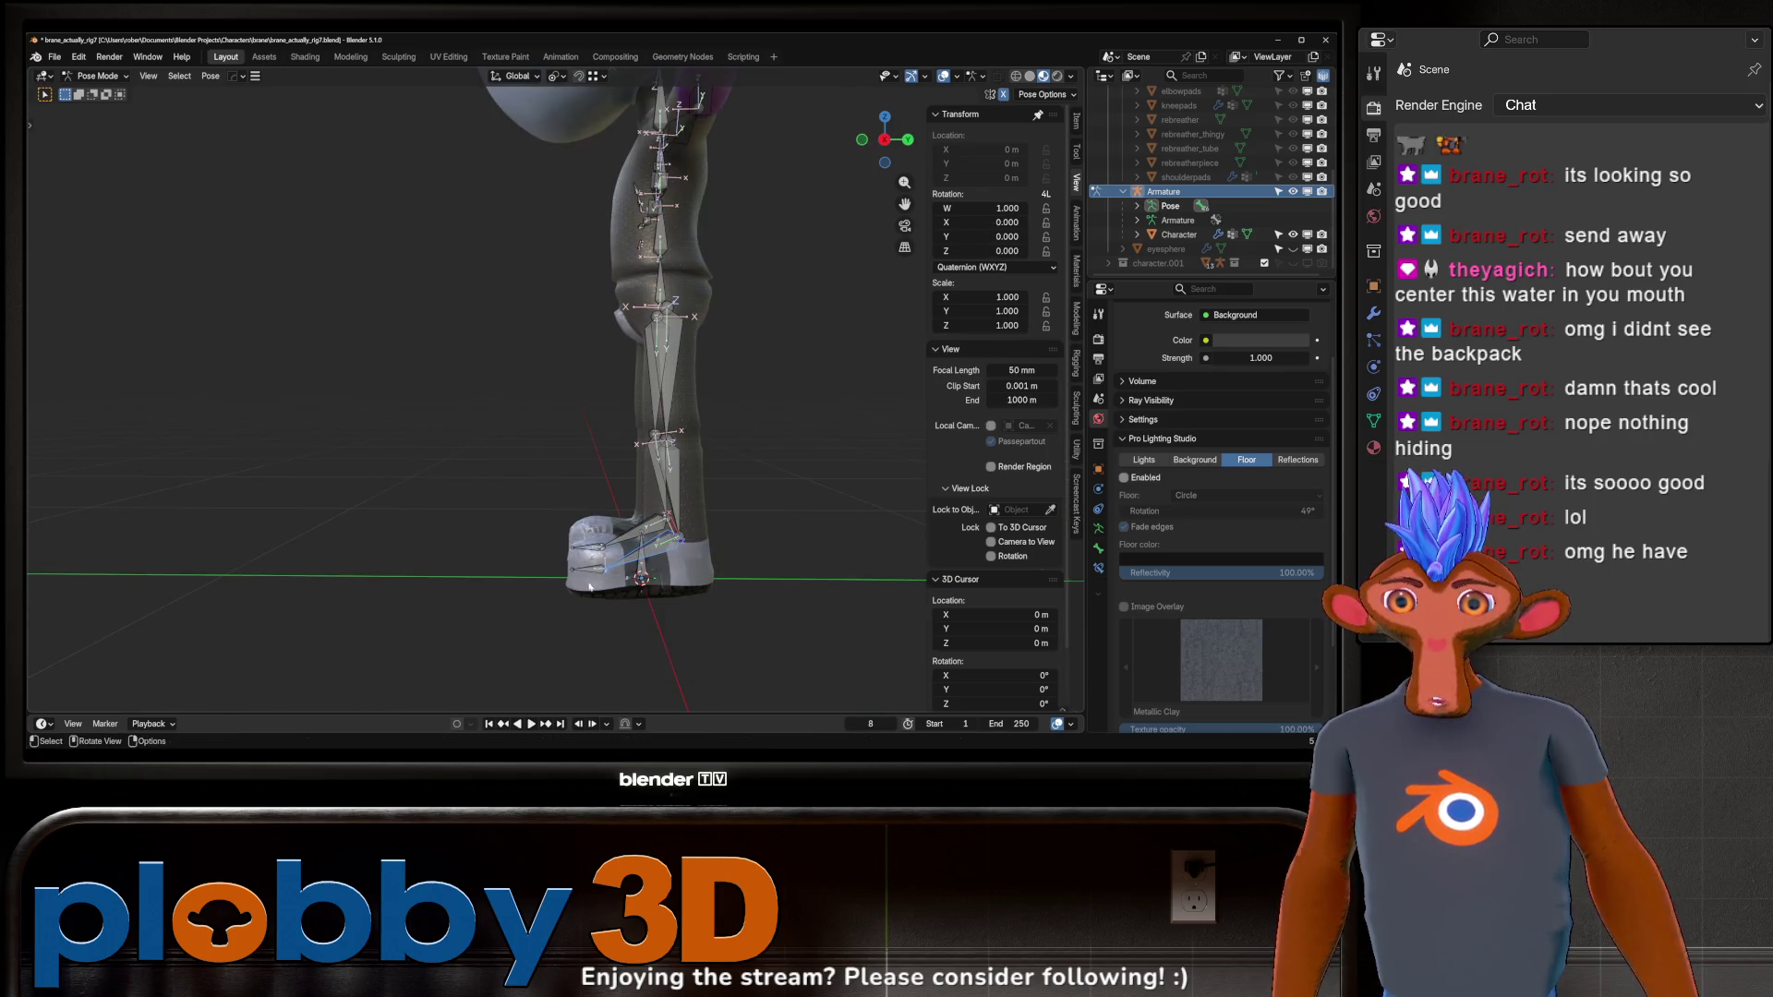
{"action": "key", "text": "Escape"}
Swing the arm around the global Z axis twice, confirming each rotation.
{"action": "middle_click_drag", "start_coordinate": [585, 621], "coordinate": [699, 376]}
{"action": "mouse_move", "coordinate": [820, 339]}
{"action": "middle_mouse_down"}
{"action": "mouse_move", "coordinate": [647, 406]}
{"action": "mouse_move", "coordinate": [646, 434]}
{"action": "mouse_move", "coordinate": [702, 438]}
{"action": "middle_mouse_up"}
{"action": "key", "text": "r"}
{"action": "key", "text": "z"}
{"action": "left_click", "coordinate": [570, 429]}
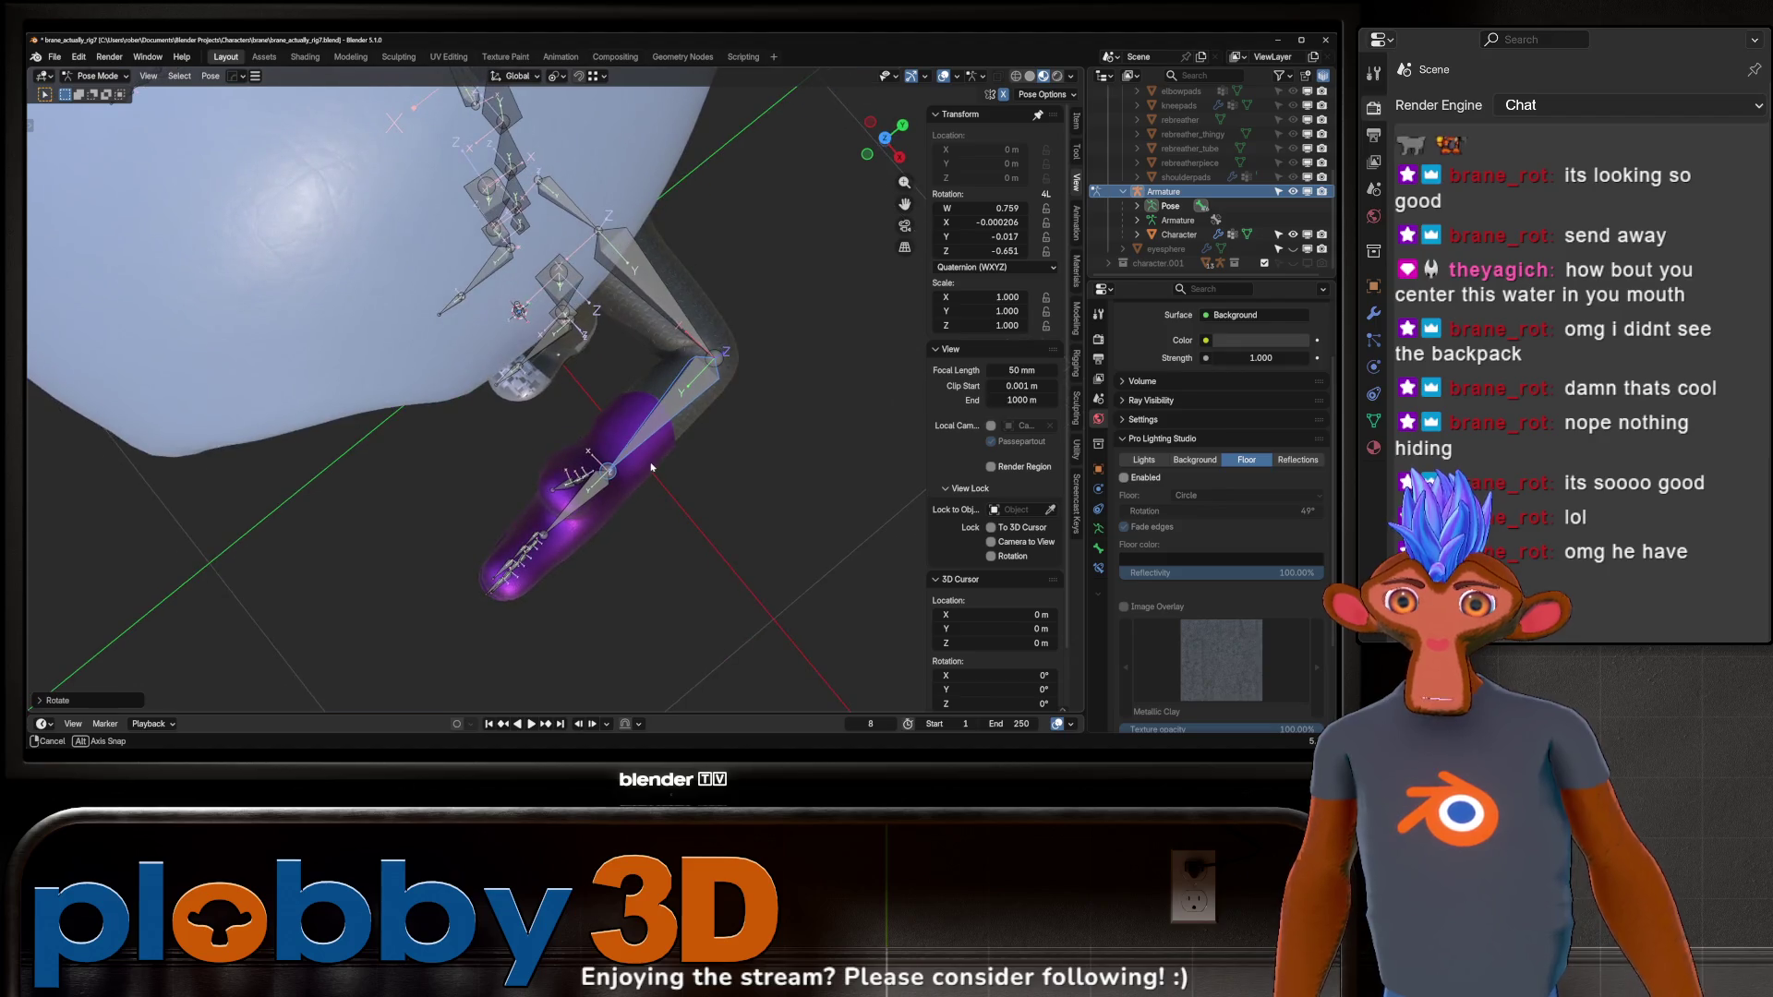
{"action": "key", "text": "r"}
{"action": "key", "text": "z"}
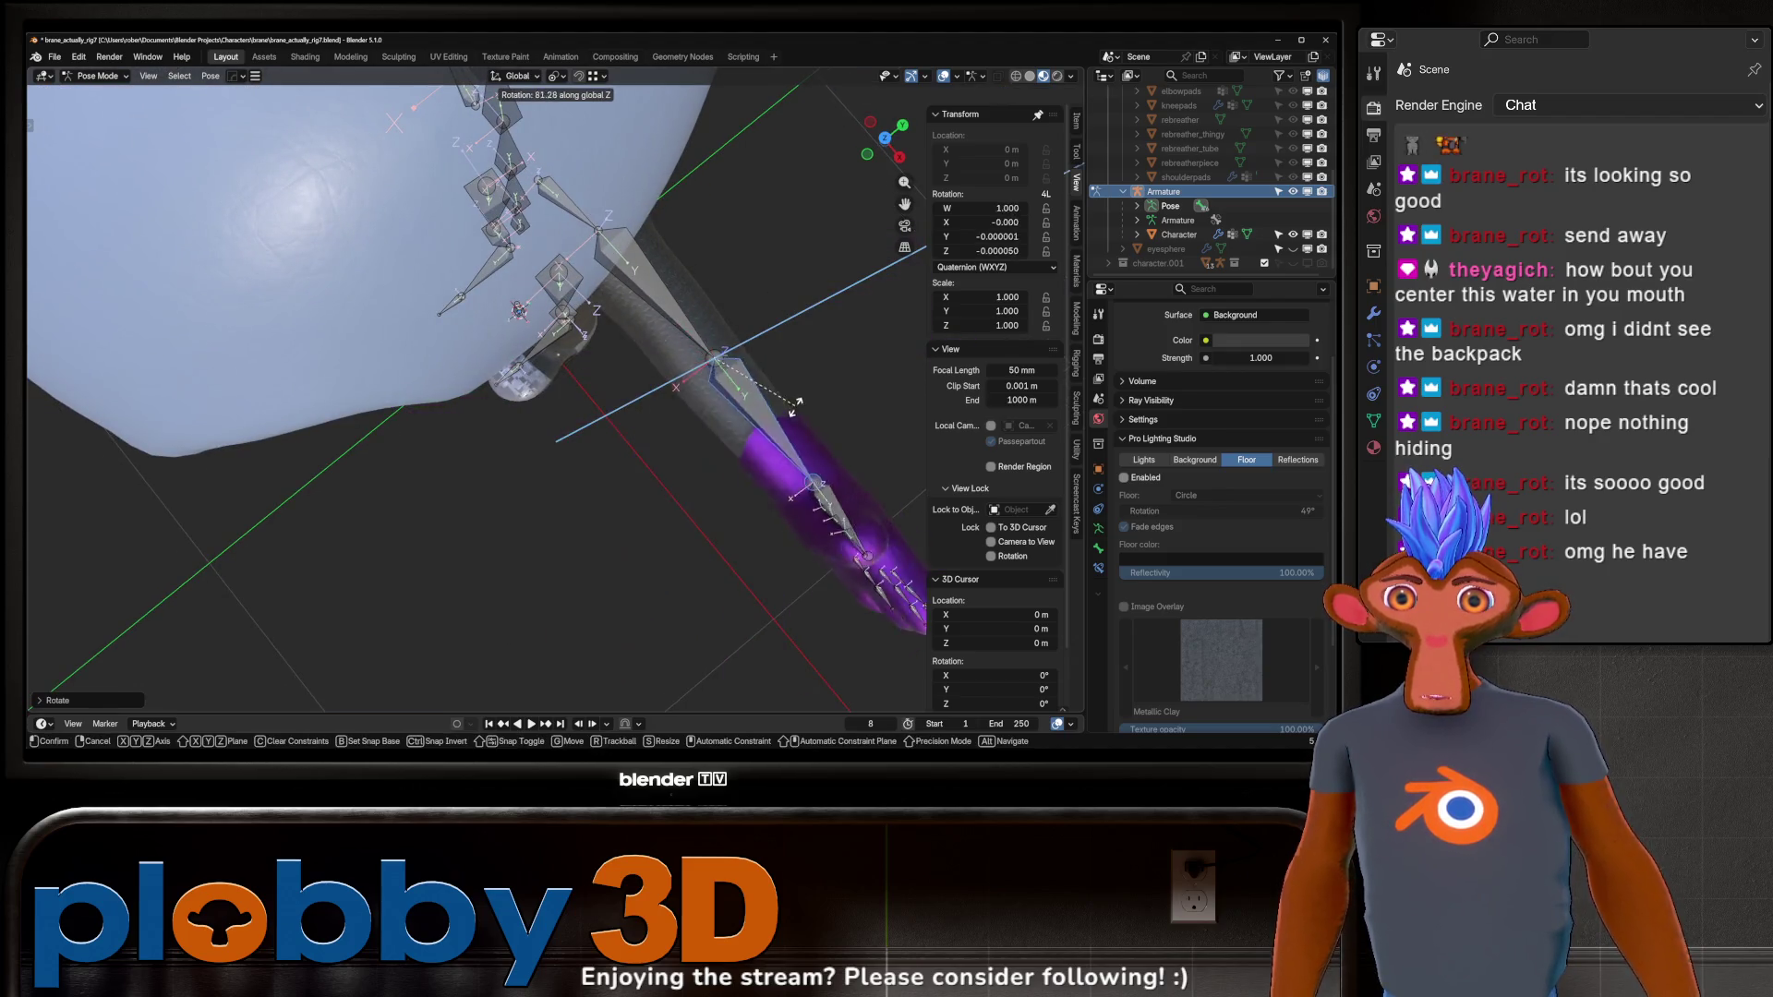
{"action": "left_click", "coordinate": [662, 443]}
Trial-rotate the purple hand around local Z and global Y, then cancel.
{"action": "mouse_move", "coordinate": [662, 444]}
{"action": "middle_mouse_down"}
{"action": "mouse_move", "coordinate": [637, 434]}
{"action": "mouse_move", "coordinate": [651, 457]}
{"action": "mouse_move", "coordinate": [666, 412]}
{"action": "middle_mouse_up"}
{"action": "key", "text": "r"}
{"action": "key", "text": "z"}
{"action": "key", "text": "z"}
{"action": "key", "text": "y"}
{"action": "key", "text": "y"}
{"action": "key", "text": "y"}
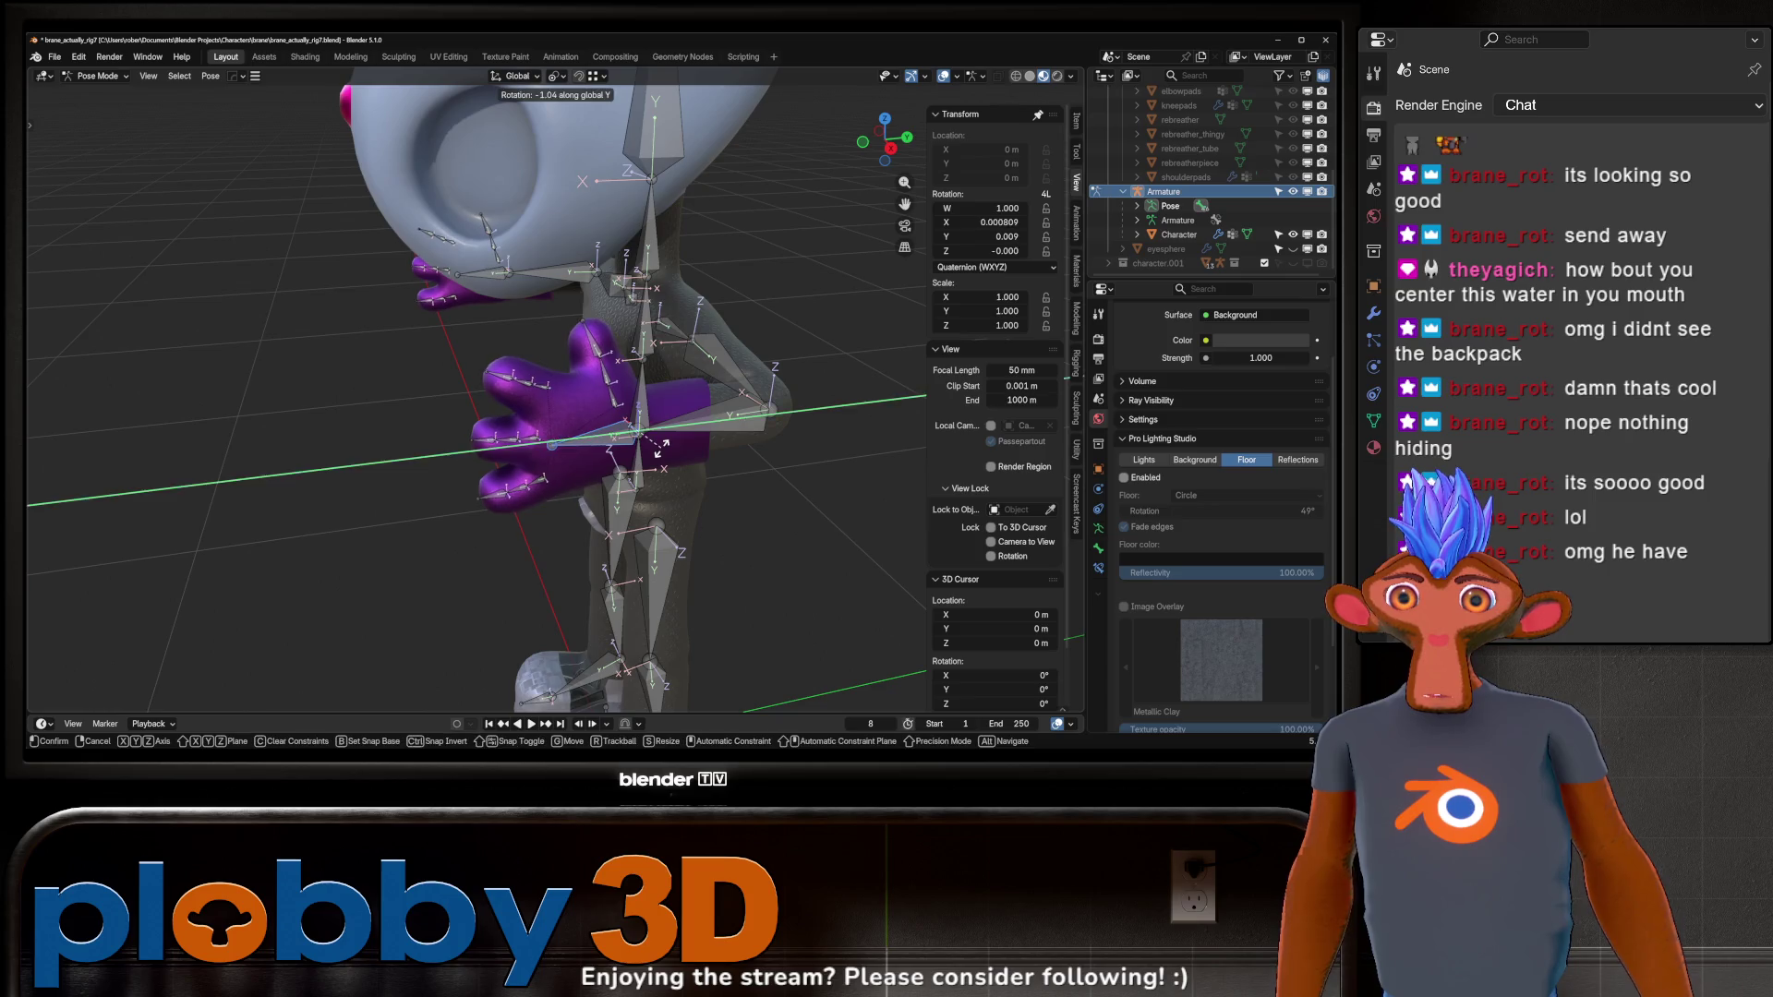
{"action": "key", "text": "z"}
{"action": "key", "text": "z"}
{"action": "middle_click_drag", "start_coordinate": [592, 443], "coordinate": [699, 381], "text": "alt"}
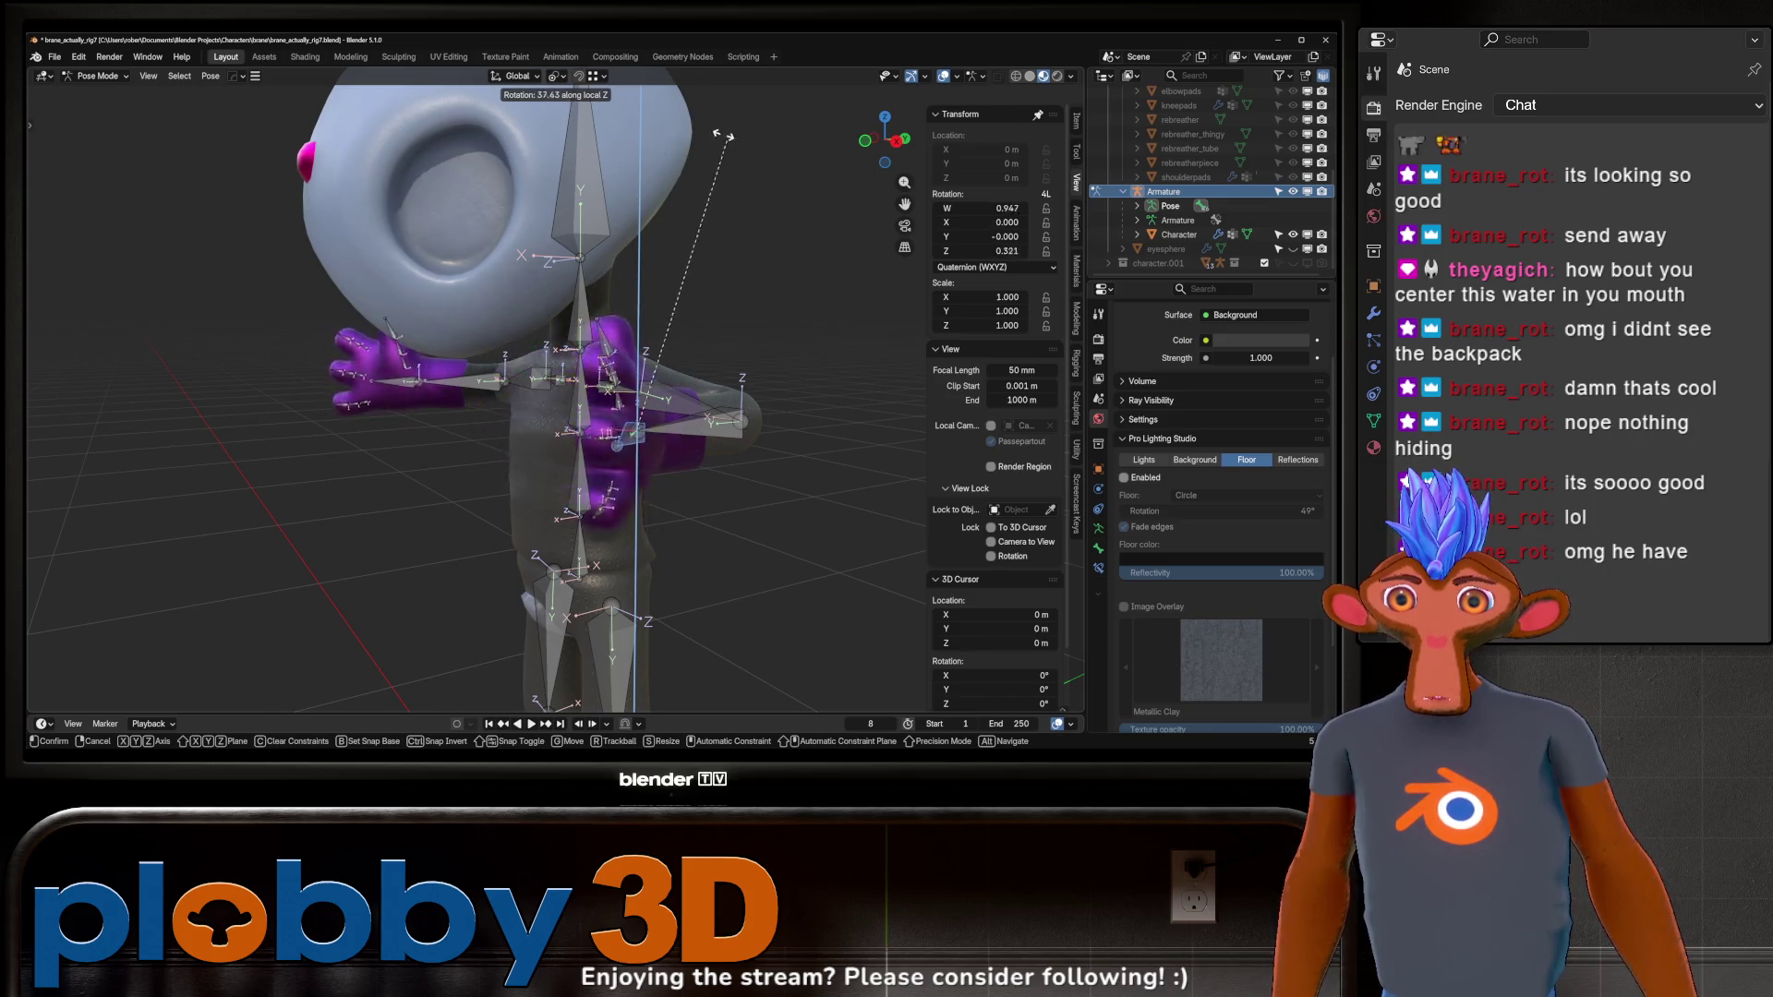
{"action": "key", "text": "Escape"}
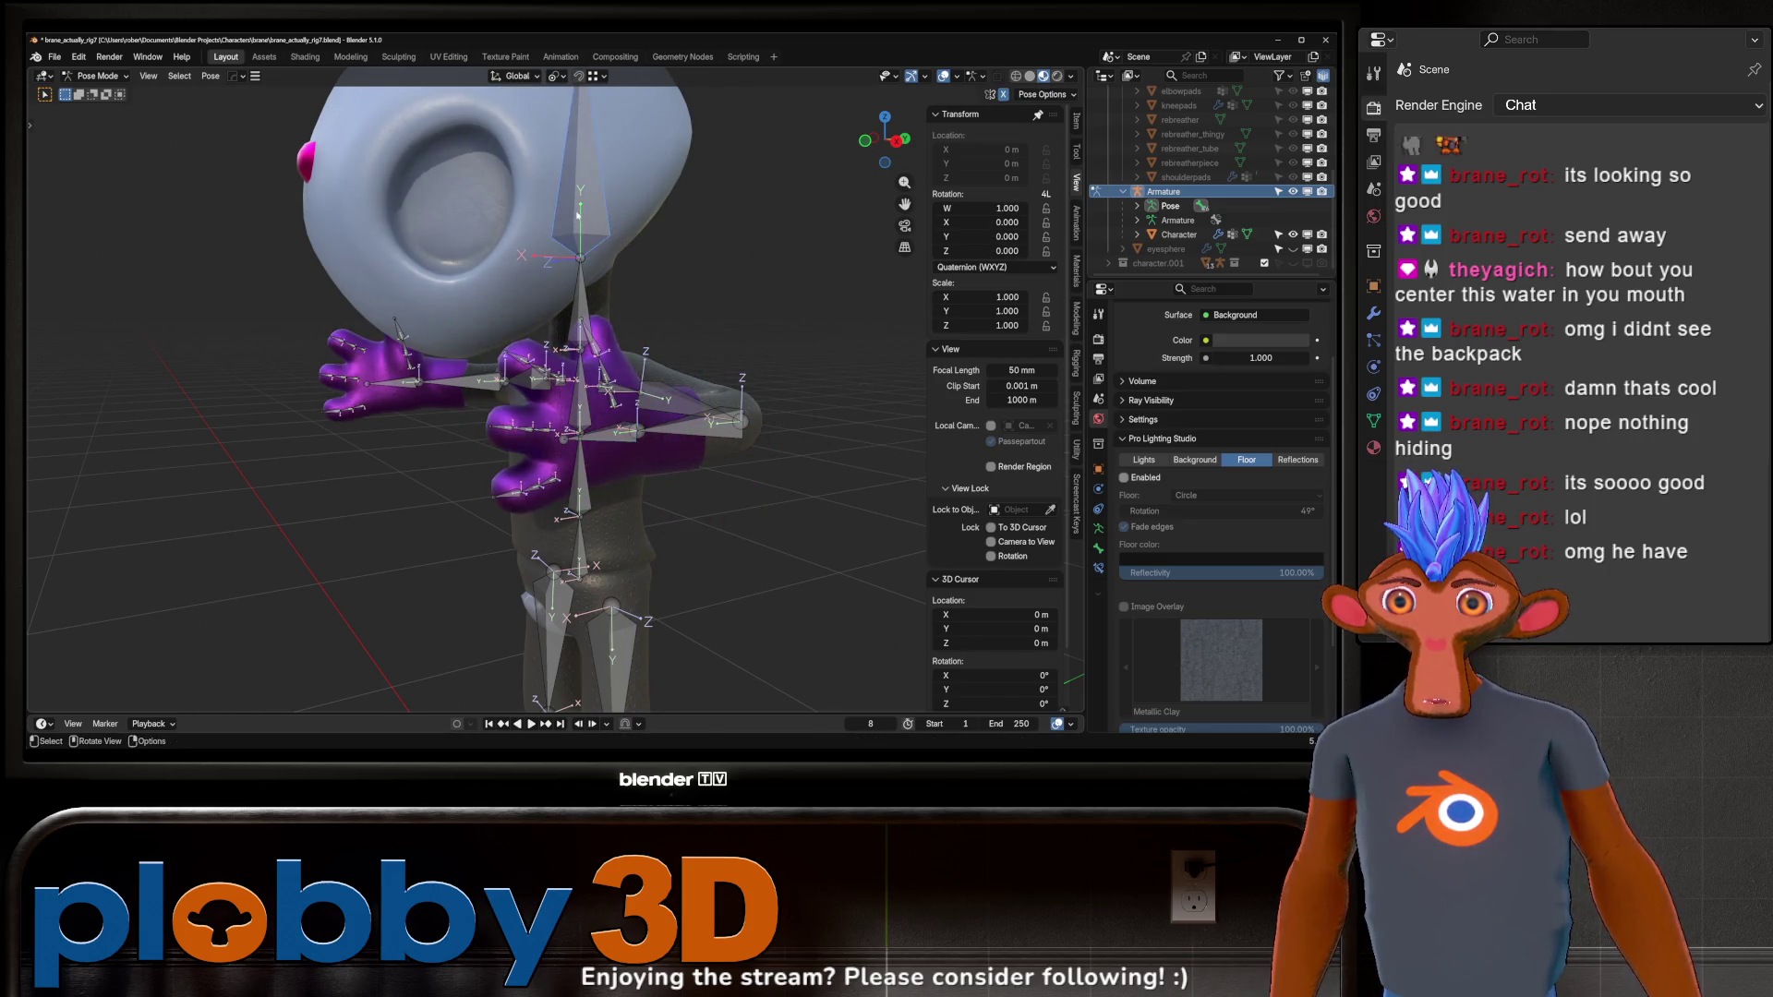
Freely tilt the head bone twice and cancel each, then cancel the foot rotation.
{"action": "middle_click_drag", "start_coordinate": [576, 214], "coordinate": [646, 277]}
{"action": "scroll", "coordinate": [646, 277], "scroll_direction": "down", "scroll_amount": 3}
{"action": "key", "text": "r"}
{"action": "key", "text": "r"}
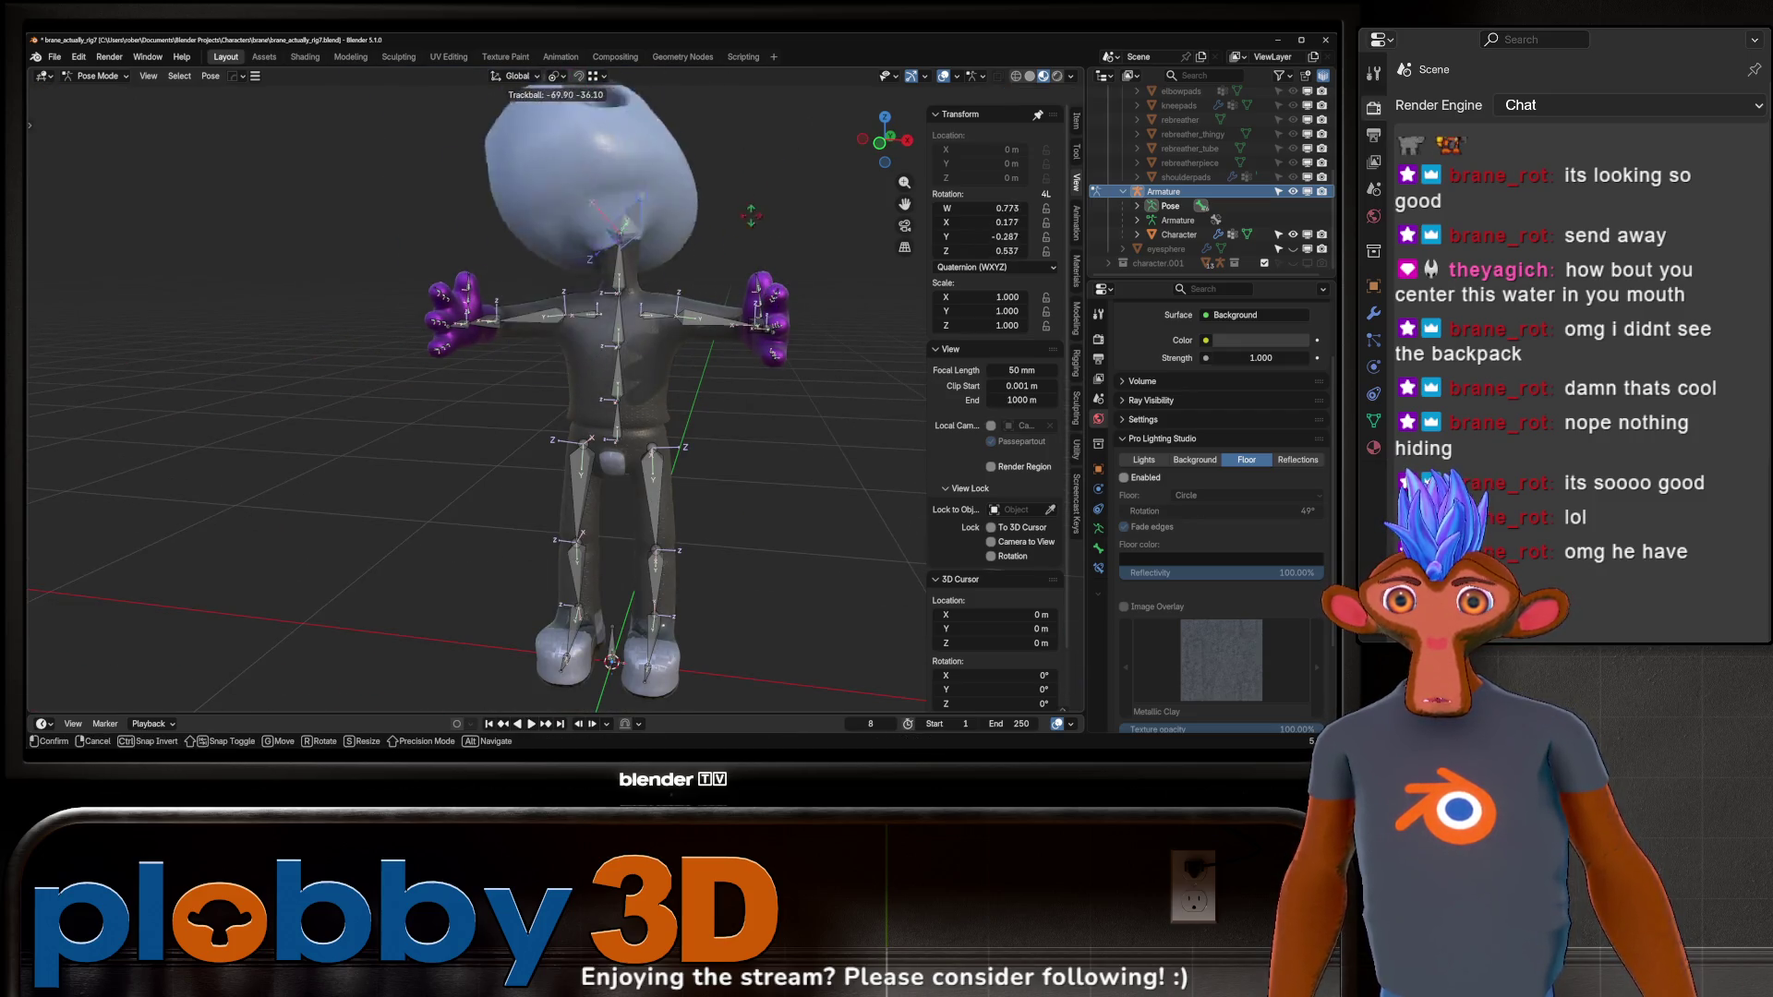
{"action": "key", "text": "Escape"}
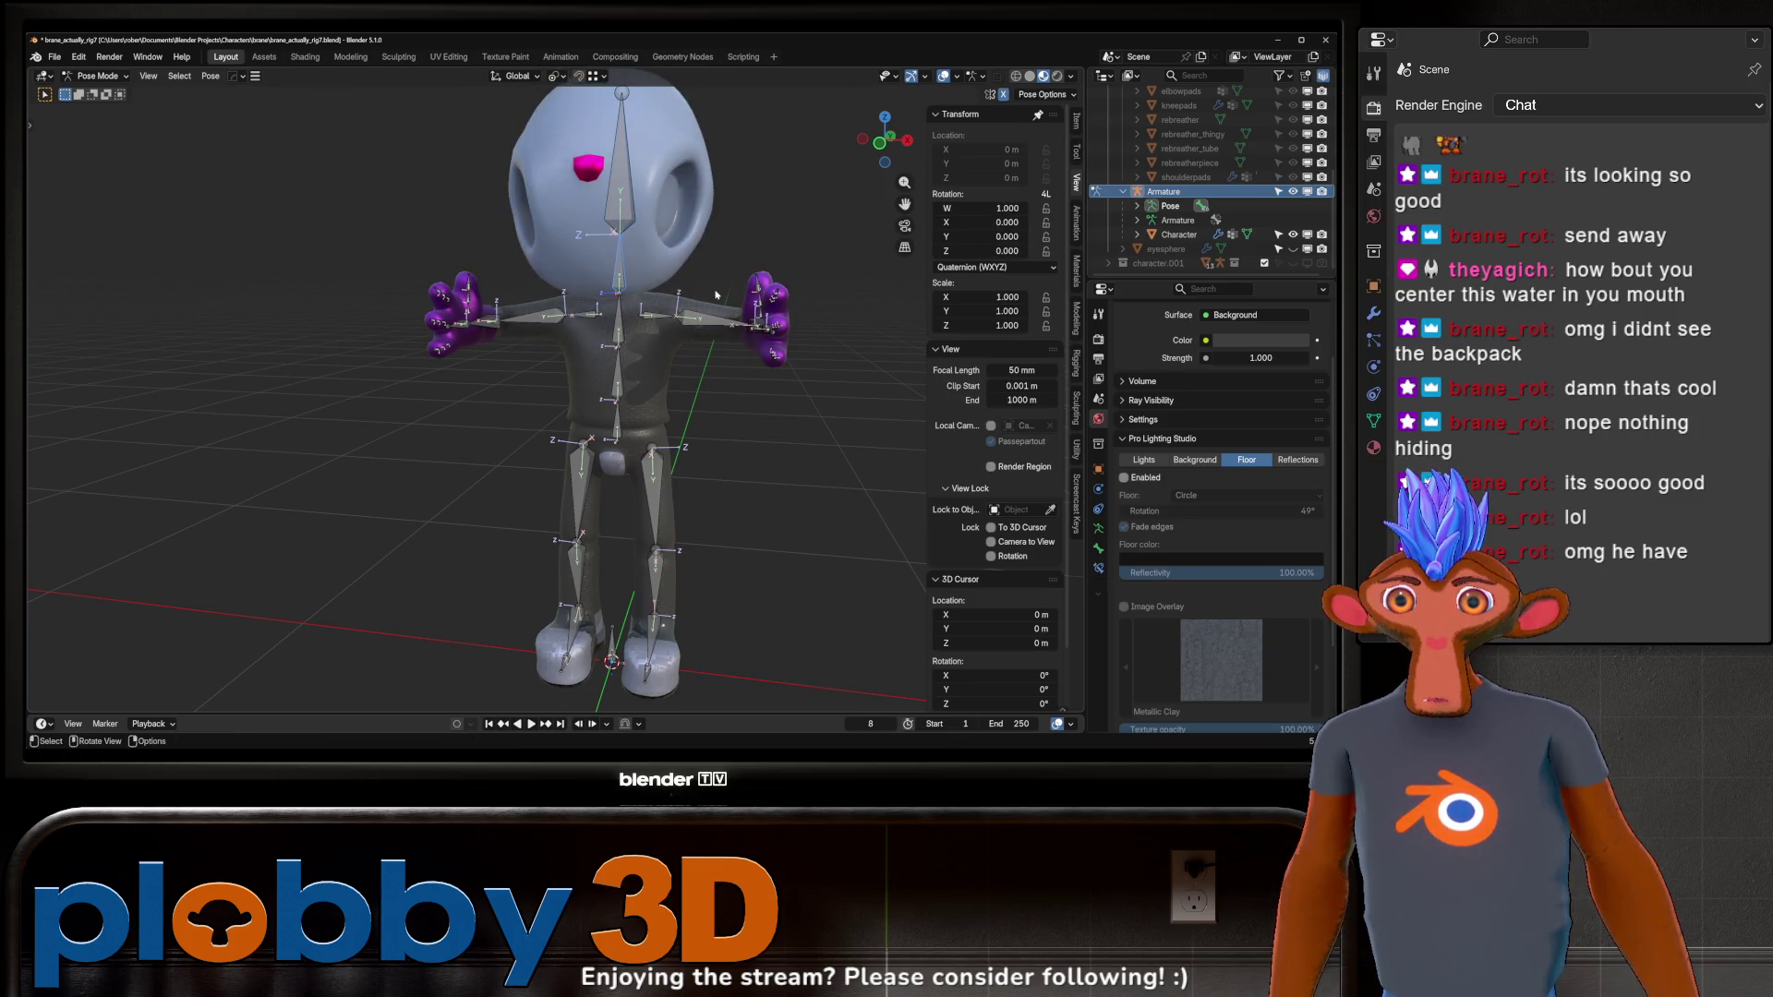
{"action": "key", "text": "r"}
{"action": "key", "text": "r"}
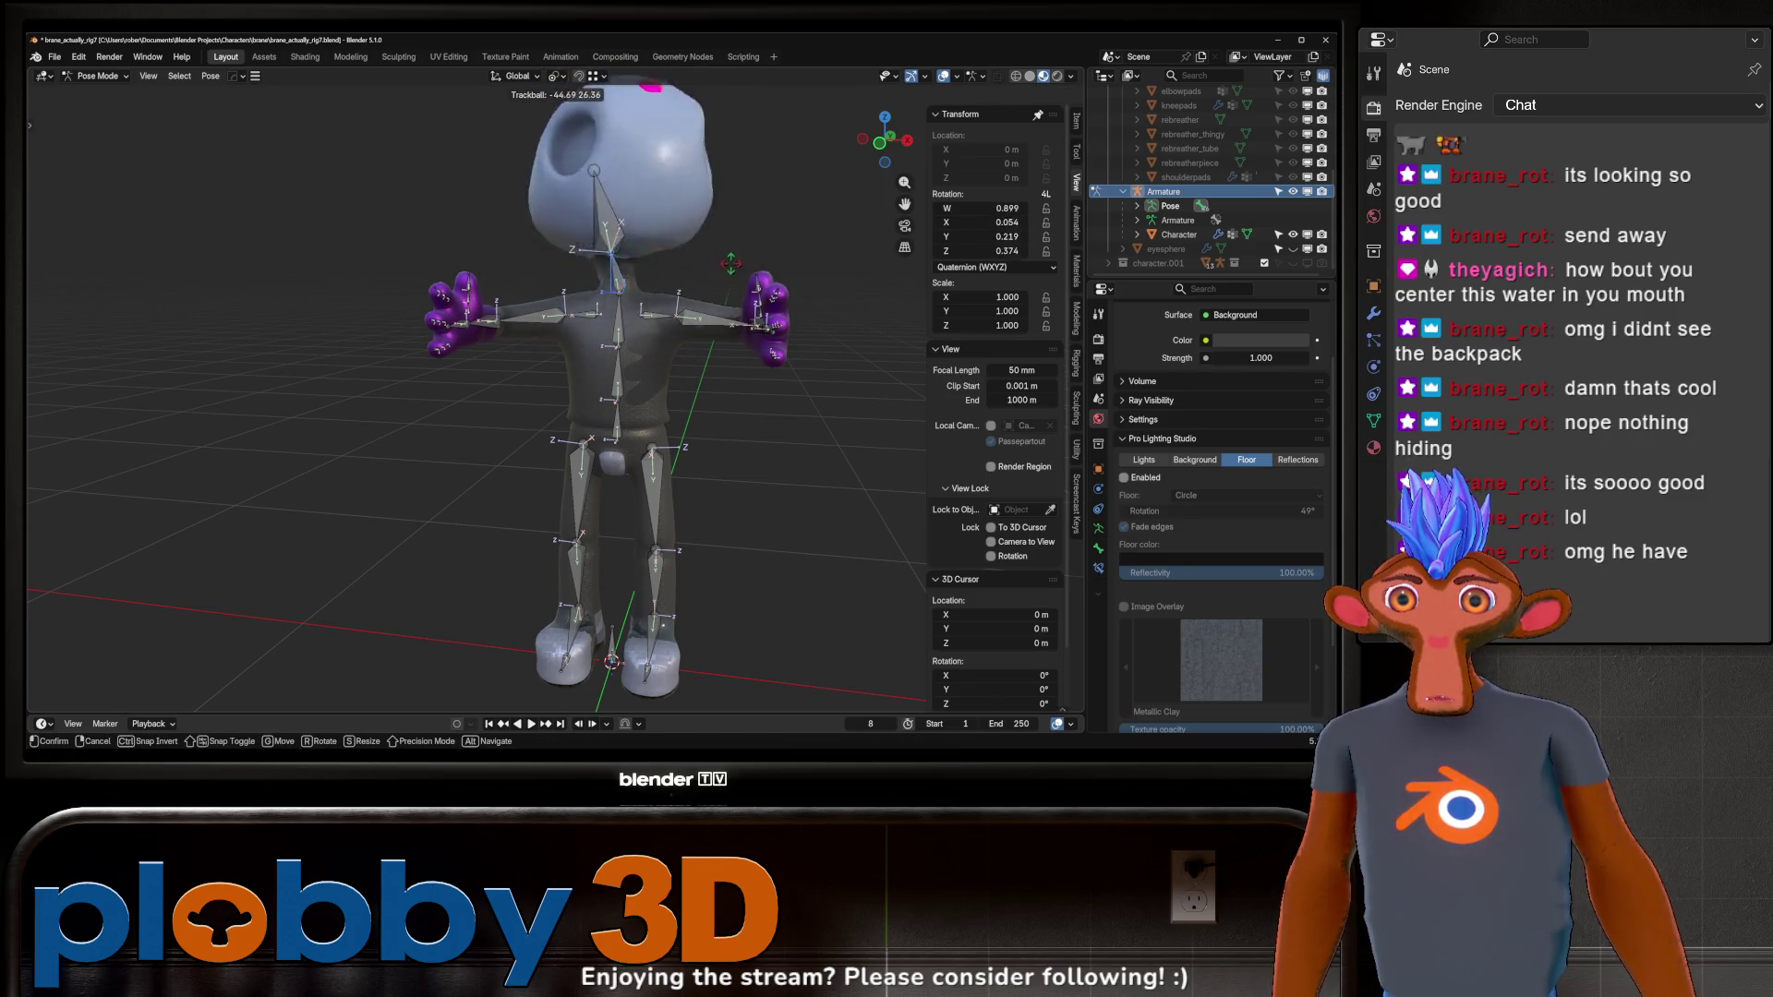
{"action": "key", "text": "Escape"}
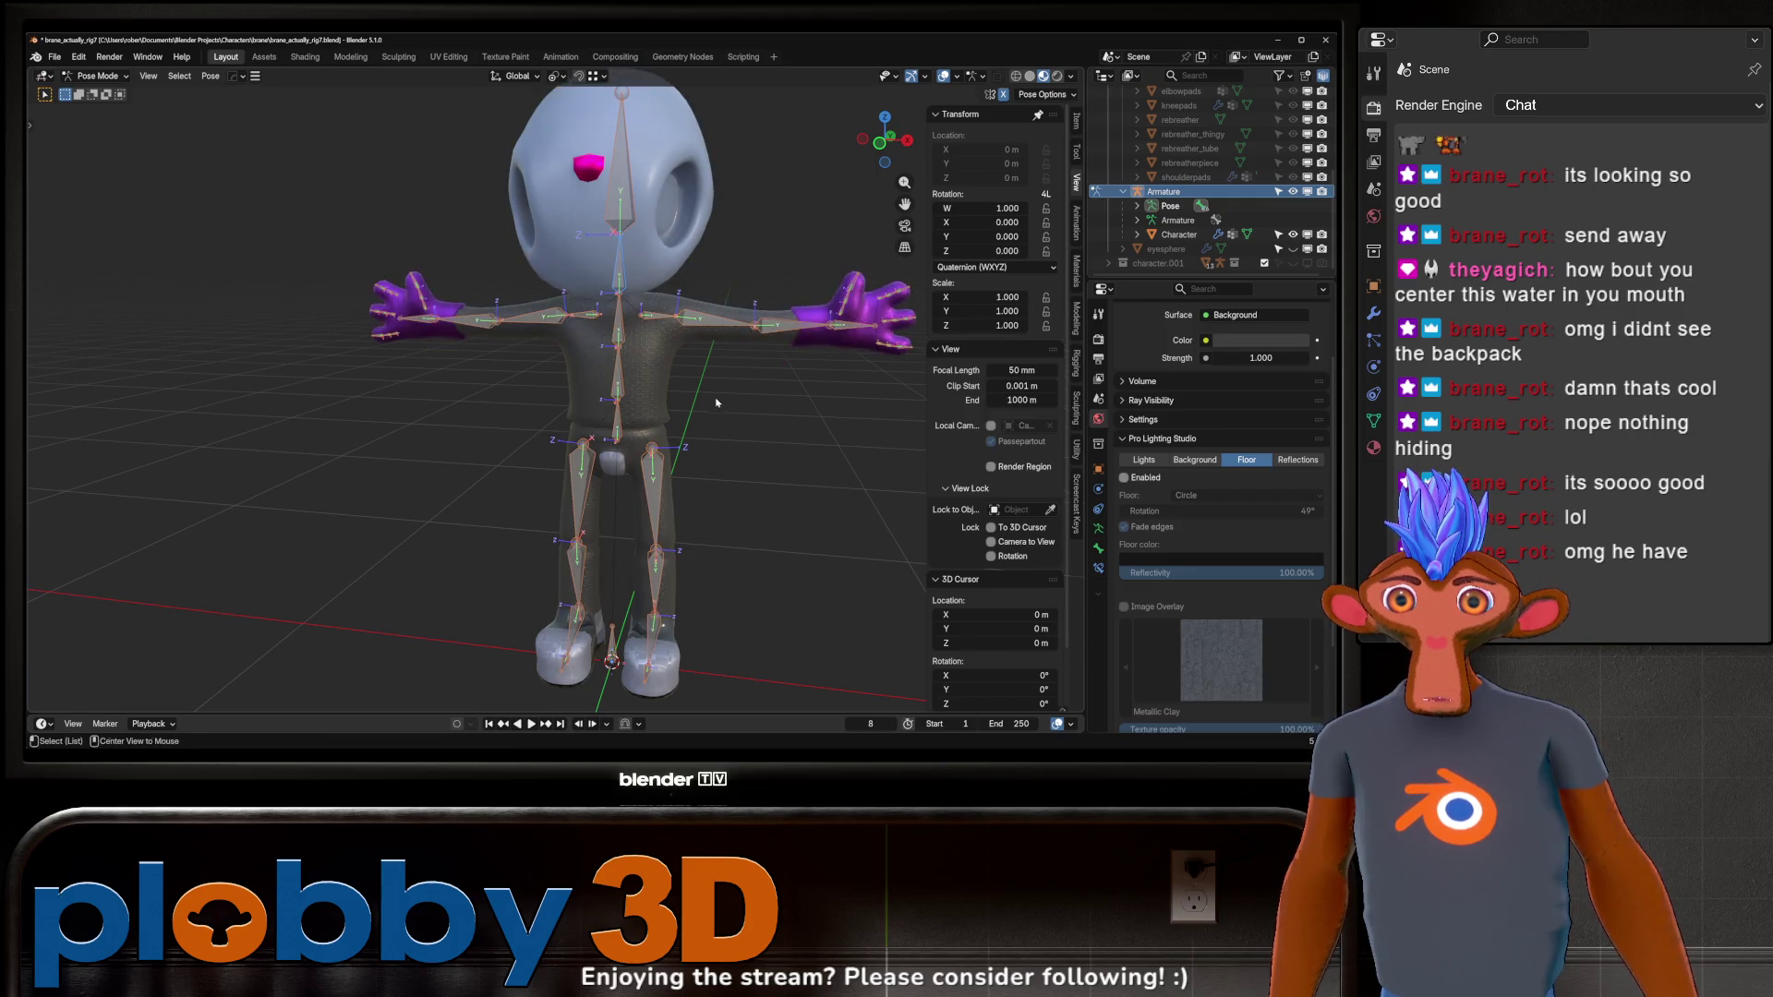
{"action": "scroll", "coordinate": [671, 531], "scroll_direction": "down", "scroll_amount": 3}
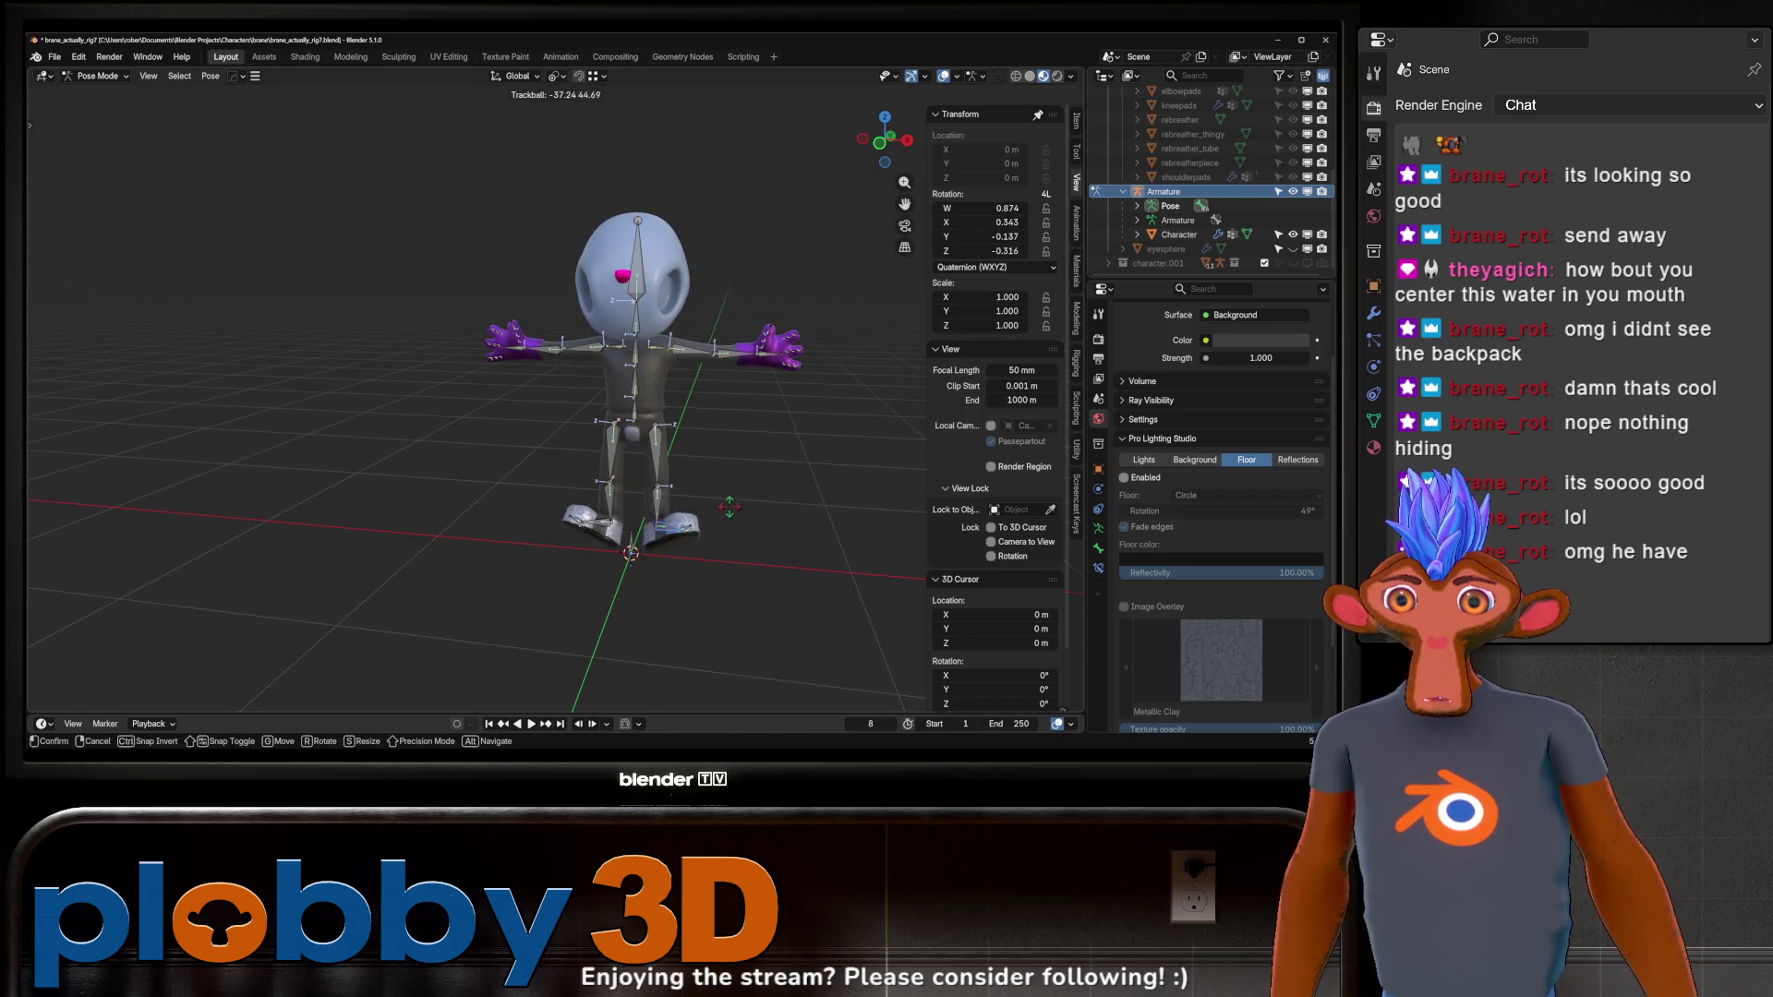
{"action": "key", "text": "Escape"}
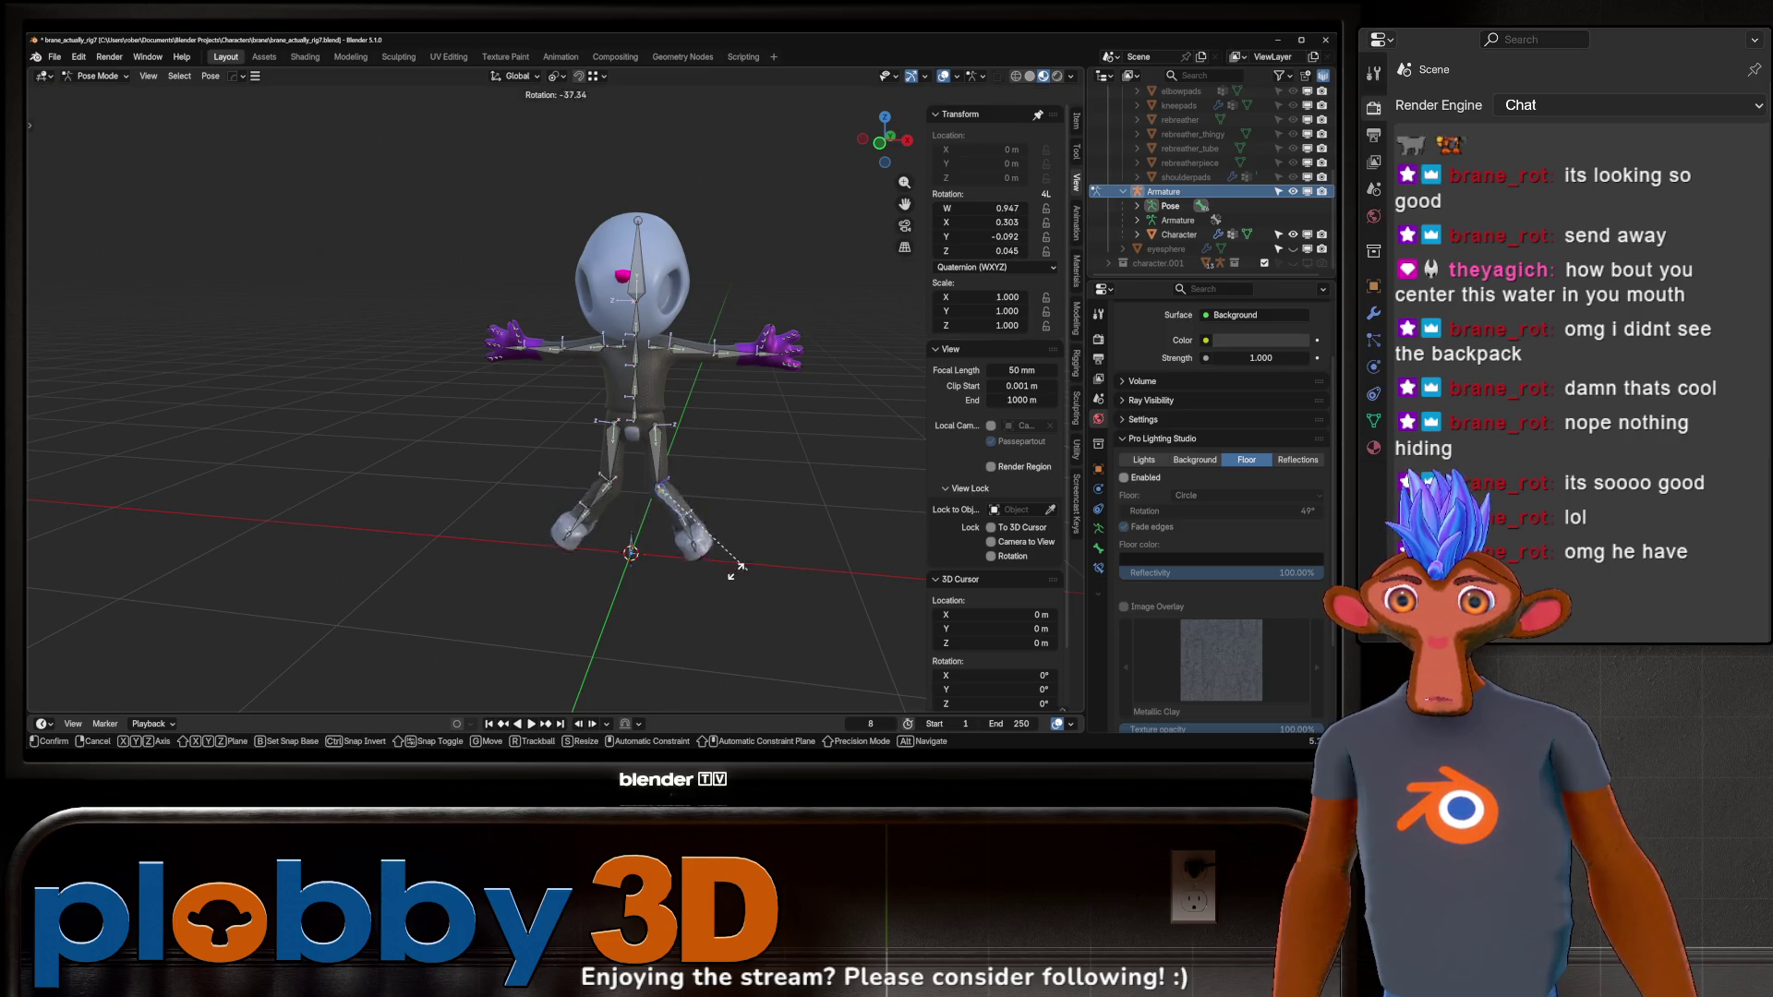
Swing the leg bones outward, then cancel back to the rest pose.
{"action": "key", "text": "r"}
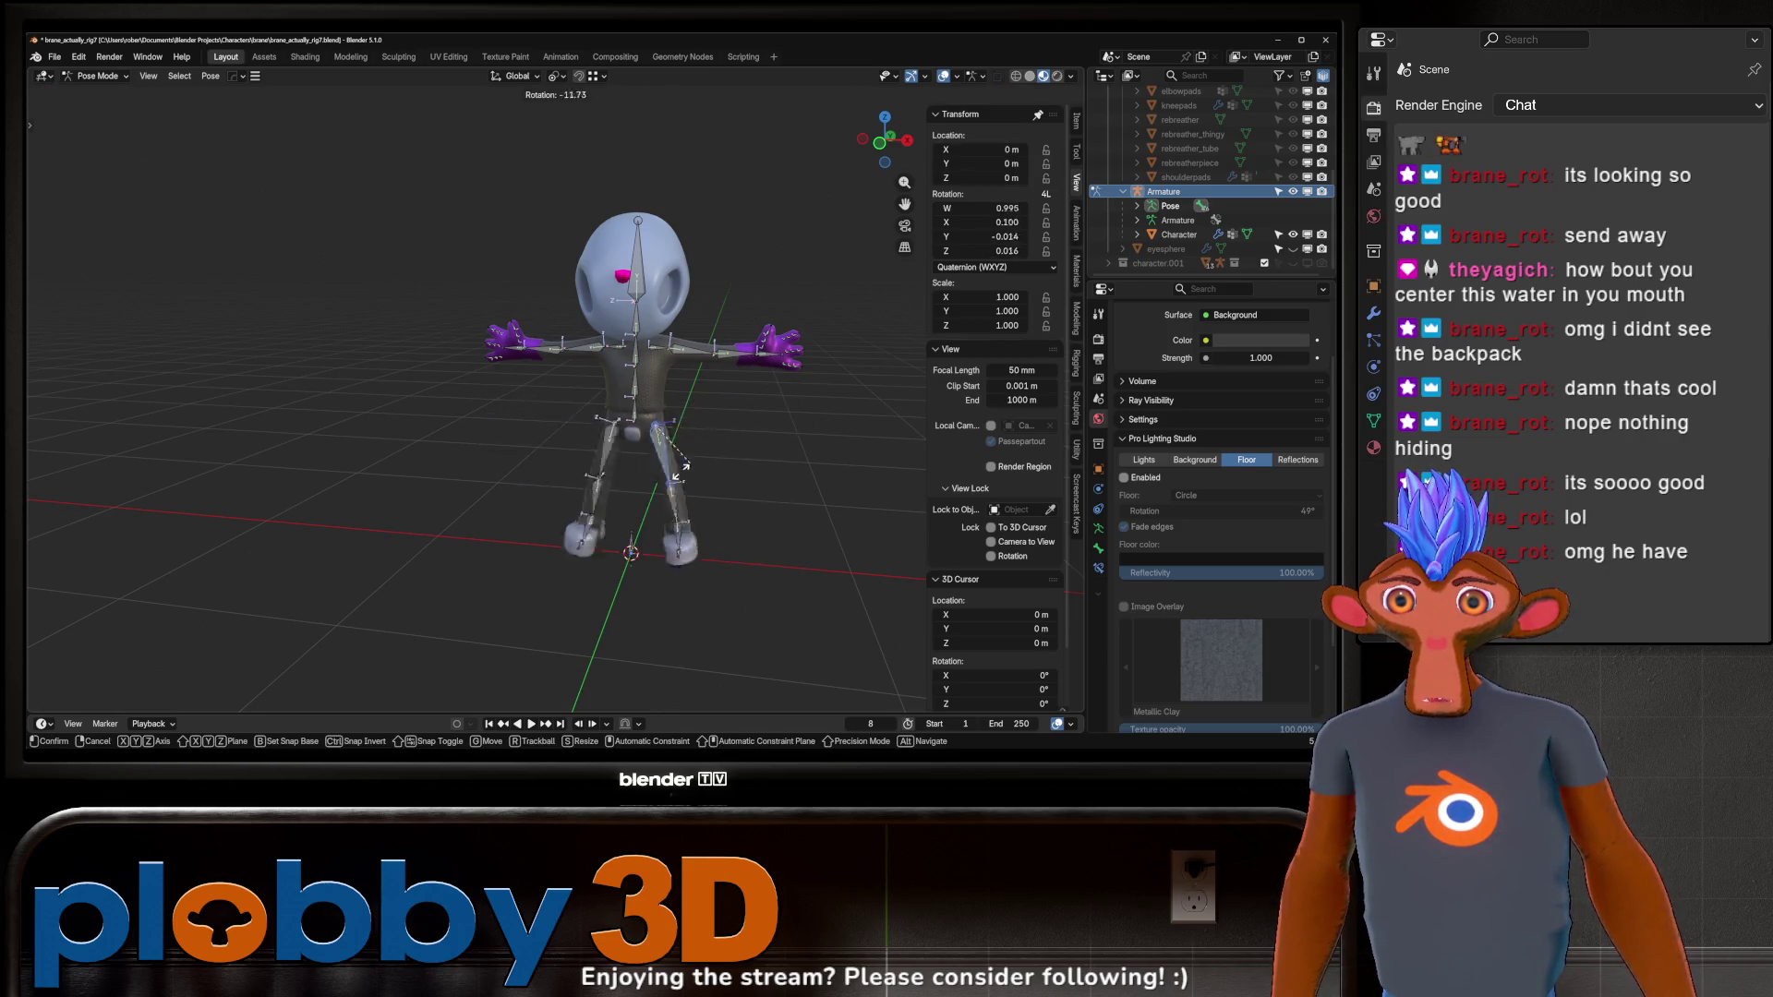
{"action": "scroll", "coordinate": [739, 407], "scroll_direction": "up", "scroll_amount": 8, "text": "alt"}
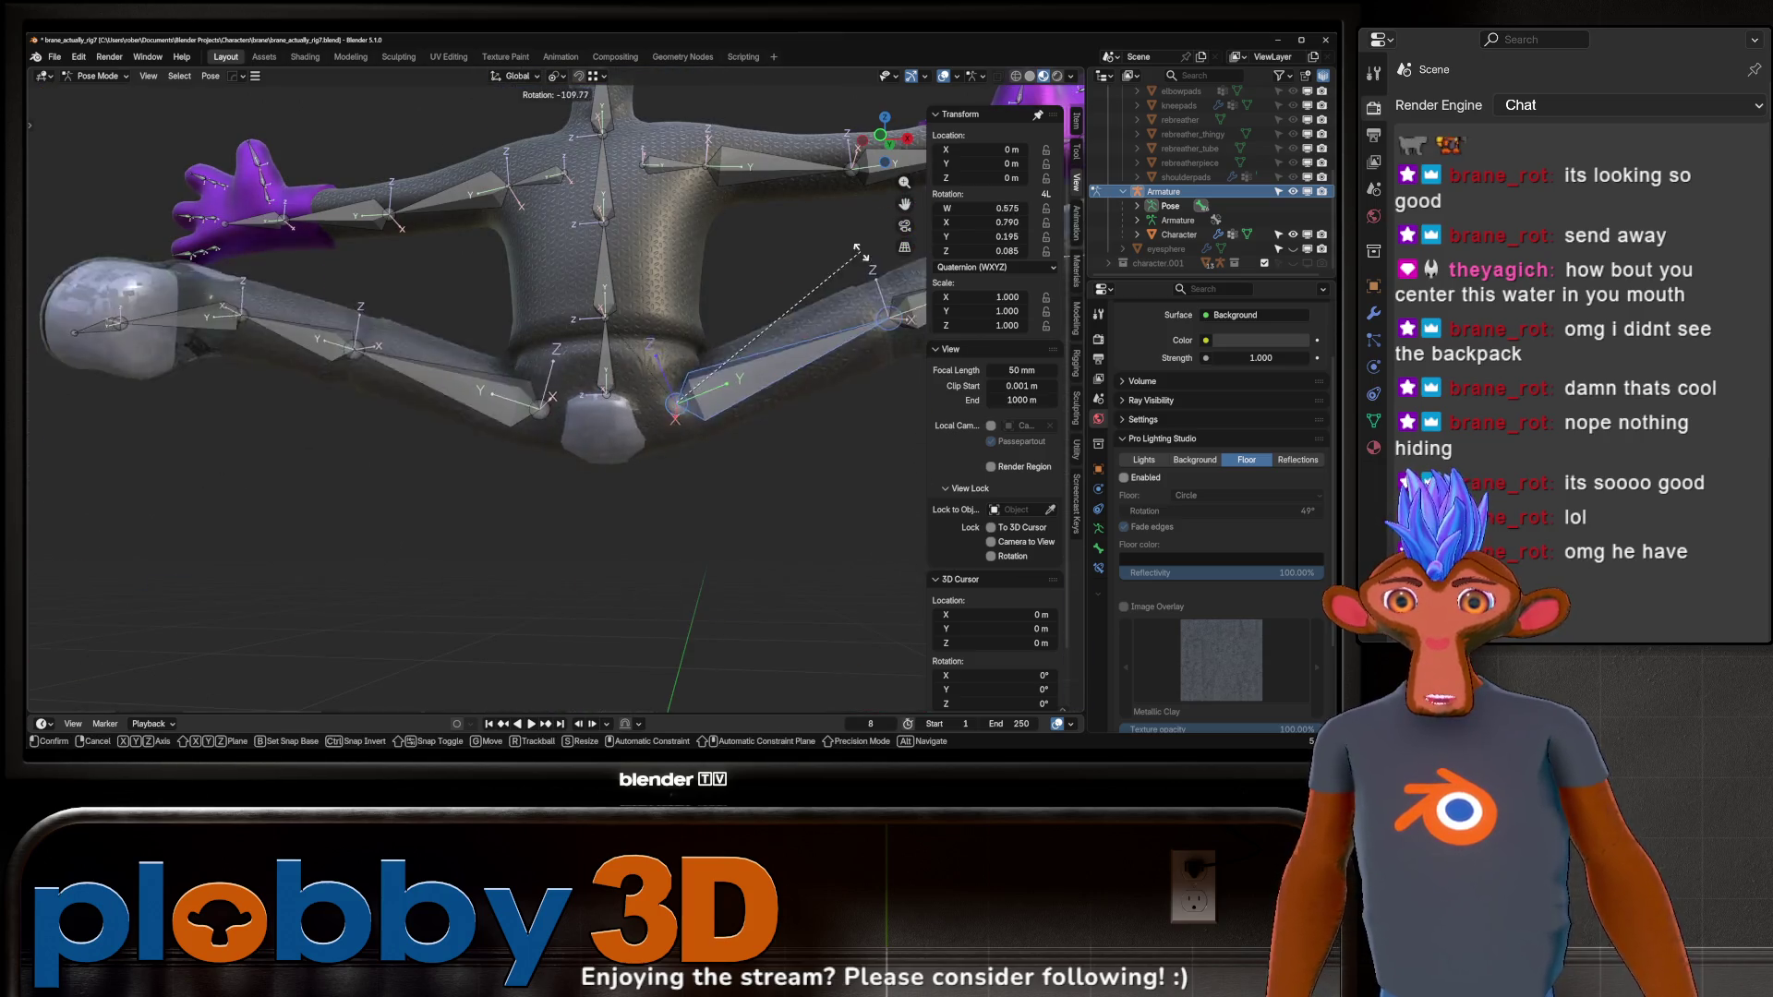
{"action": "key", "text": "Escape"}
{"action": "scroll", "coordinate": [622, 448], "scroll_direction": "up", "scroll_amount": 5}
{"action": "scroll", "coordinate": [598, 351], "scroll_direction": "down", "scroll_amount": 5}
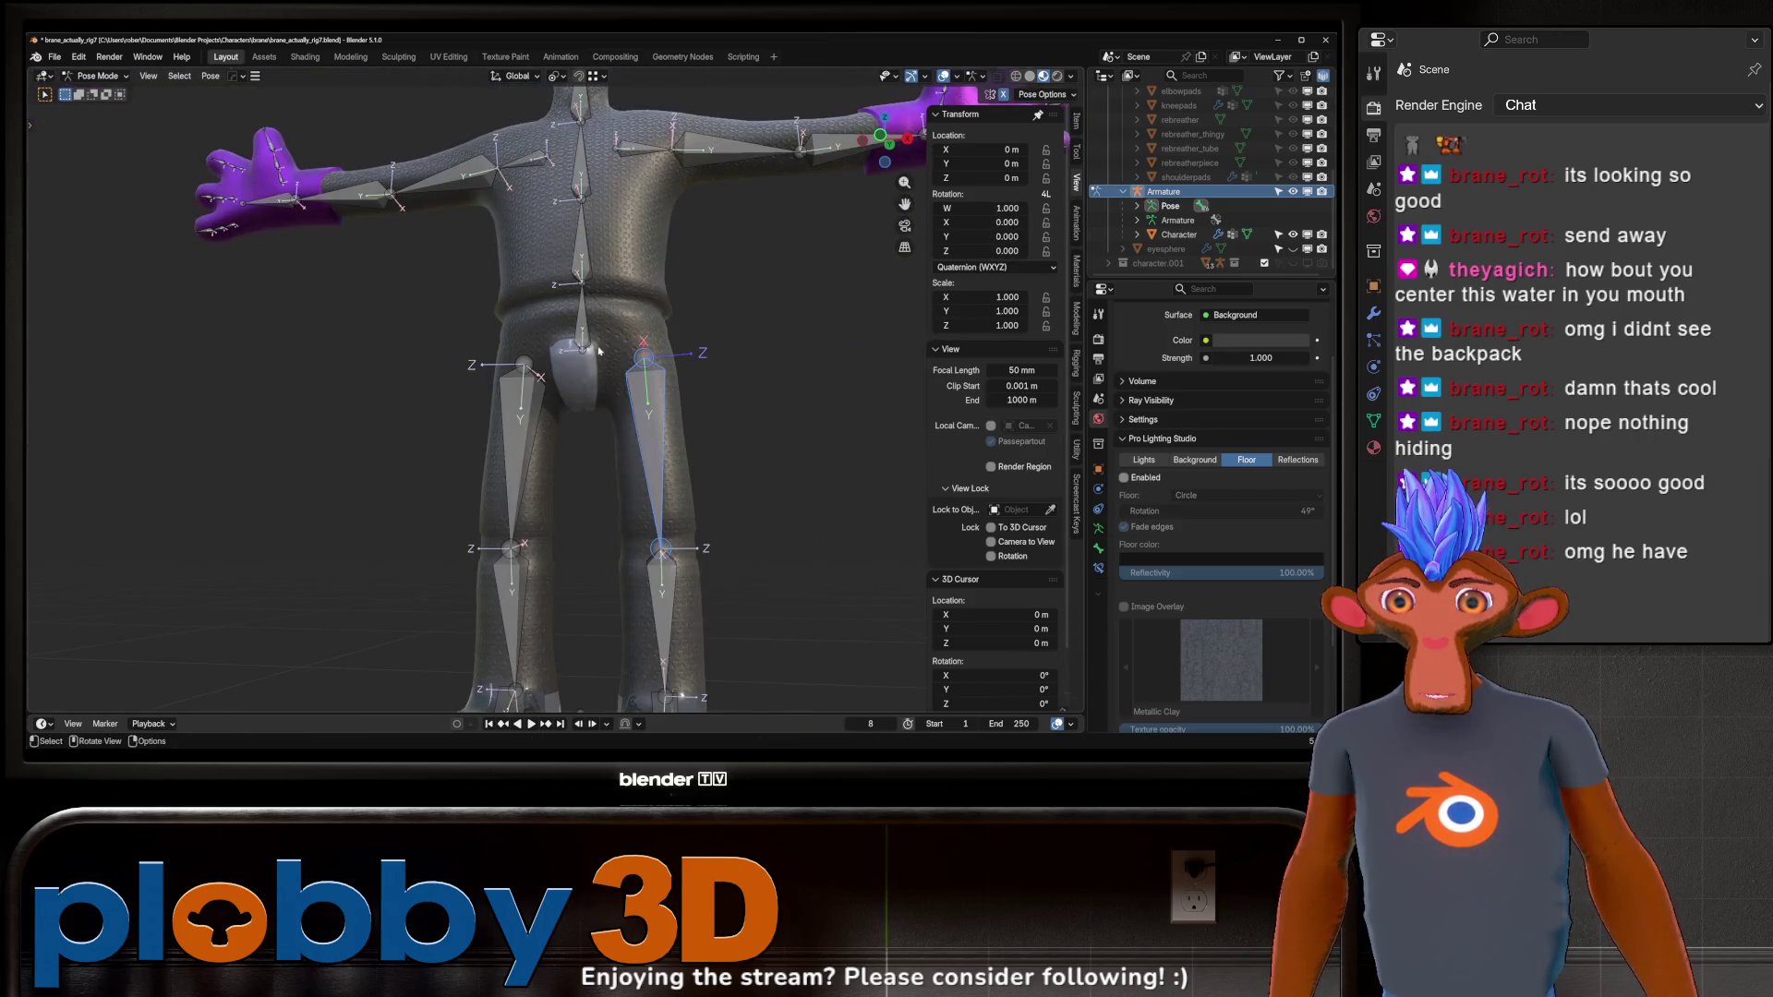
Rotate the upper-body bone around global Z, inspect from the side, then cancel.
{"action": "middle_click_drag", "start_coordinate": [583, 331], "coordinate": [610, 345]}
{"action": "key", "text": "r"}
{"action": "key", "text": "x"}
{"action": "key", "text": "z"}
{"action": "scroll", "coordinate": [724, 300], "scroll_direction": "down", "scroll_amount": 3, "text": "alt"}
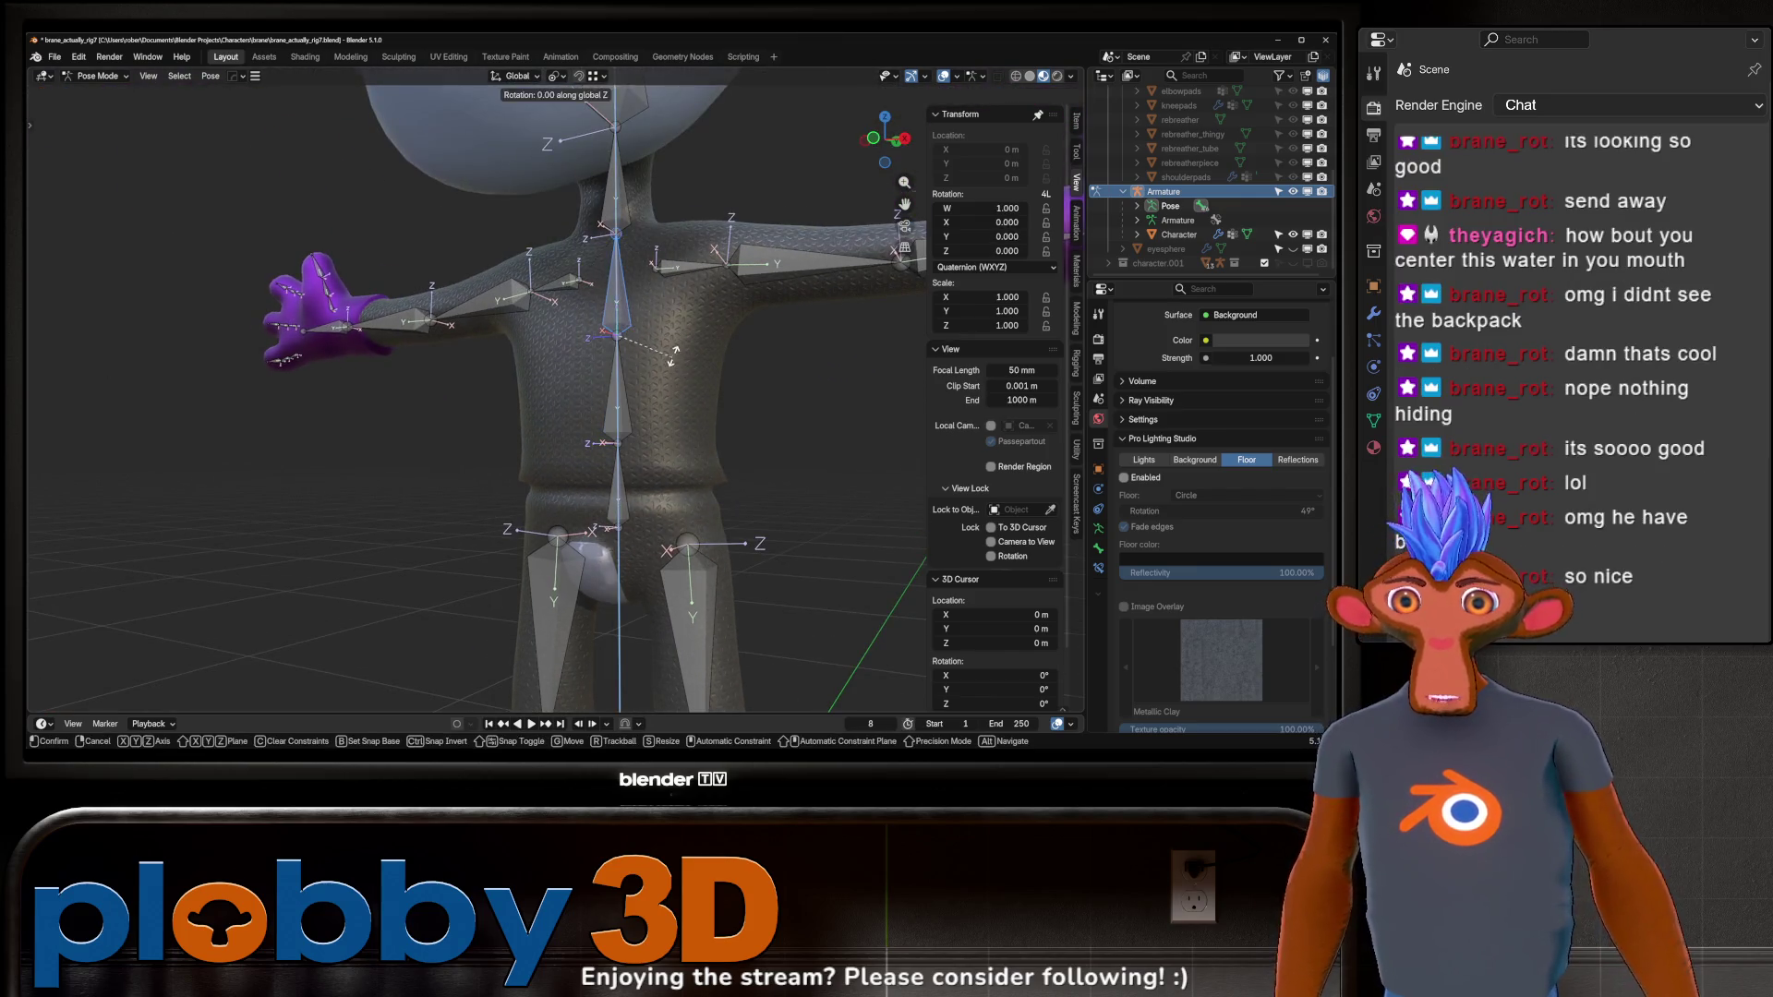
{"action": "mouse_move", "coordinate": [673, 356]}
{"action": "middle_mouse_down", "text": "alt"}
{"action": "mouse_move", "coordinate": [715, 316]}
{"action": "mouse_move", "coordinate": [613, 426]}
{"action": "middle_mouse_up", "text": "alt"}
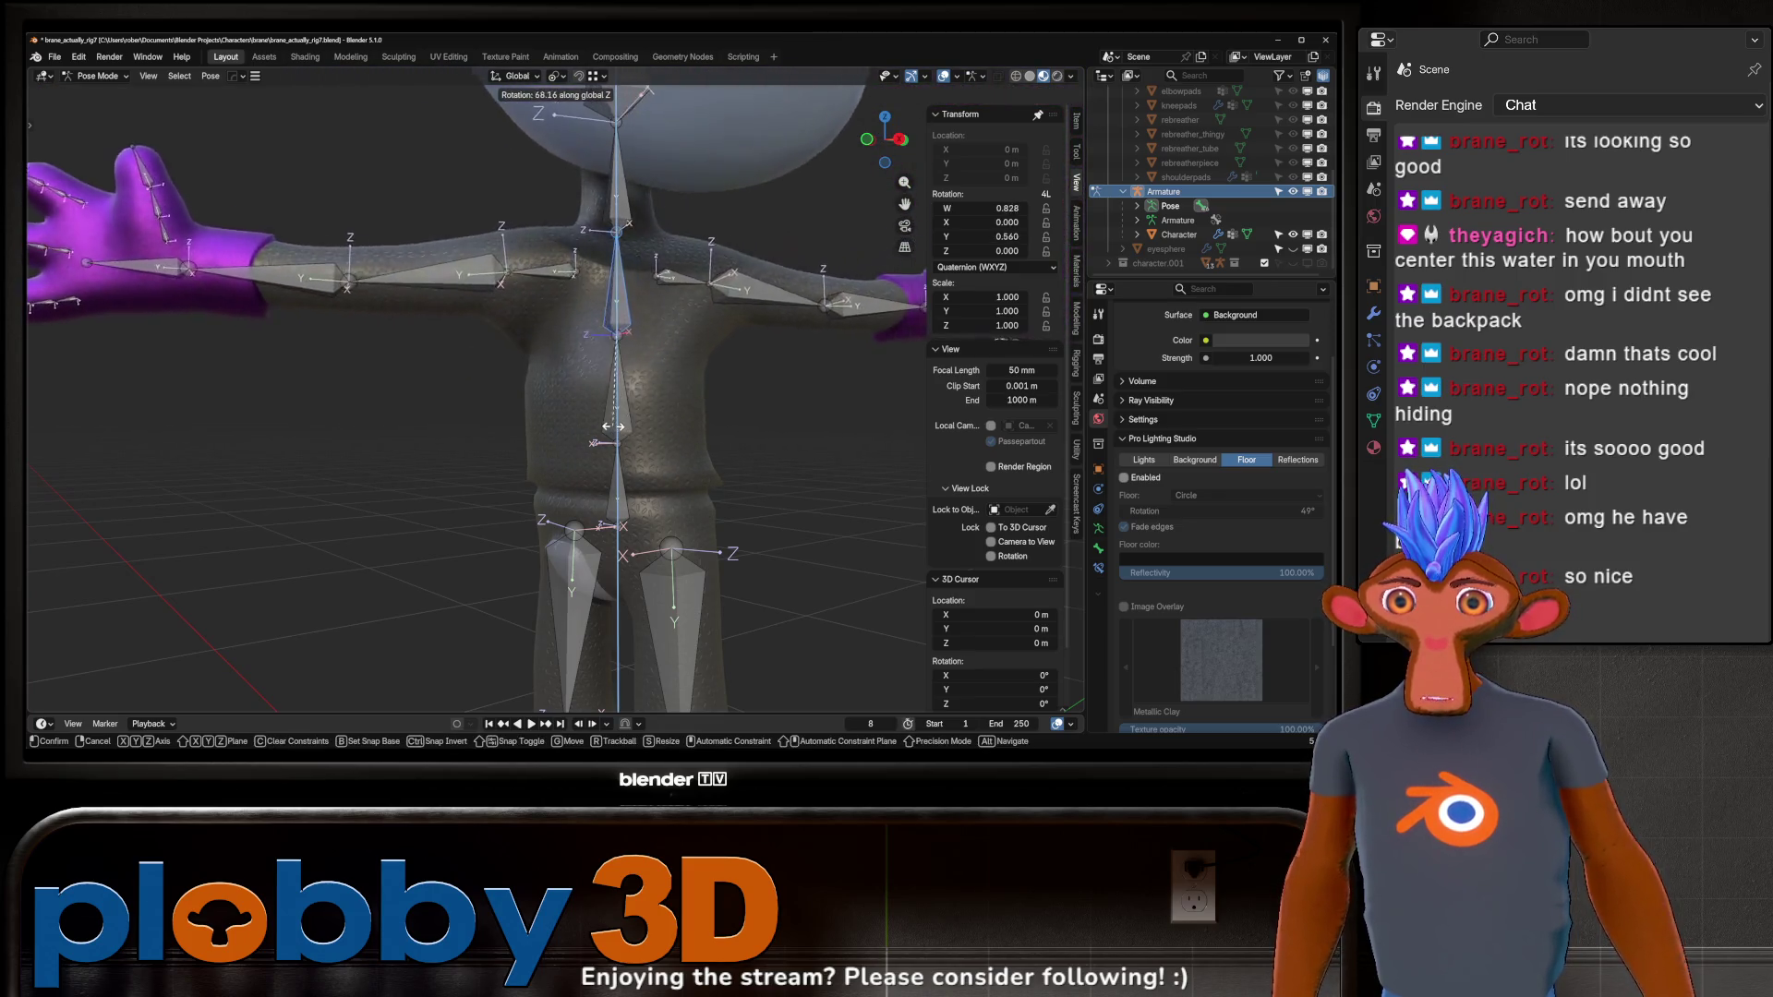
{"action": "scroll", "coordinate": [613, 426], "scroll_direction": "up", "scroll_amount": 3, "text": "alt"}
{"action": "key", "text": "Escape"}
Rotate the head bone around global X, then cancel back to rest.
{"action": "mouse_move", "coordinate": [637, 343]}
{"action": "middle_mouse_down"}
{"action": "mouse_move", "coordinate": [737, 484]}
{"action": "mouse_move", "coordinate": [739, 351]}
{"action": "middle_mouse_up"}
{"action": "scroll", "coordinate": [737, 484], "scroll_direction": "down", "scroll_amount": 5}
{"action": "key", "text": "r"}
{"action": "key", "text": "x"}
{"action": "scroll", "coordinate": [753, 235], "scroll_direction": "up", "scroll_amount": 3, "text": "alt"}
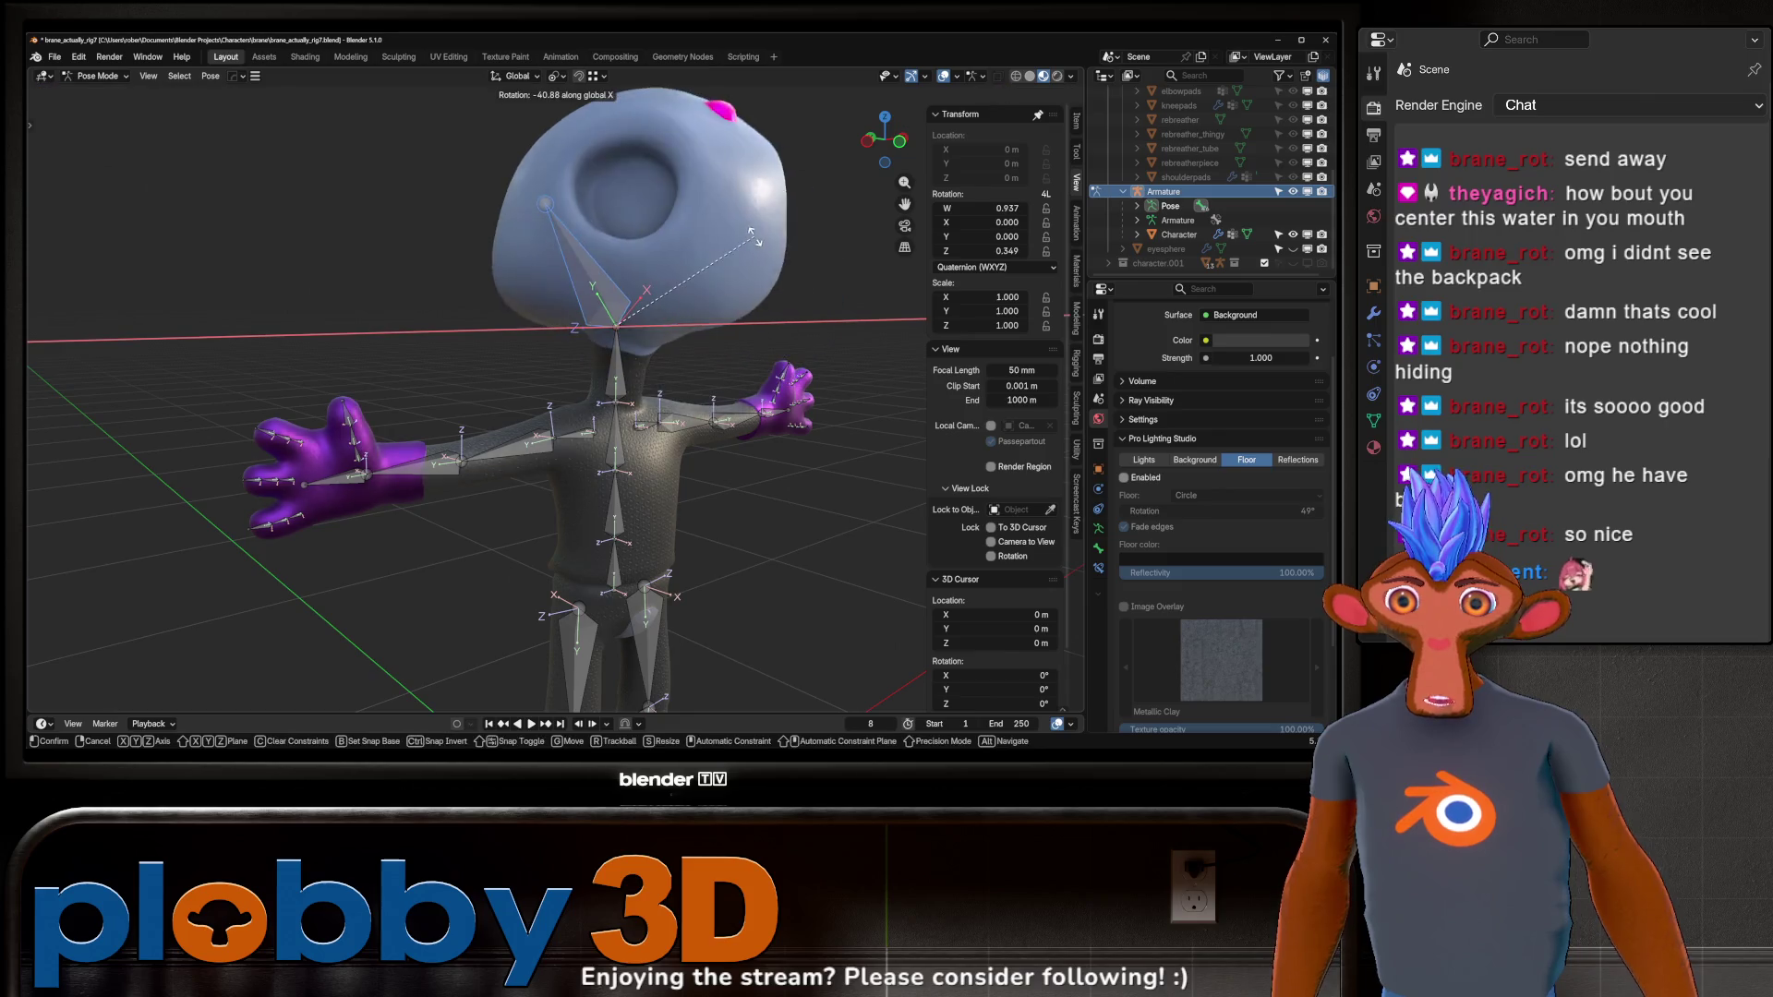
{"action": "key", "text": "Escape"}
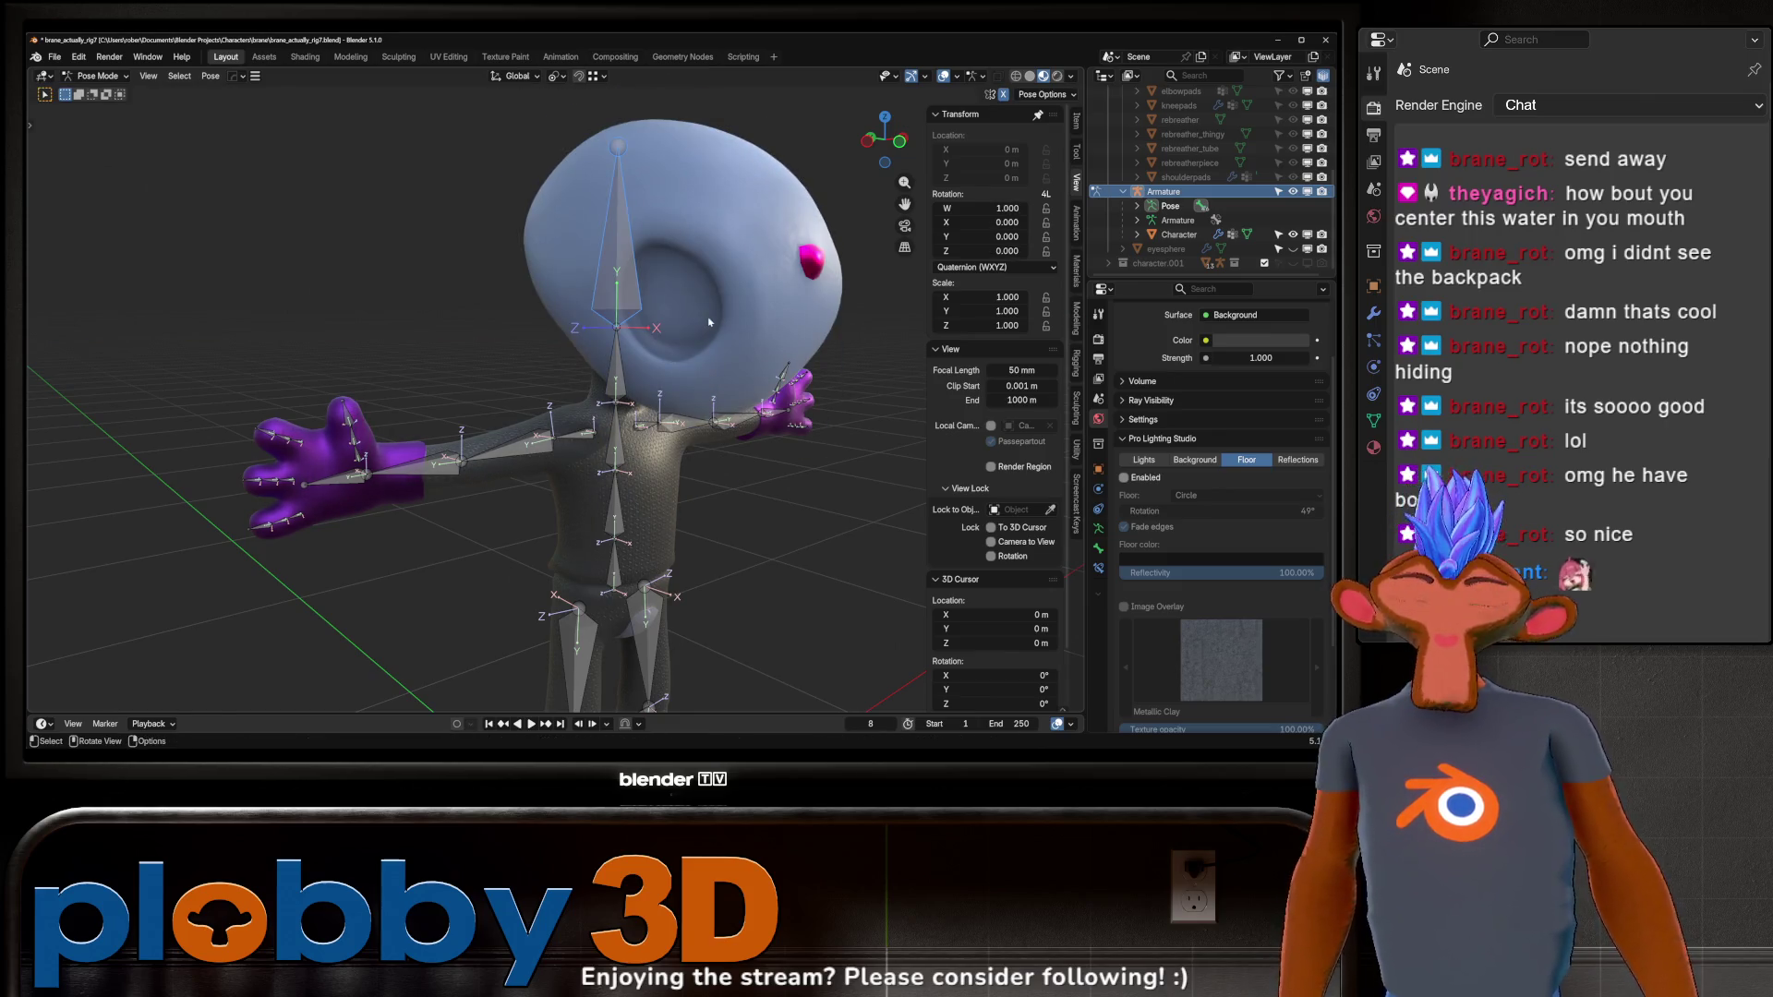
Pick the thigh bone and rotate it around global Y, then cancel.
{"action": "mouse_move", "coordinate": [706, 293]}
{"action": "middle_mouse_down"}
{"action": "mouse_move", "coordinate": [533, 405]}
{"action": "mouse_move", "coordinate": [637, 406]}
{"action": "mouse_move", "coordinate": [642, 484]}
{"action": "mouse_move", "coordinate": [566, 416]}
{"action": "middle_mouse_up"}
{"action": "left_click", "coordinate": [623, 480]}
{"action": "key", "text": "r"}
{"action": "key", "text": "y"}
{"action": "key", "text": "Escape"}
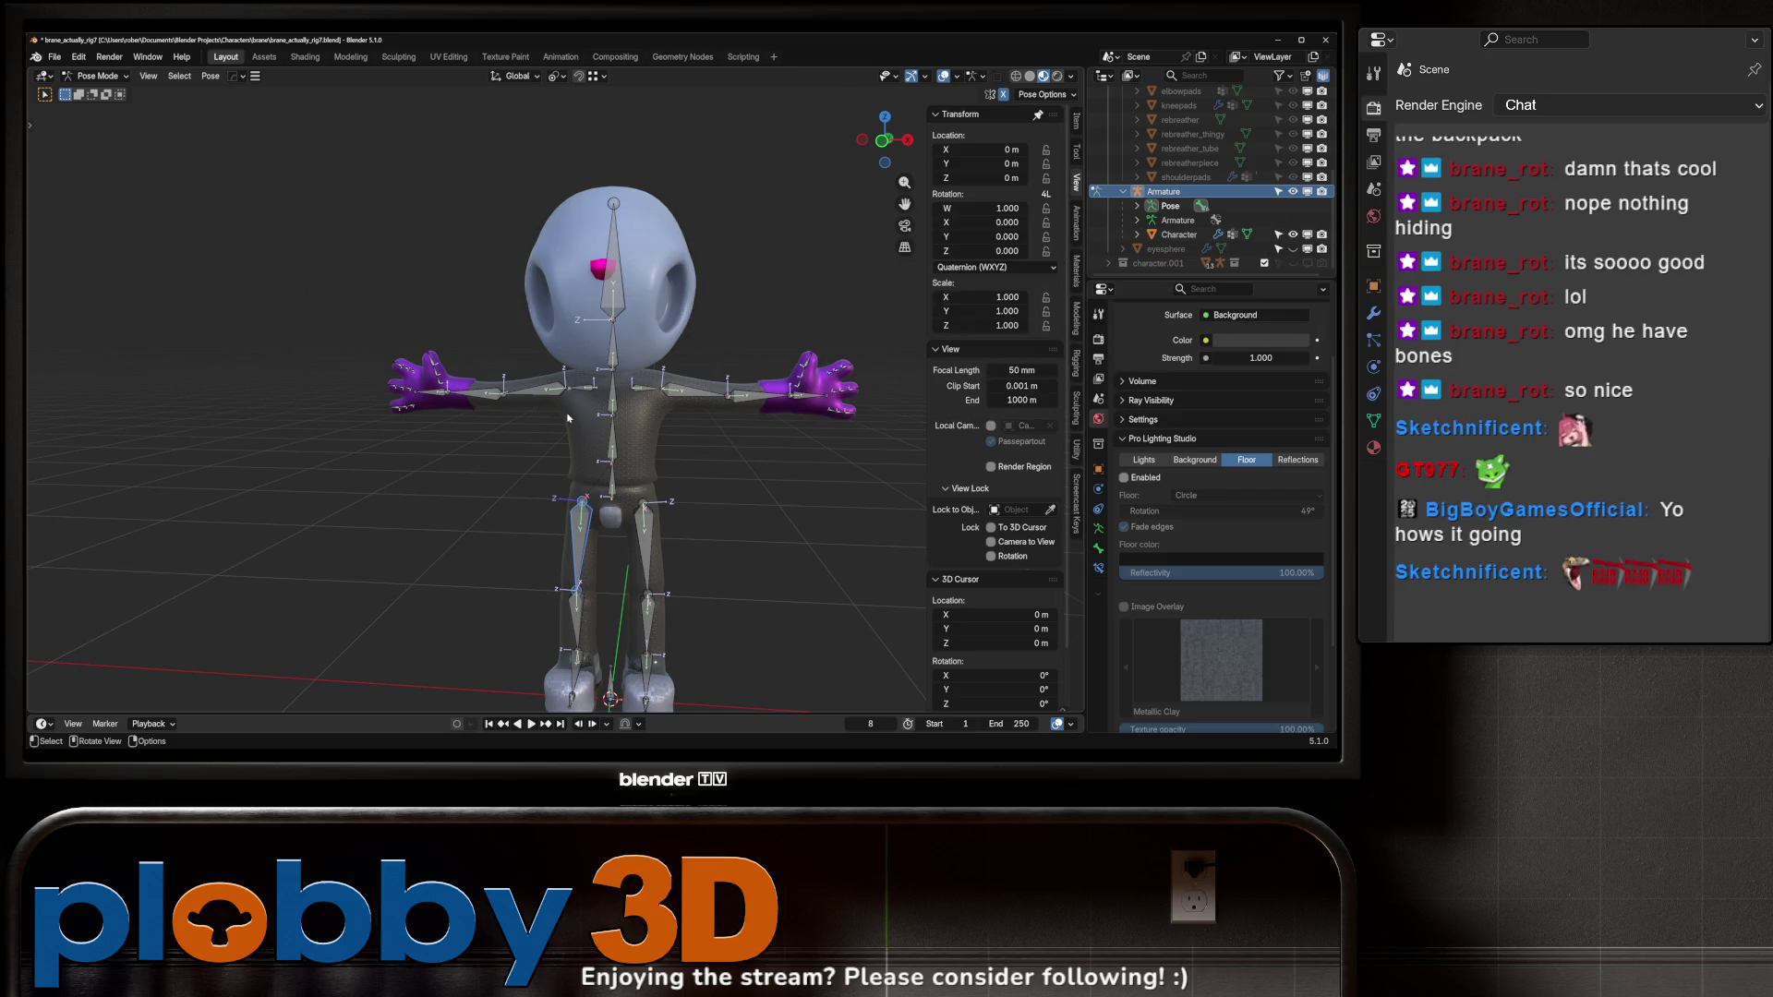
Pan and zoom the view so the T-posed alien sits left of centre.
{"action": "middle_click_drag", "start_coordinate": [568, 418], "coordinate": [411, 398], "text": "shift"}
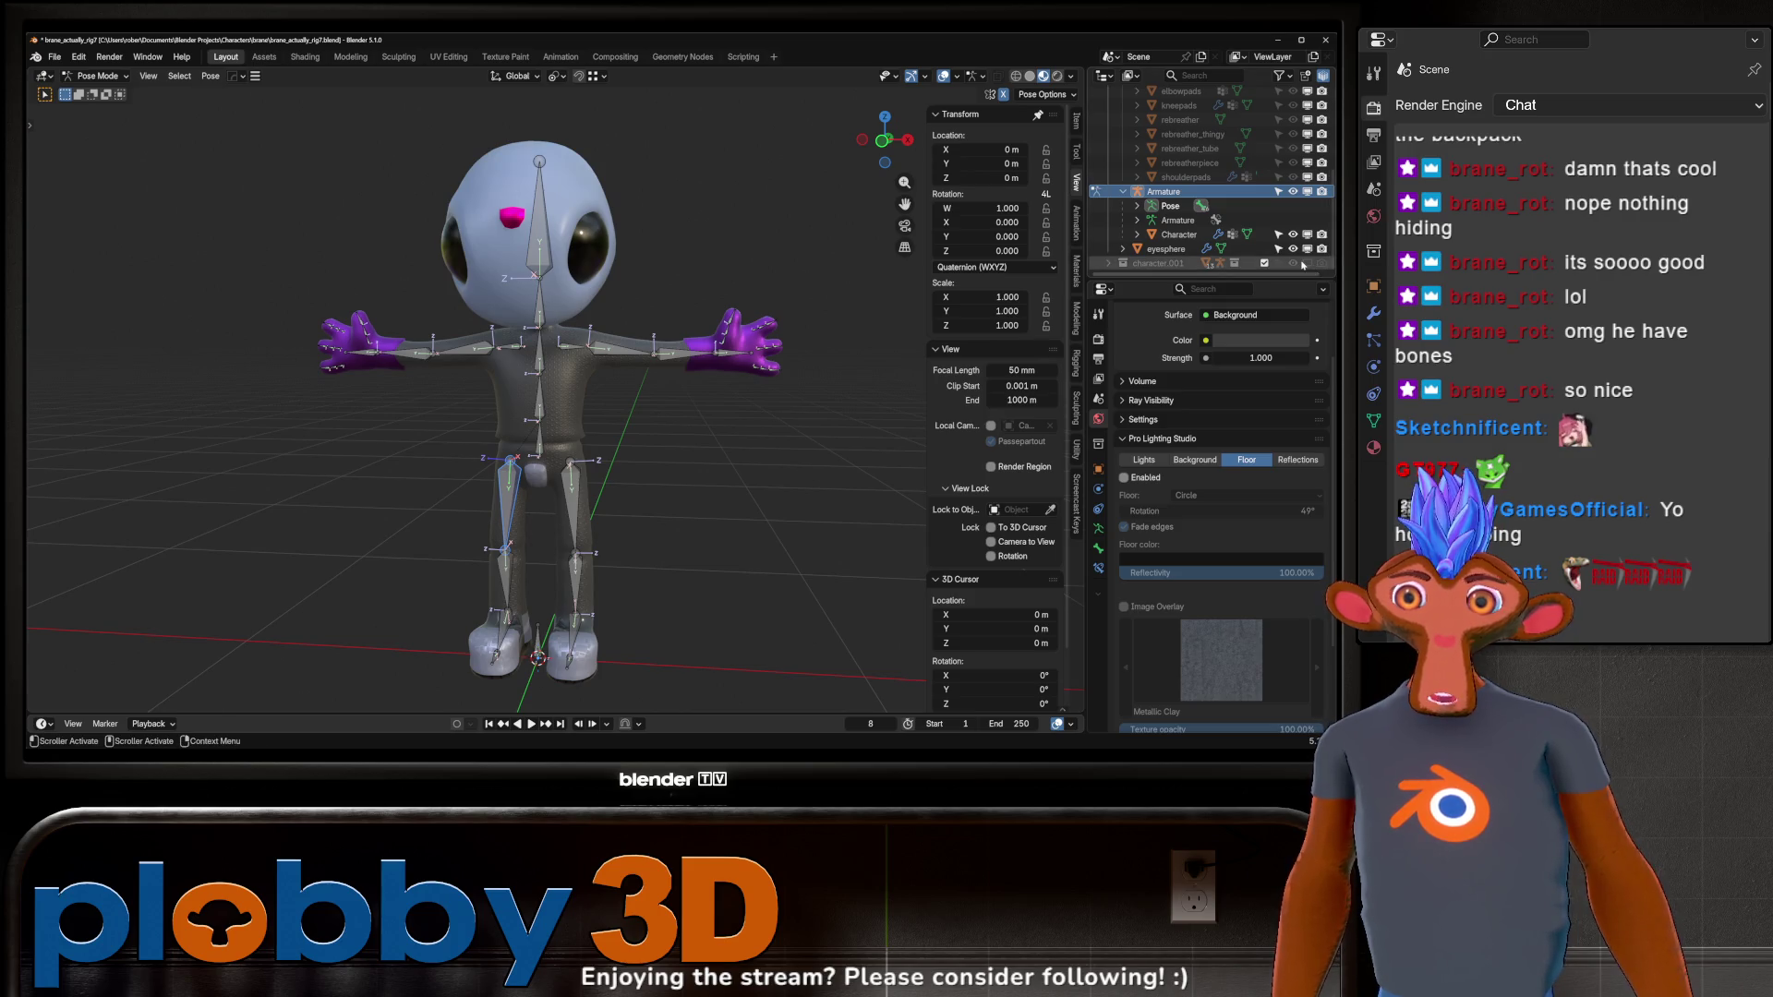
{"action": "scroll", "coordinate": [1293, 221], "scroll_direction": "up", "scroll_amount": 5}
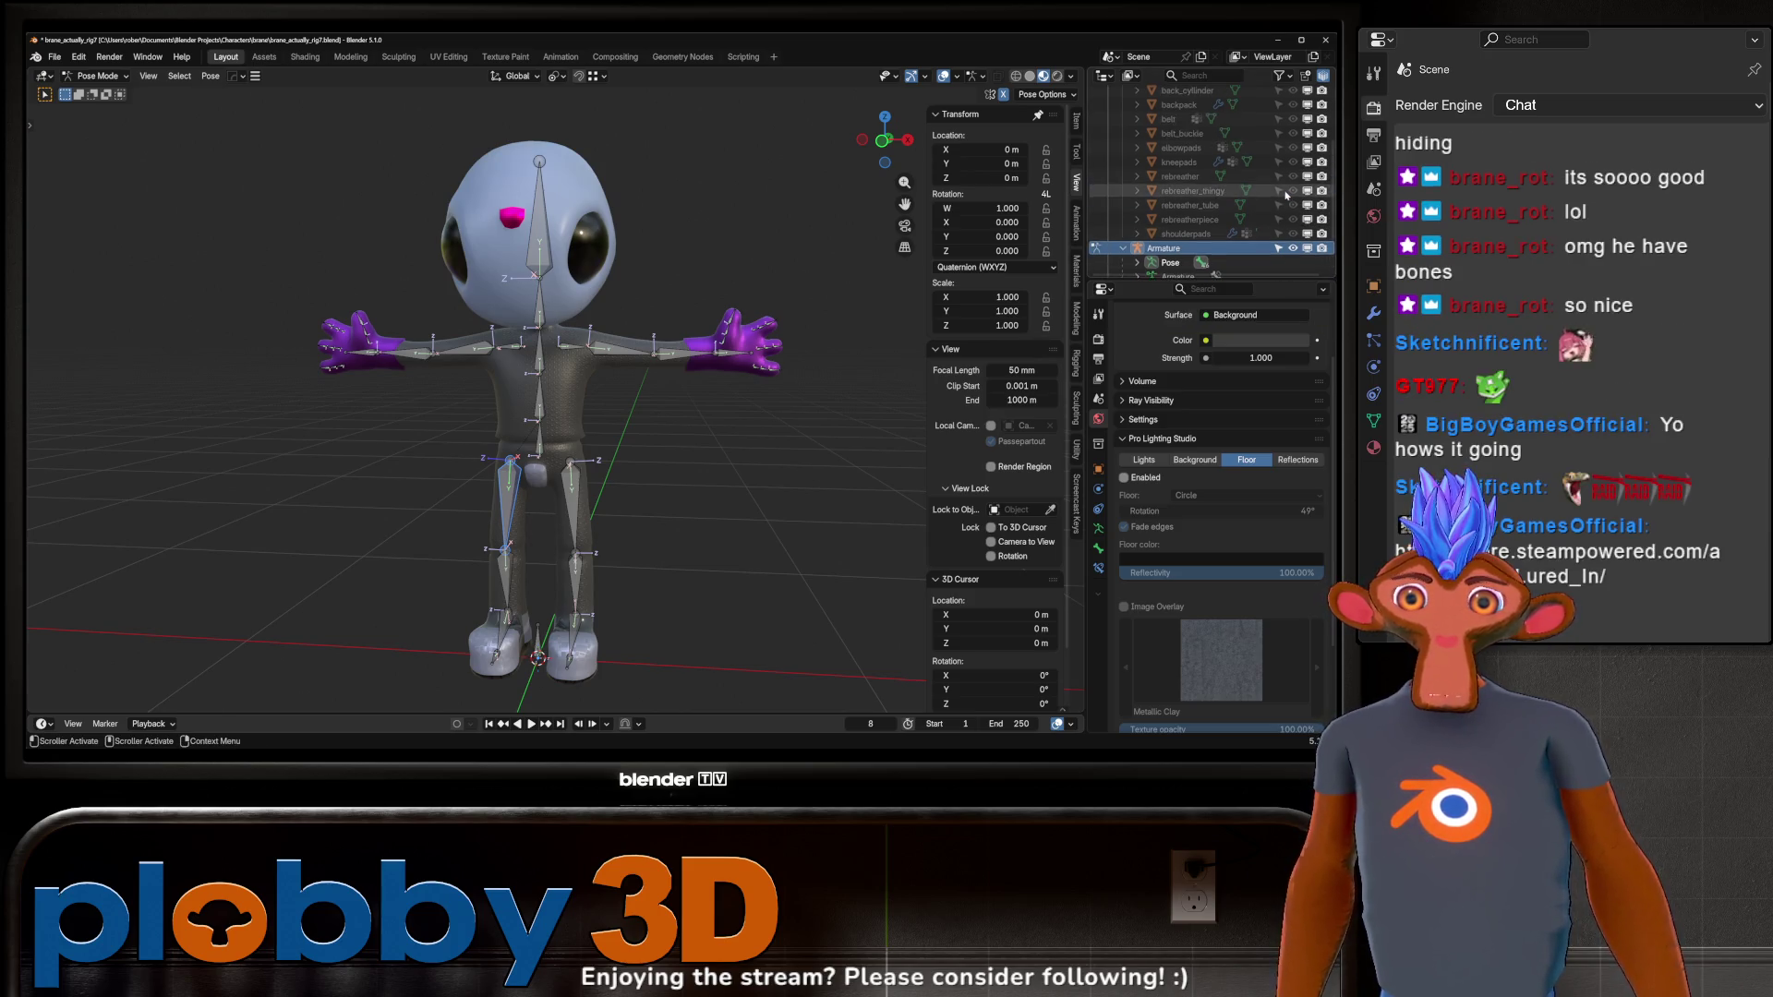
Show the armor pieces and hide the armature bones in the Outliner.
{"action": "left_click", "coordinate": [1292, 180]}
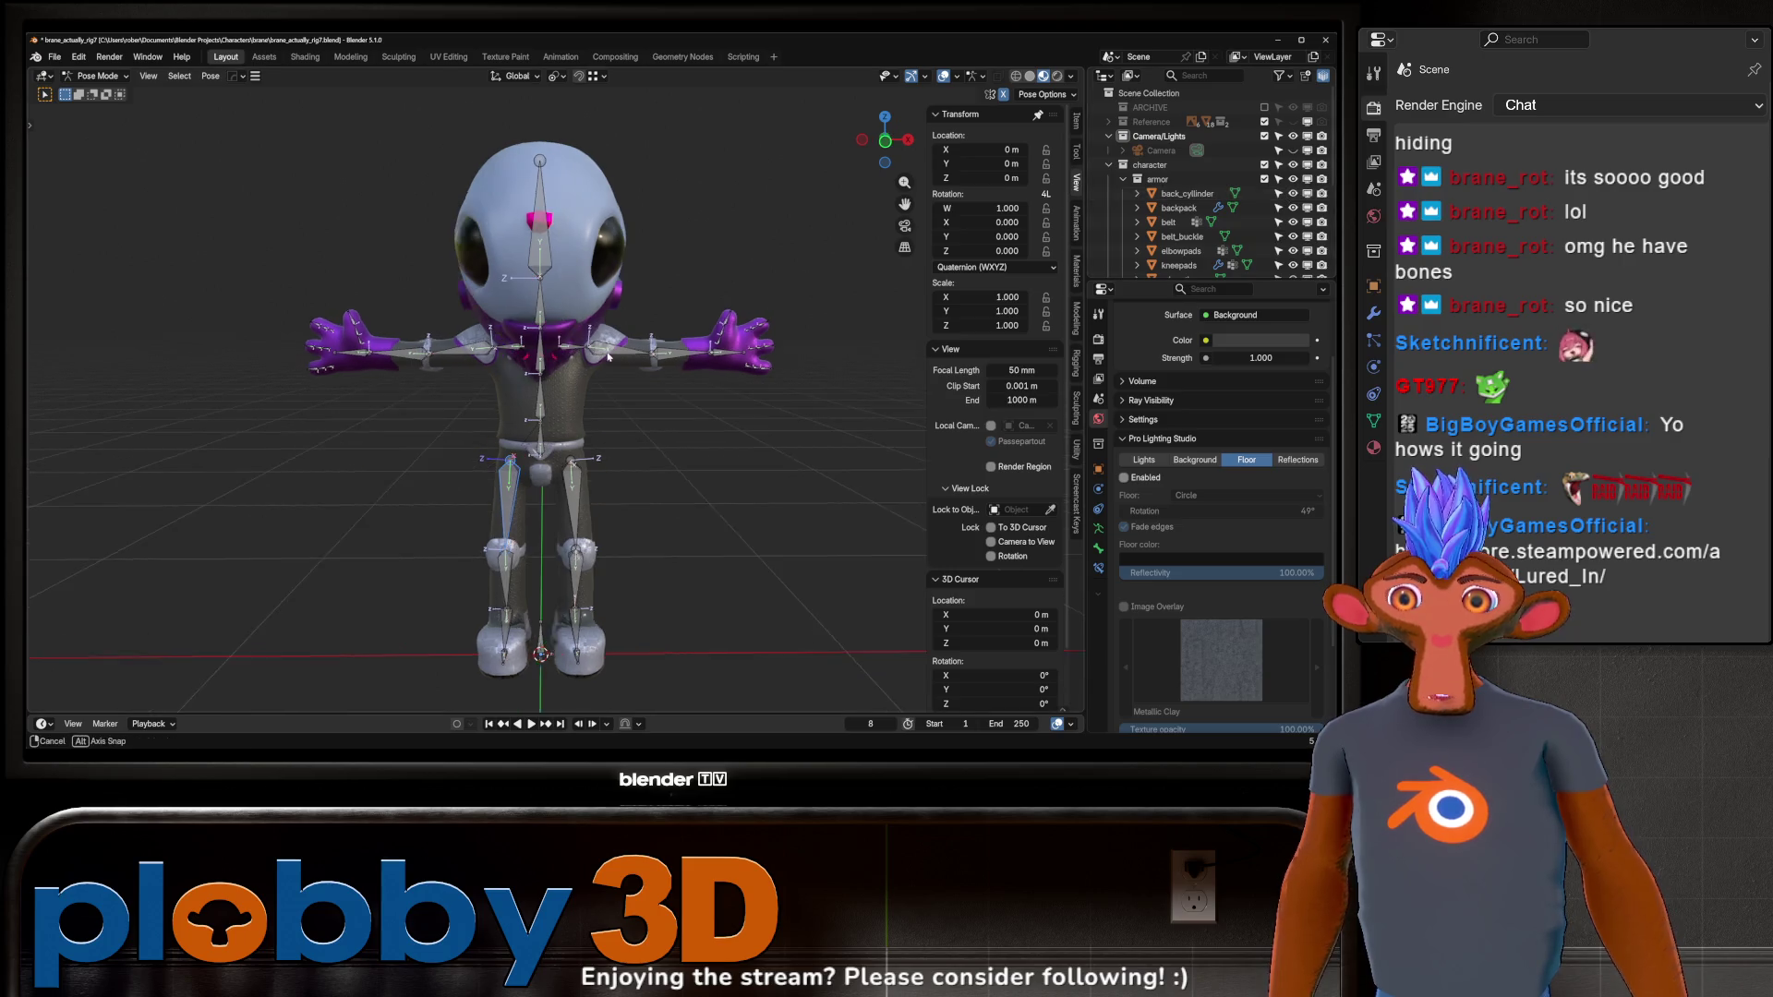
{"action": "scroll", "coordinate": [1234, 193], "scroll_direction": "down", "scroll_amount": 4}
{"action": "left_click", "coordinate": [1293, 237]}
Inspect the armored character, then bring up the Lured In store page and play its trailer.
{"action": "mouse_move", "coordinate": [517, 416]}
{"action": "middle_mouse_down"}
{"action": "mouse_move", "coordinate": [637, 462]}
{"action": "mouse_move", "coordinate": [794, 406]}
{"action": "mouse_move", "coordinate": [586, 341]}
{"action": "middle_mouse_up"}
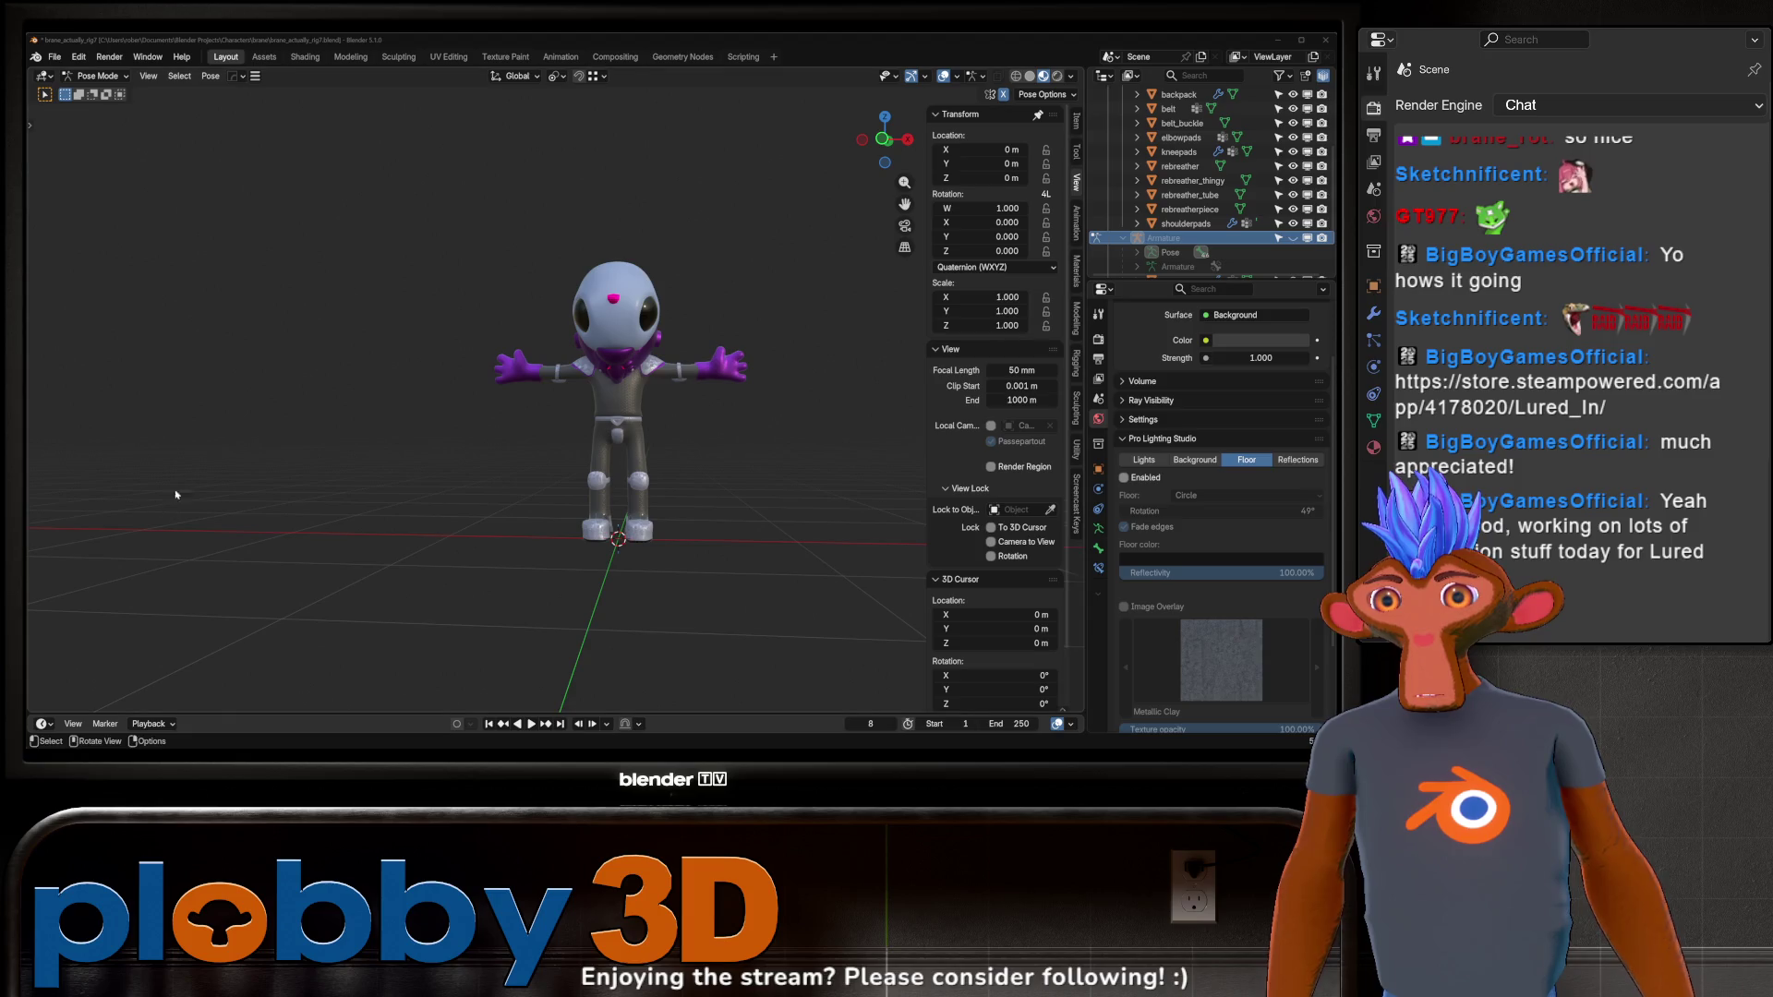
{"action": "middle_click_drag", "start_coordinate": [601, 318], "coordinate": [499, 443]}
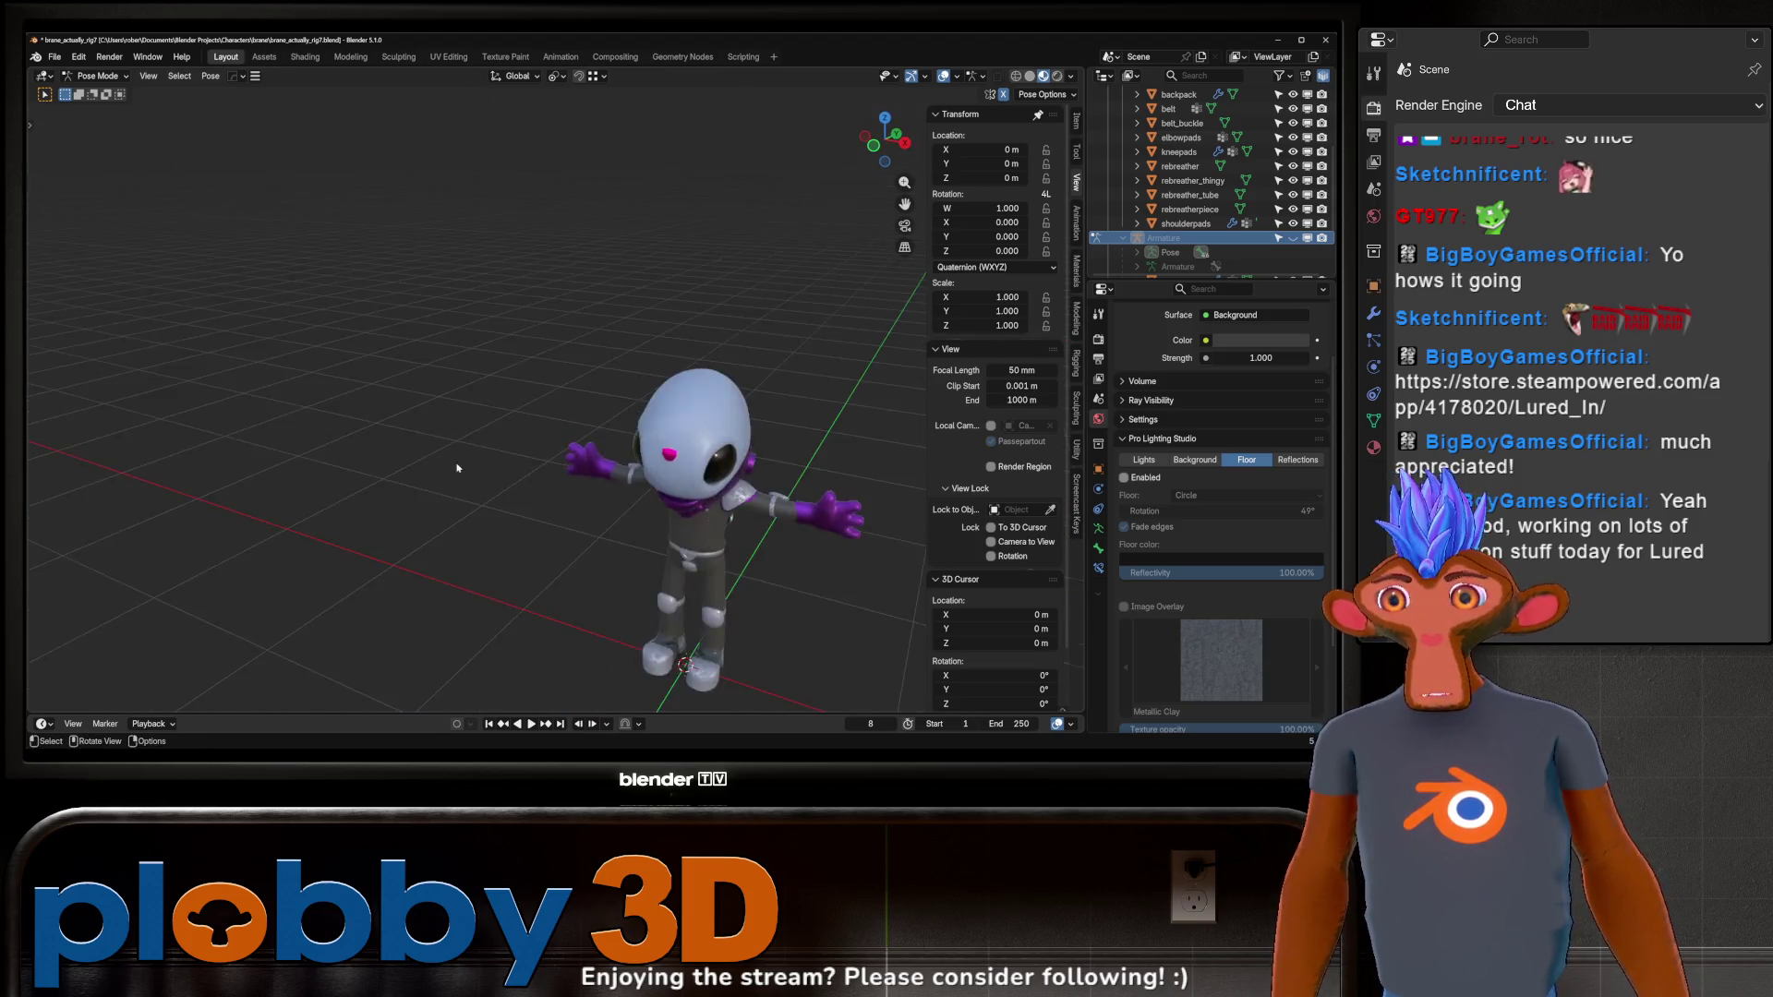
{"action": "scroll", "coordinate": [461, 489], "scroll_direction": "up", "scroll_amount": 3}
{"action": "scroll", "coordinate": [432, 519], "scroll_direction": "up", "scroll_amount": 2}
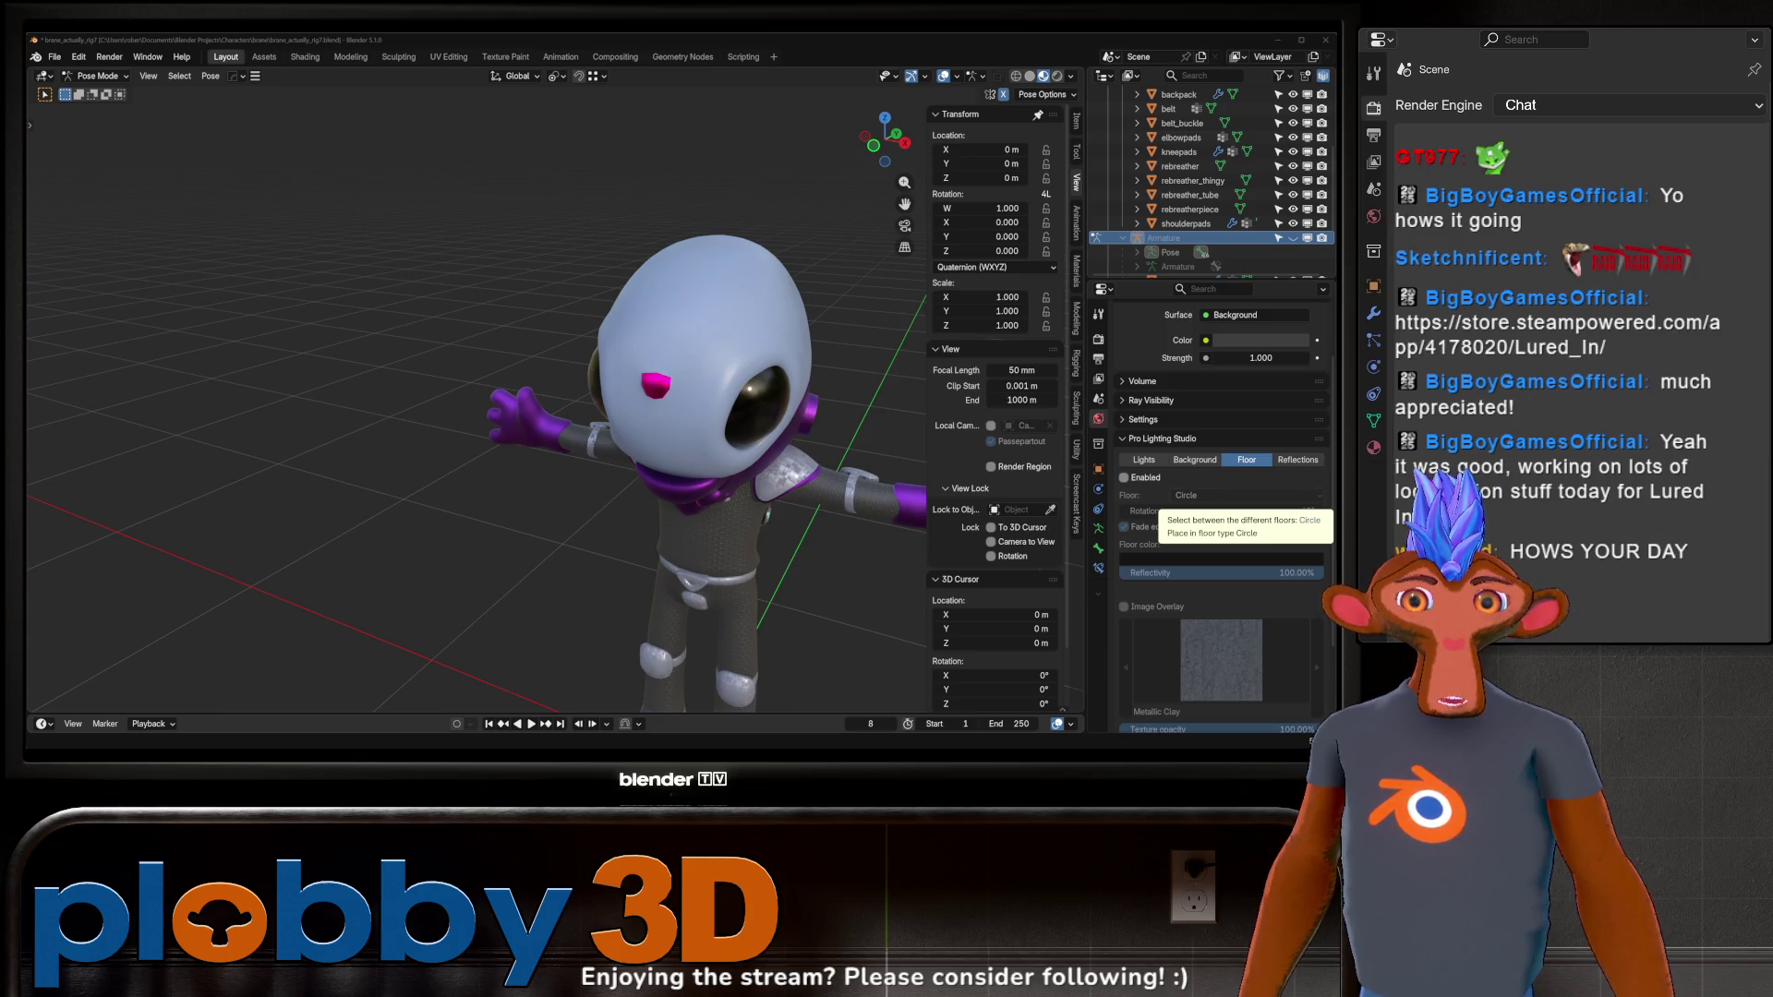
{"action": "key", "text": "alt+Tab"}
{"action": "left_click", "coordinate": [709, 452]}
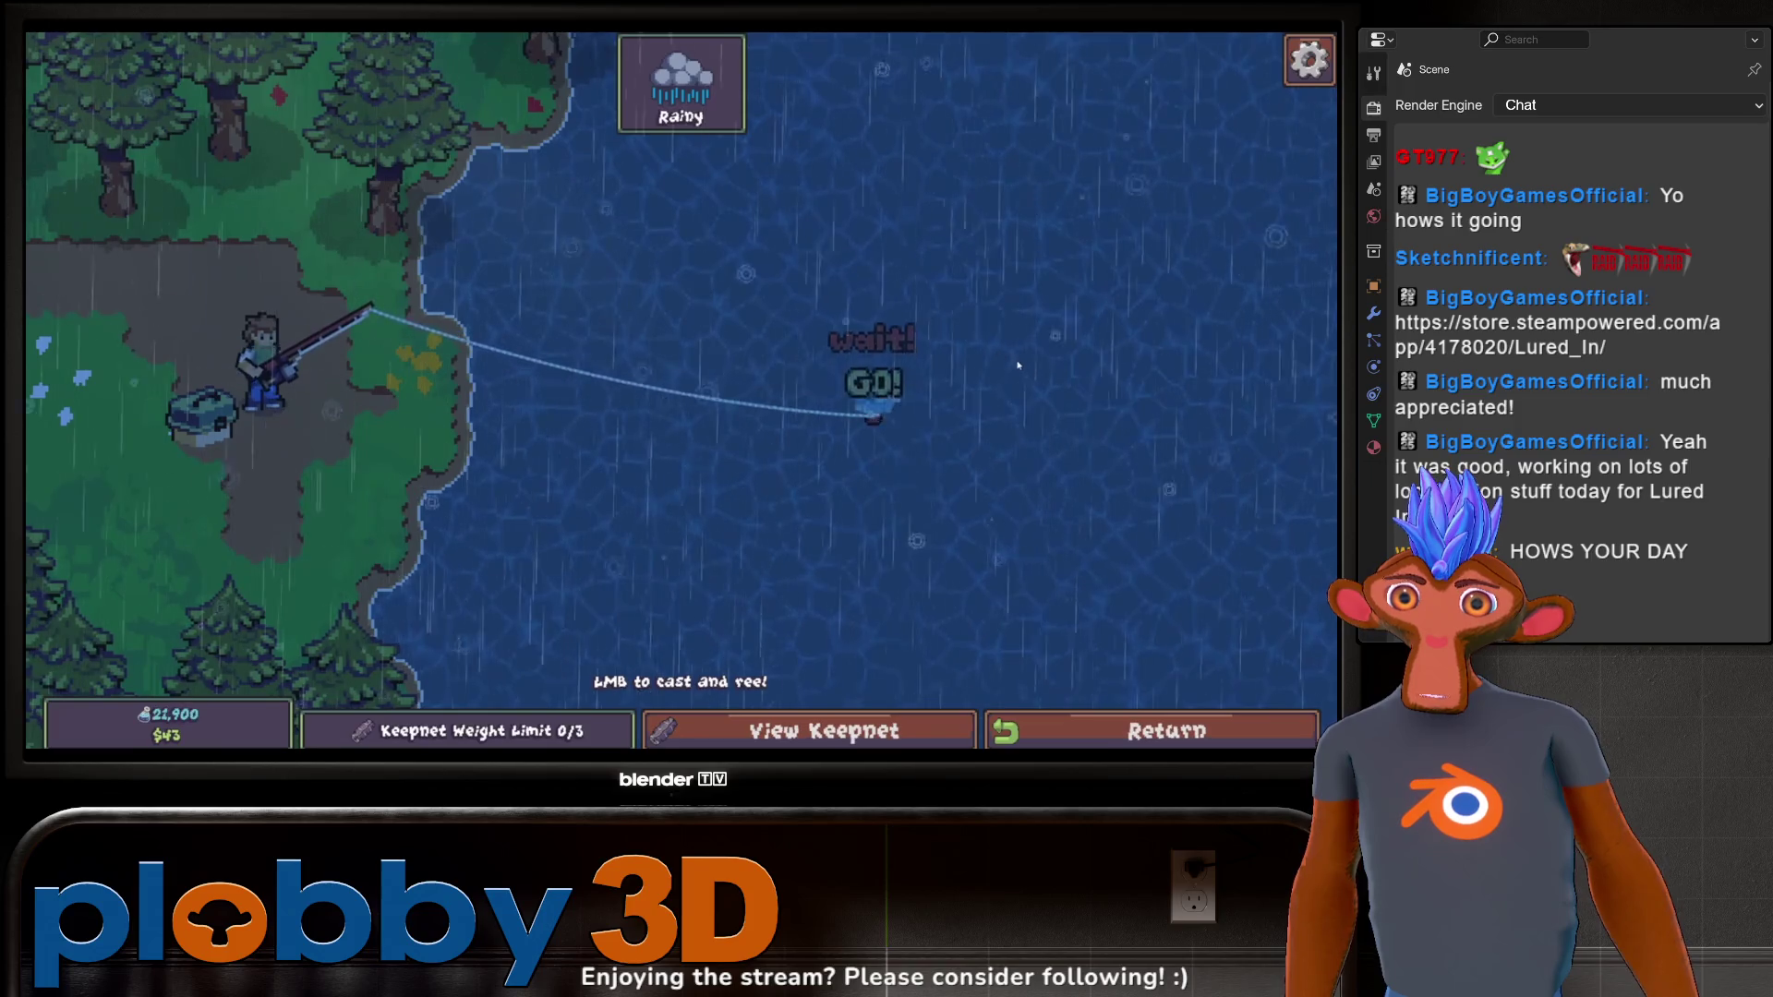
Catch a Channel Catfish, move it into Fish Tank 1, and view it there.
{"action": "left_click", "coordinate": [1018, 365]}
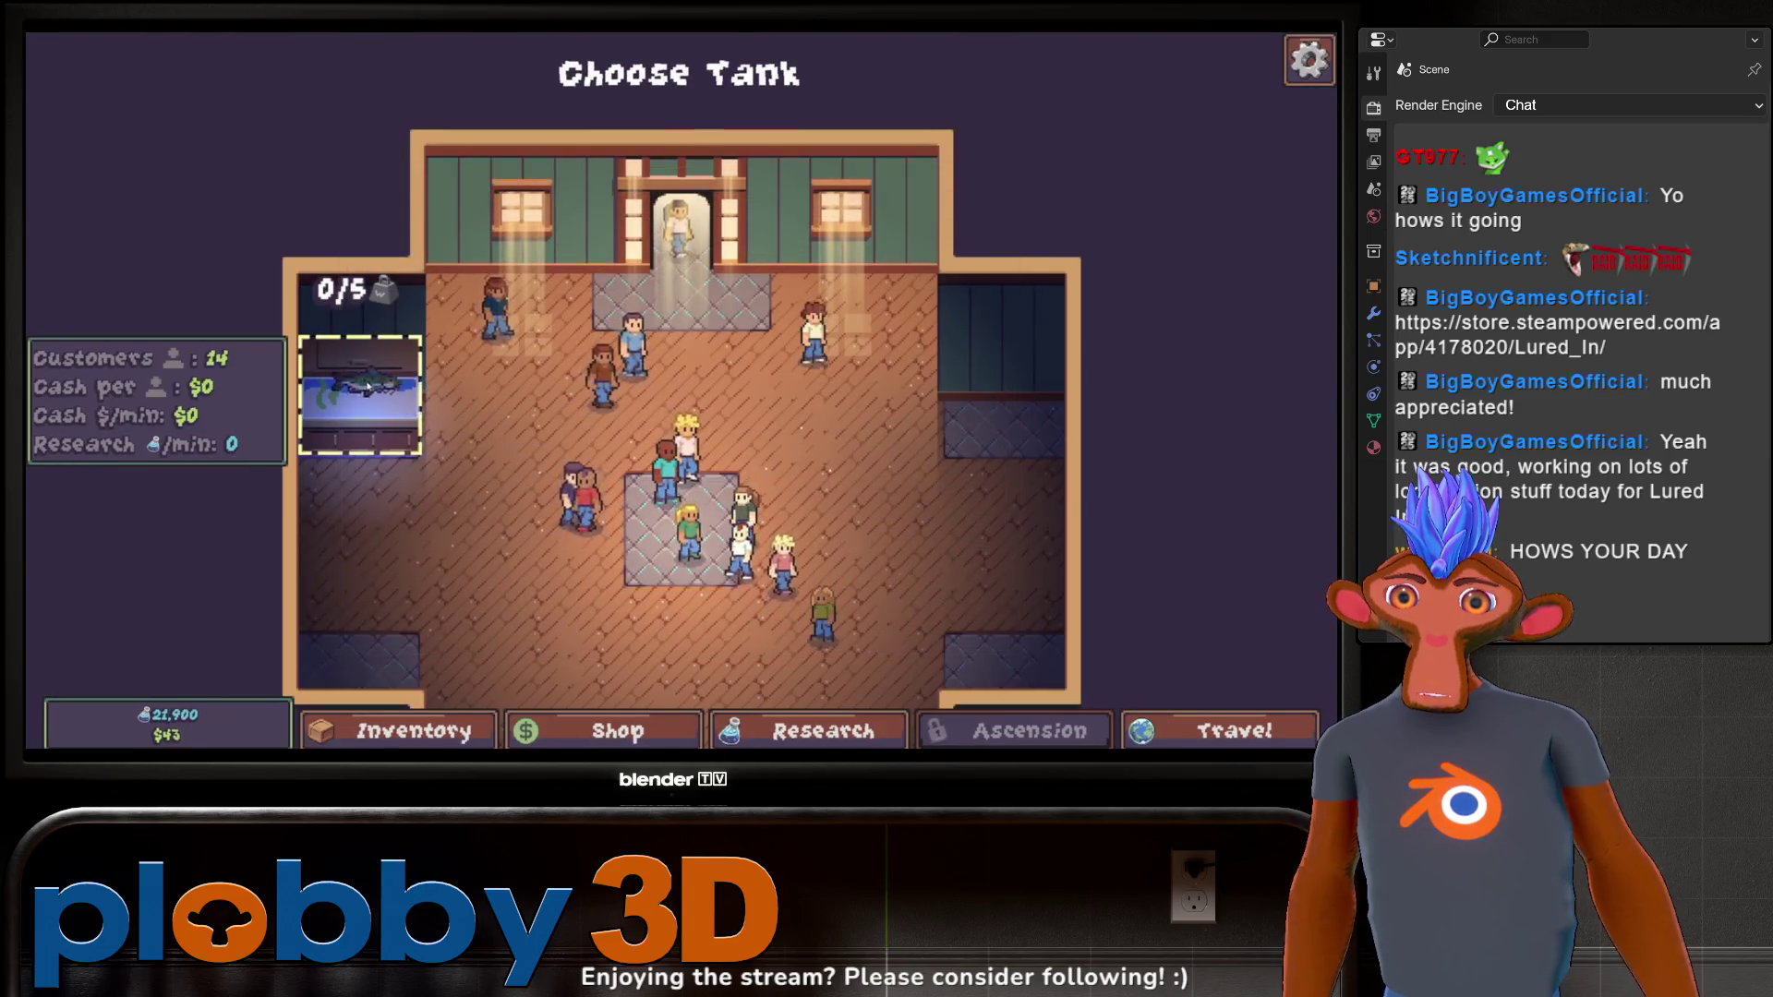
{"action": "left_click", "coordinate": [365, 383]}
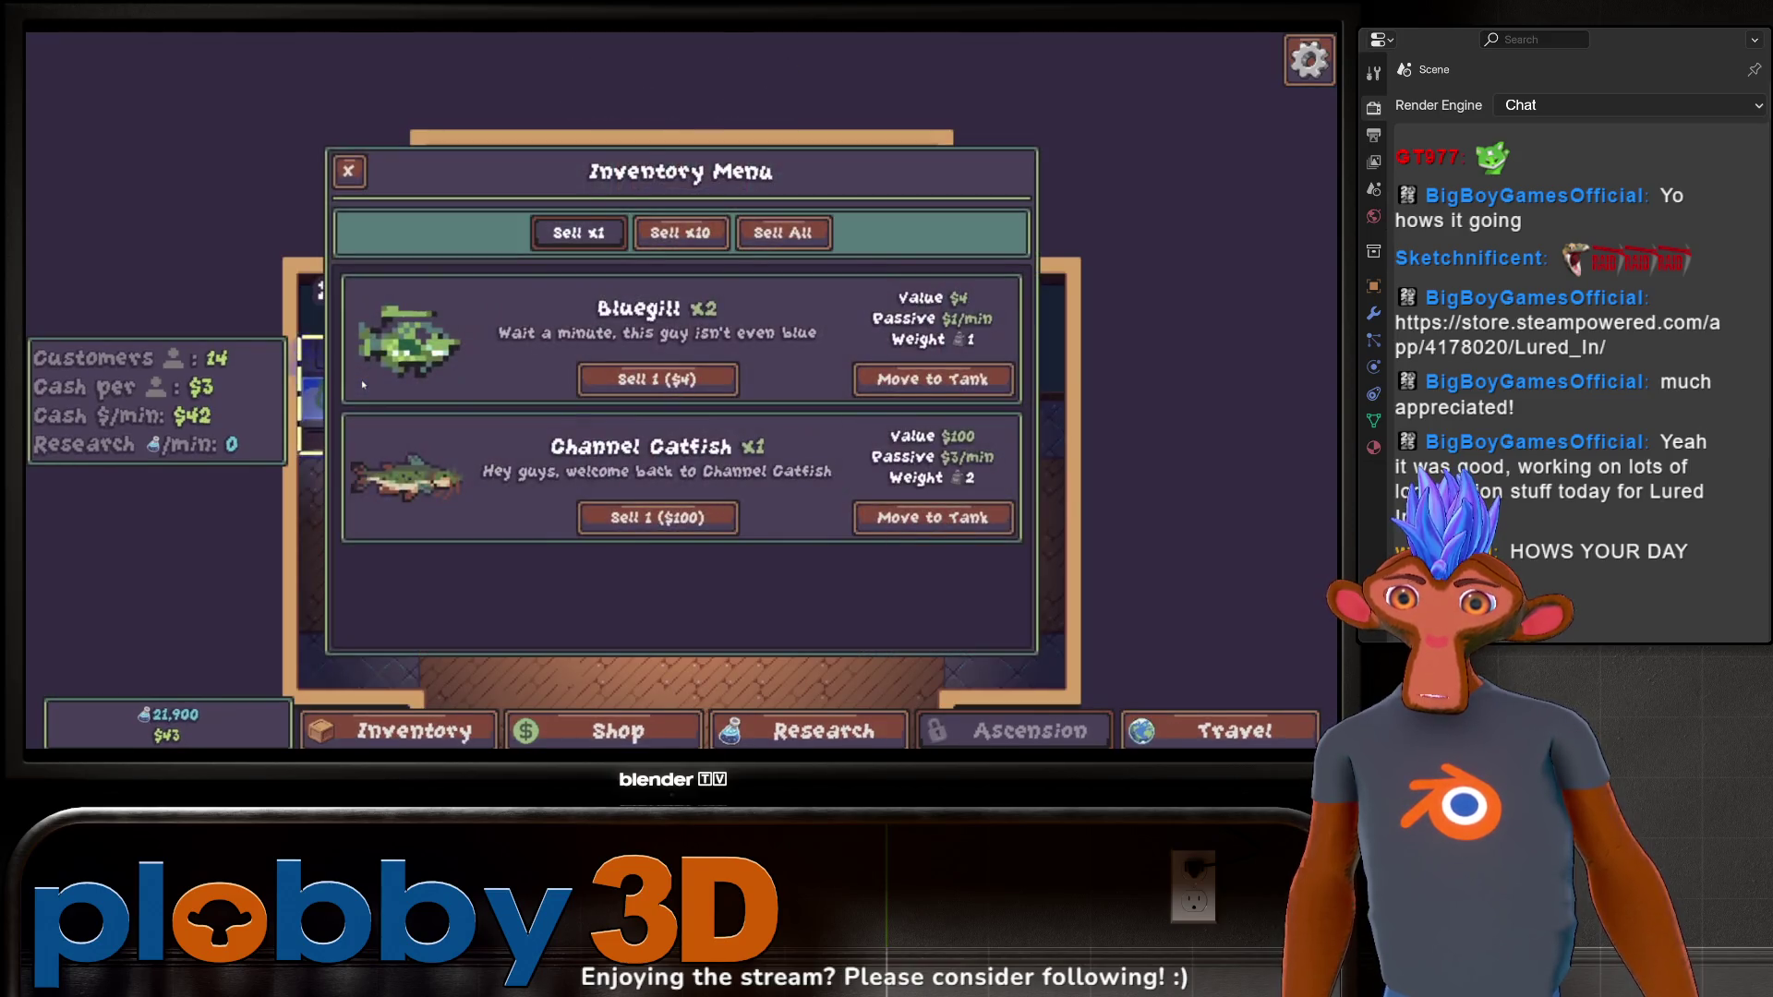
{"action": "left_click", "coordinate": [939, 515]}
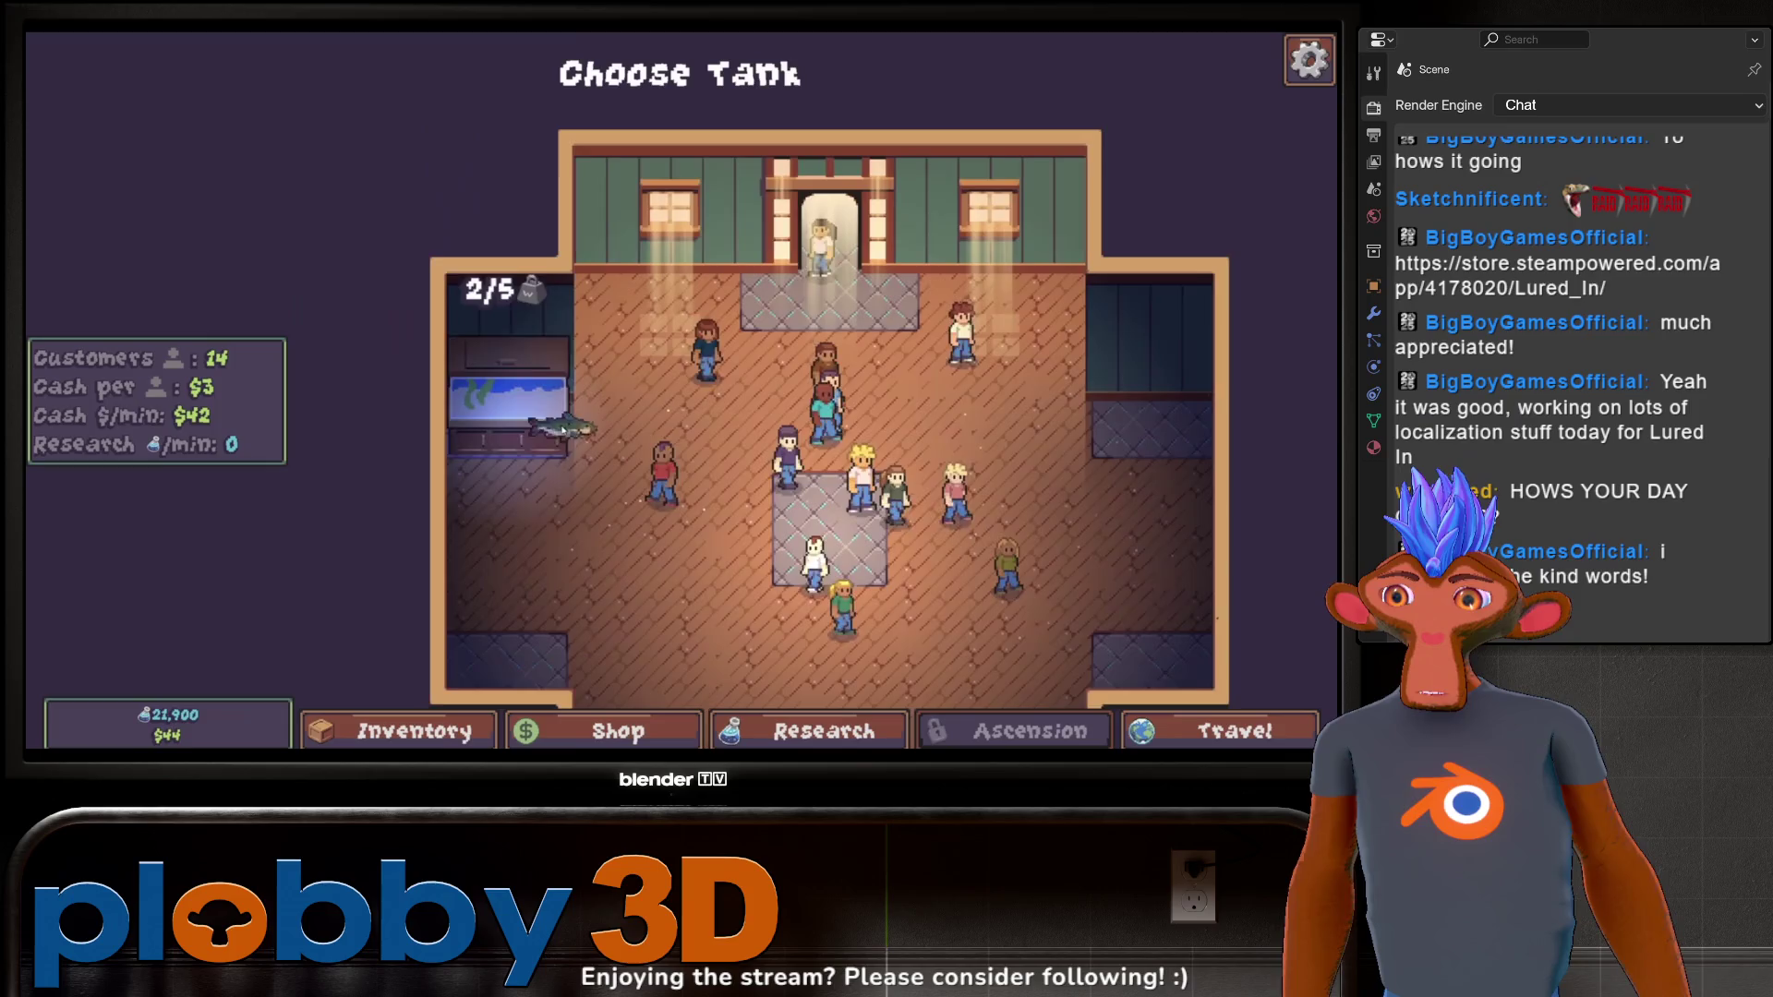
{"action": "left_click", "coordinate": [521, 376]}
{"action": "key", "text": "Escape"}
{"action": "left_click", "coordinate": [628, 360]}
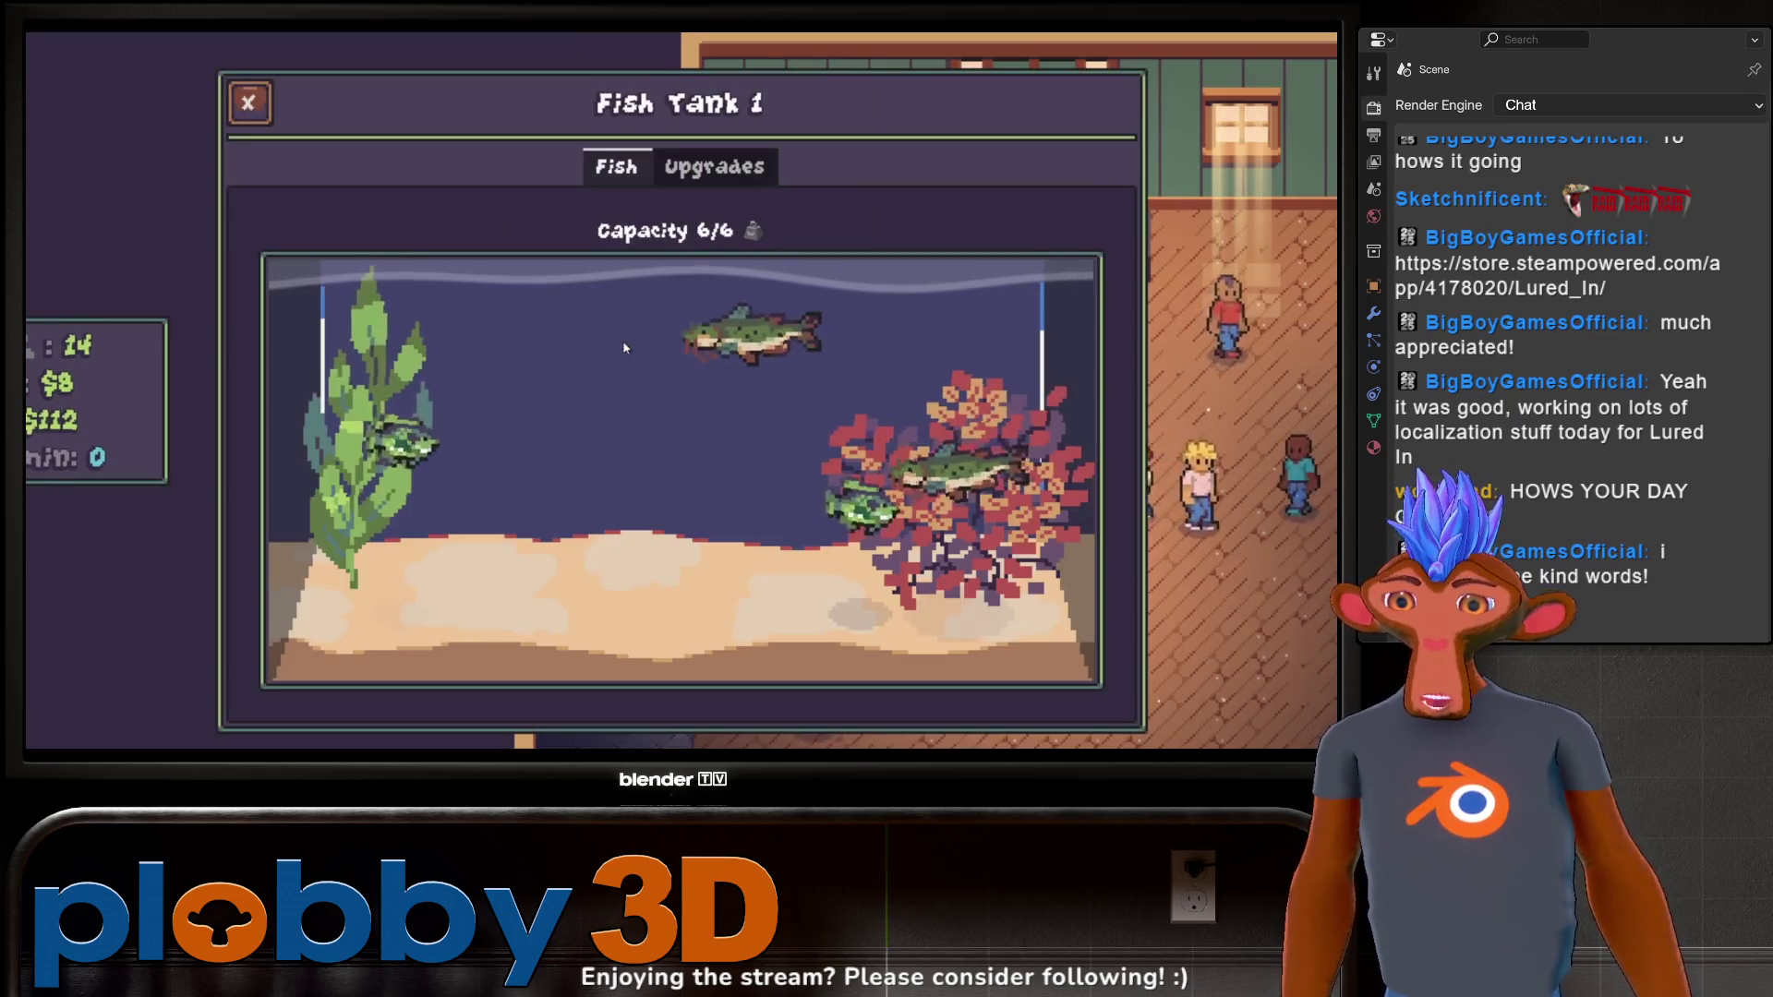
{"action": "left_click", "coordinate": [734, 334]}
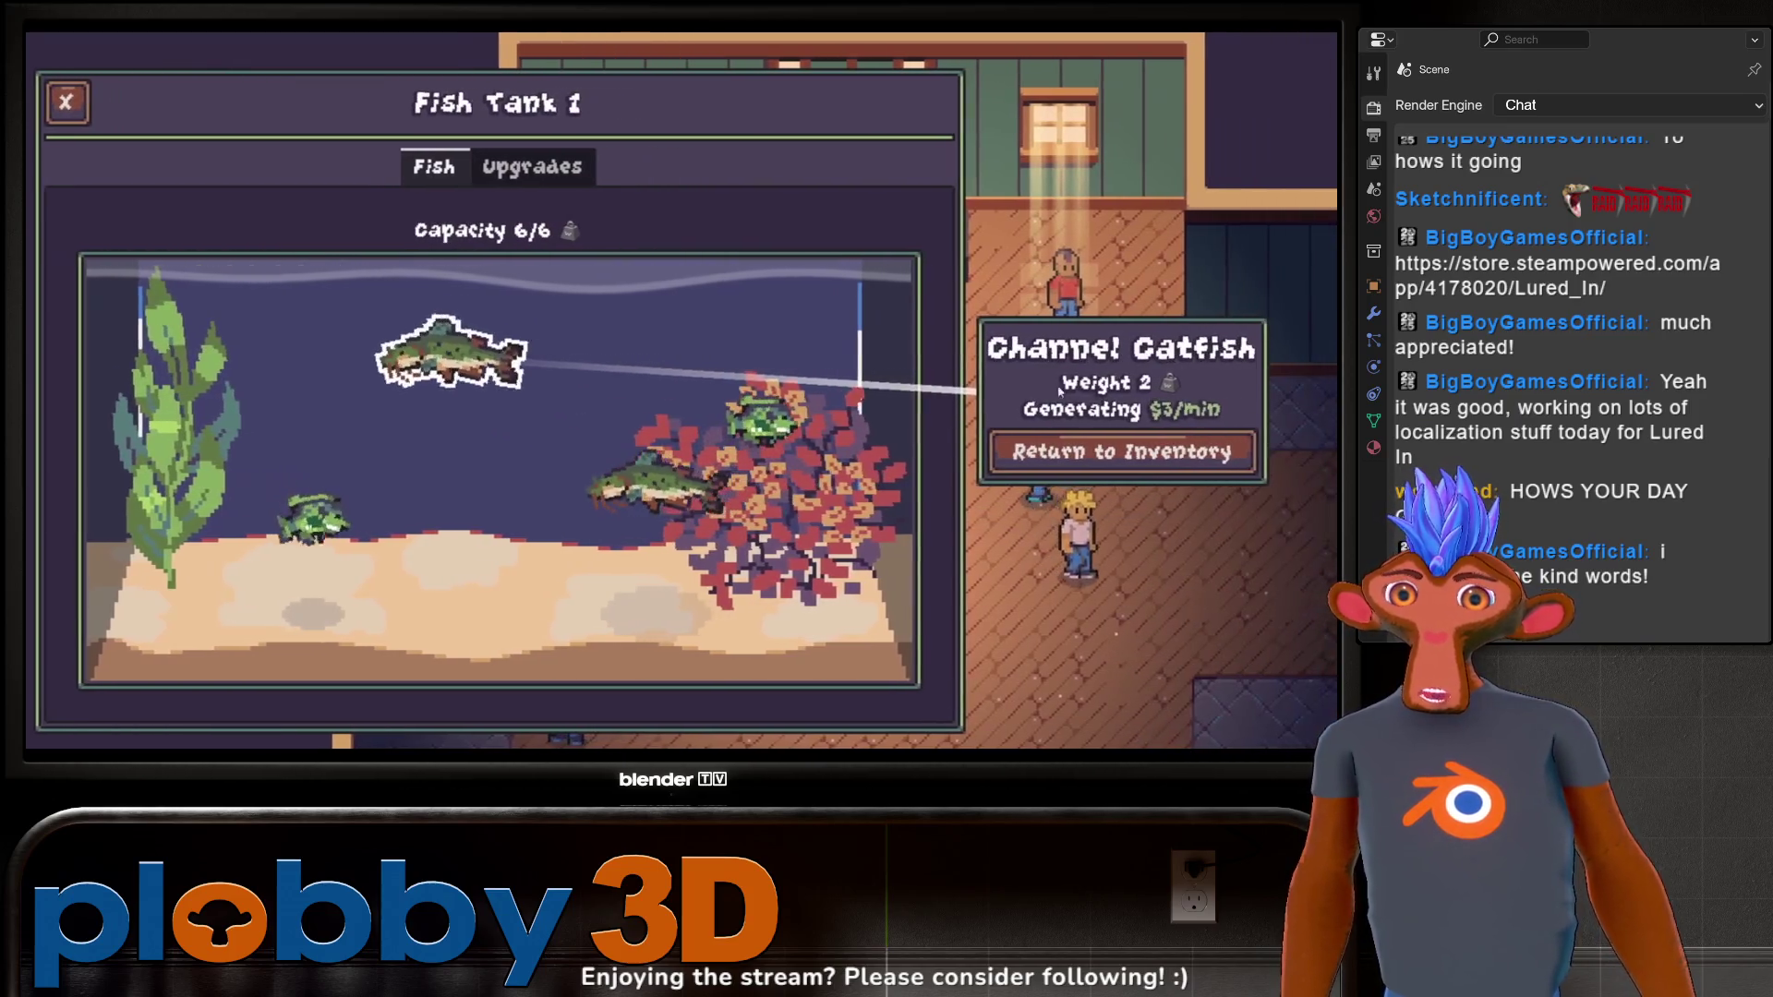
Buy three more levels of Improved Bait in the equipment shop, then quit the game.
{"action": "key", "text": "r"}
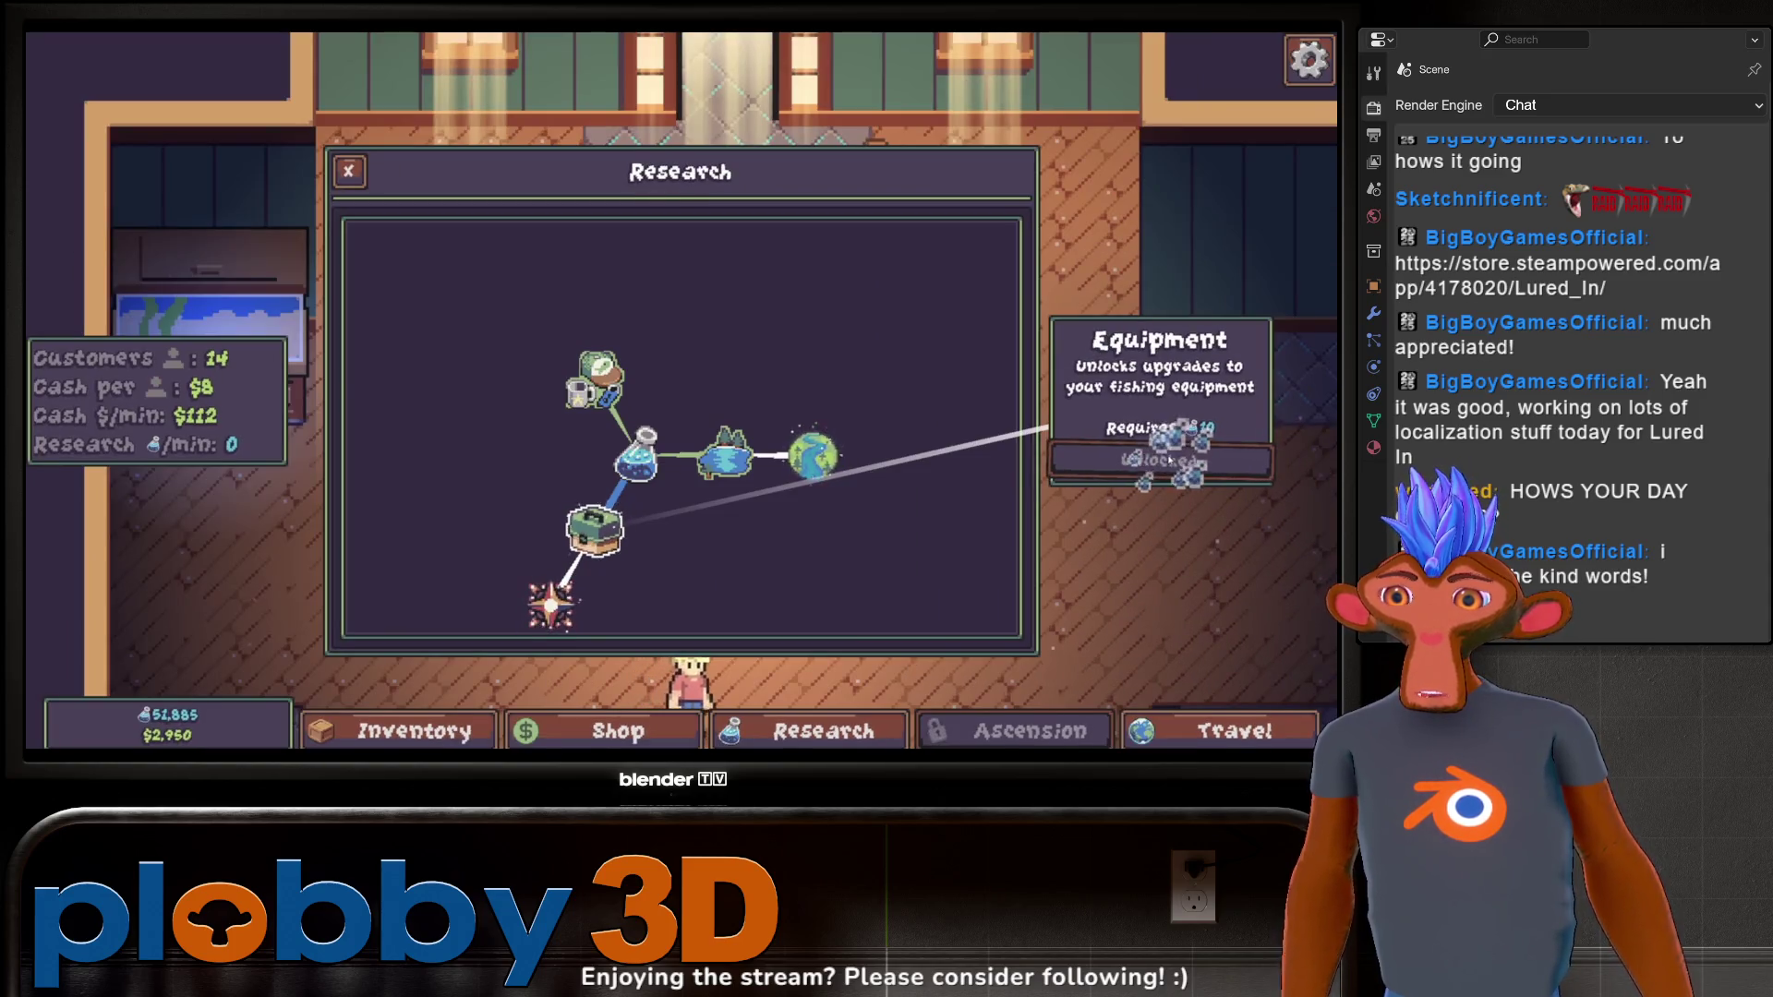
{"action": "key", "text": "s"}
{"action": "left_click", "coordinate": [960, 287]}
{"action": "left_click", "coordinate": [960, 287]}
{"action": "left_click", "coordinate": [960, 286]}
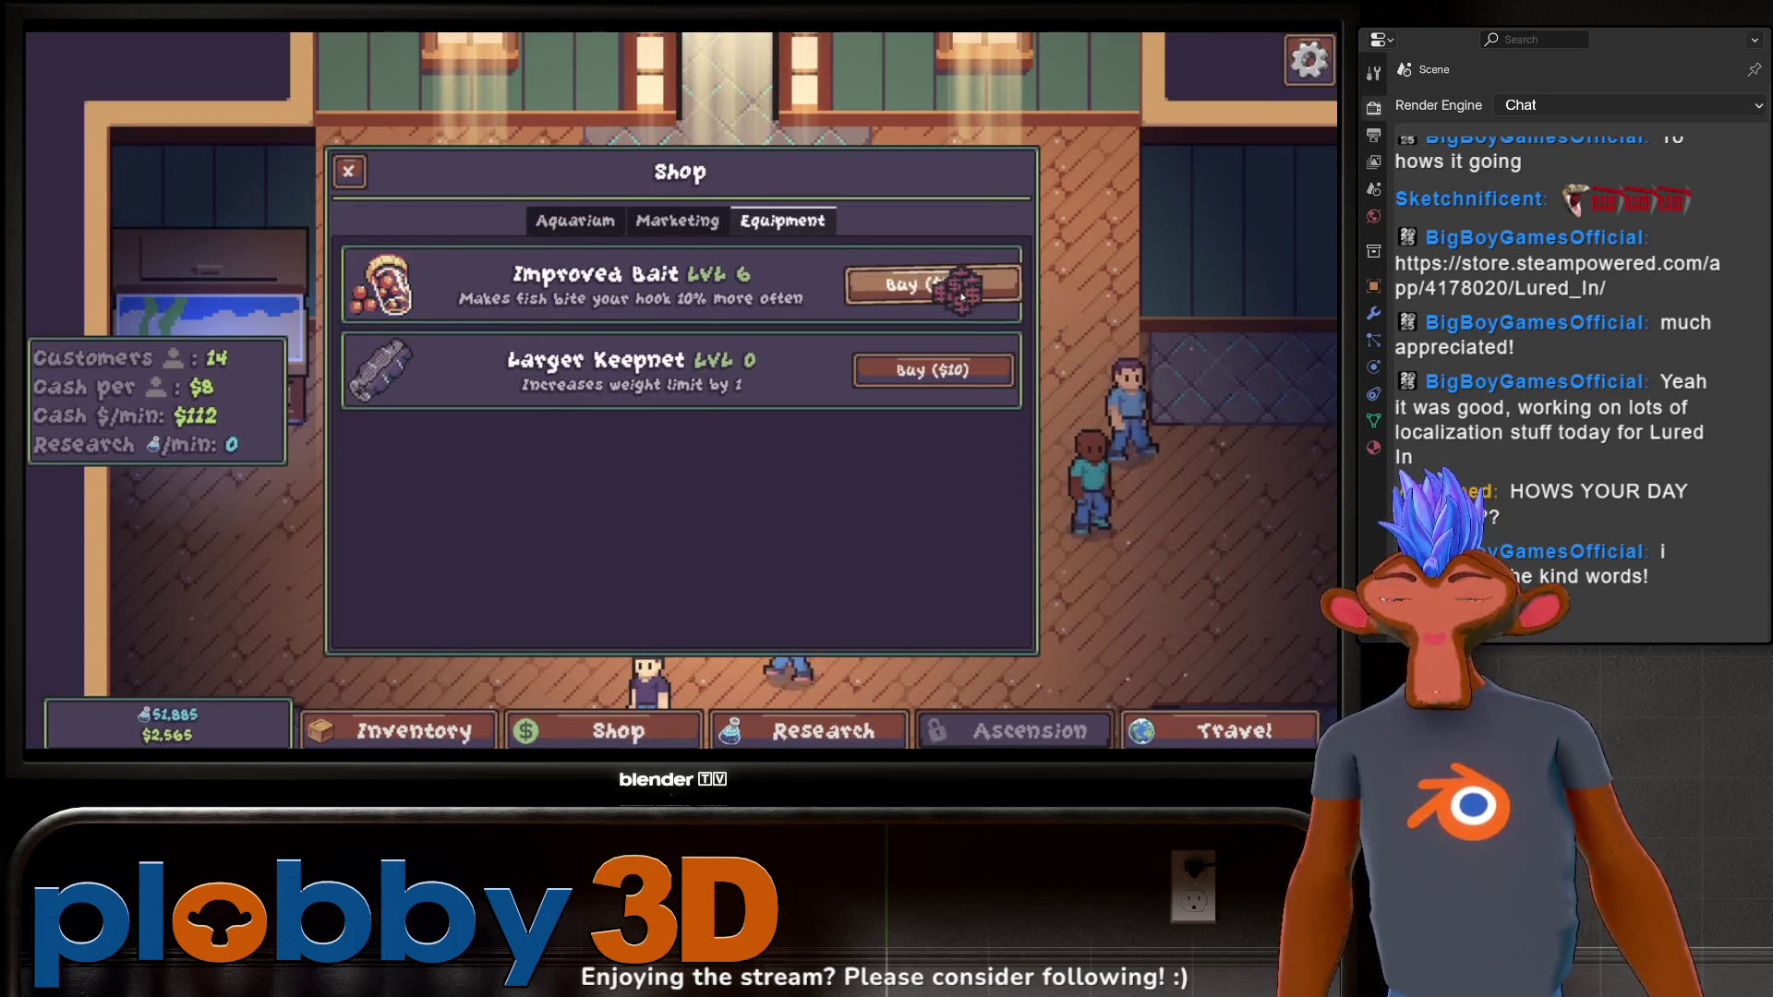
{"action": "left_click", "coordinate": [961, 286]}
{"action": "key", "text": "alt+F4"}
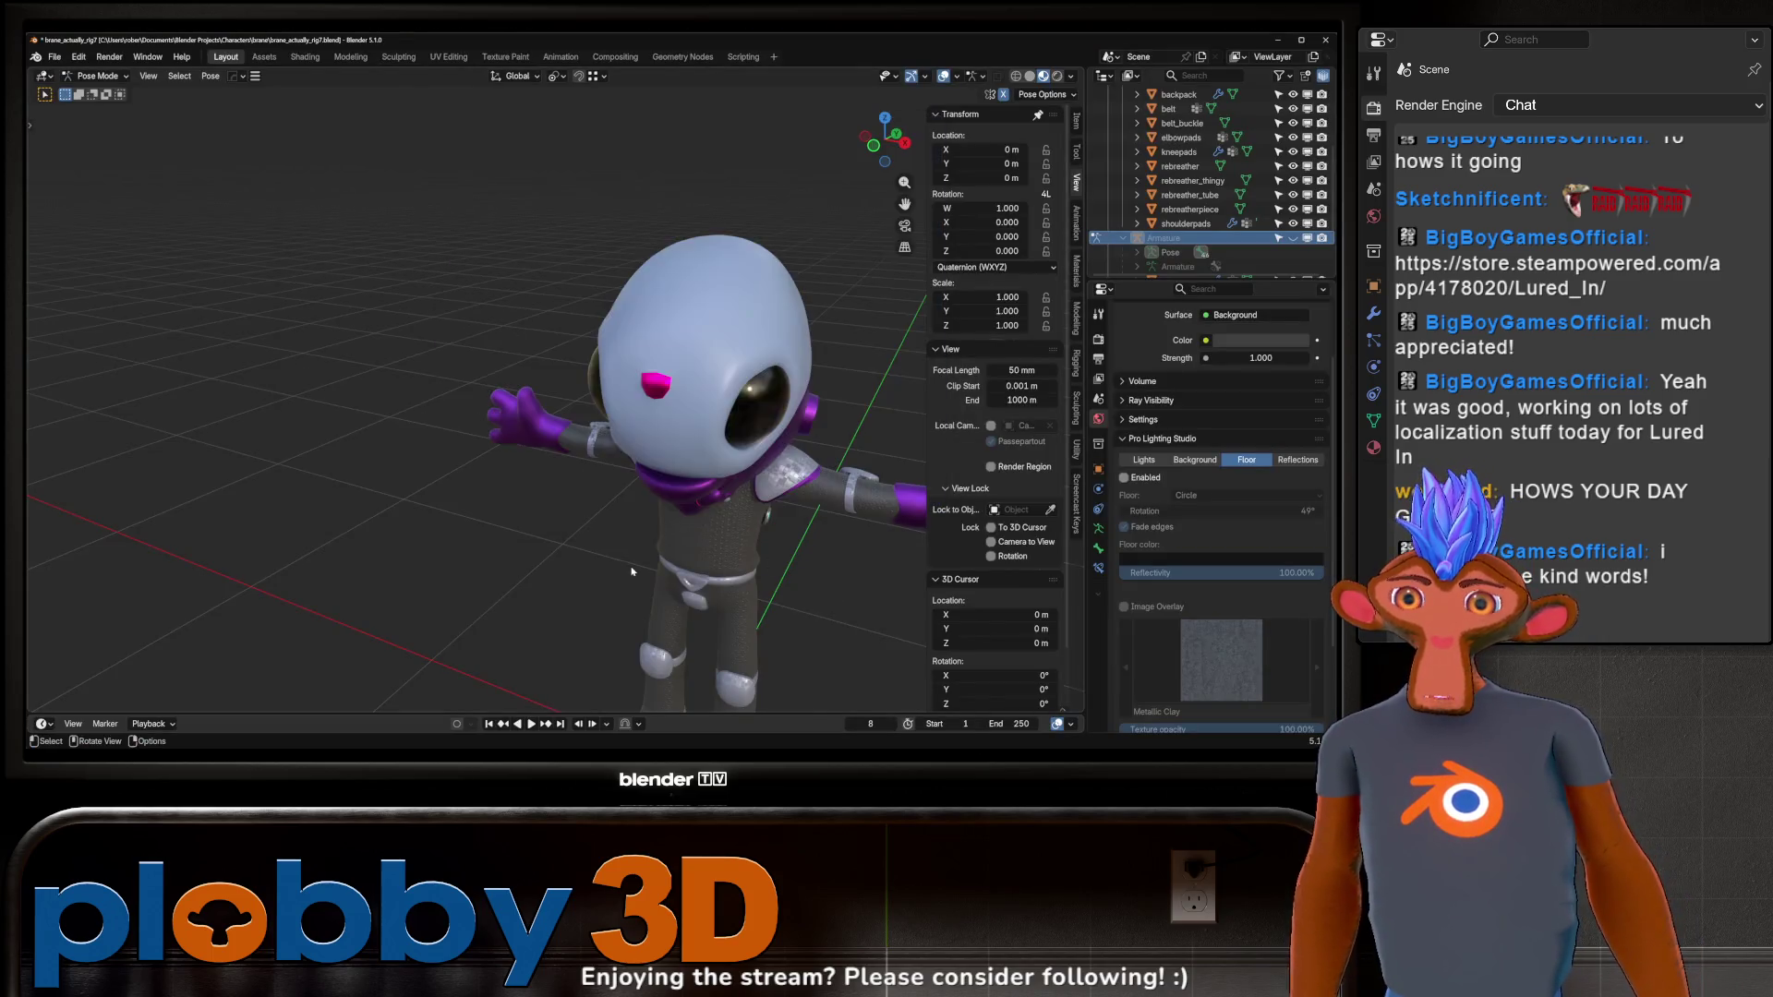
Orbit around the armored alien from front, side and rear, then switch to plain Solid shading.
{"action": "mouse_move", "coordinate": [600, 355]}
{"action": "middle_mouse_down"}
{"action": "mouse_move", "coordinate": [384, 379]}
{"action": "mouse_move", "coordinate": [462, 342]}
{"action": "mouse_move", "coordinate": [597, 356]}
{"action": "mouse_move", "coordinate": [528, 382]}
{"action": "mouse_move", "coordinate": [631, 325]}
{"action": "middle_mouse_up"}
{"action": "scroll", "coordinate": [528, 382], "scroll_direction": "down", "scroll_amount": 5}
{"action": "scroll", "coordinate": [582, 351], "scroll_direction": "up", "scroll_amount": 3}
{"action": "scroll", "coordinate": [606, 403], "scroll_direction": "up", "scroll_amount": 4}
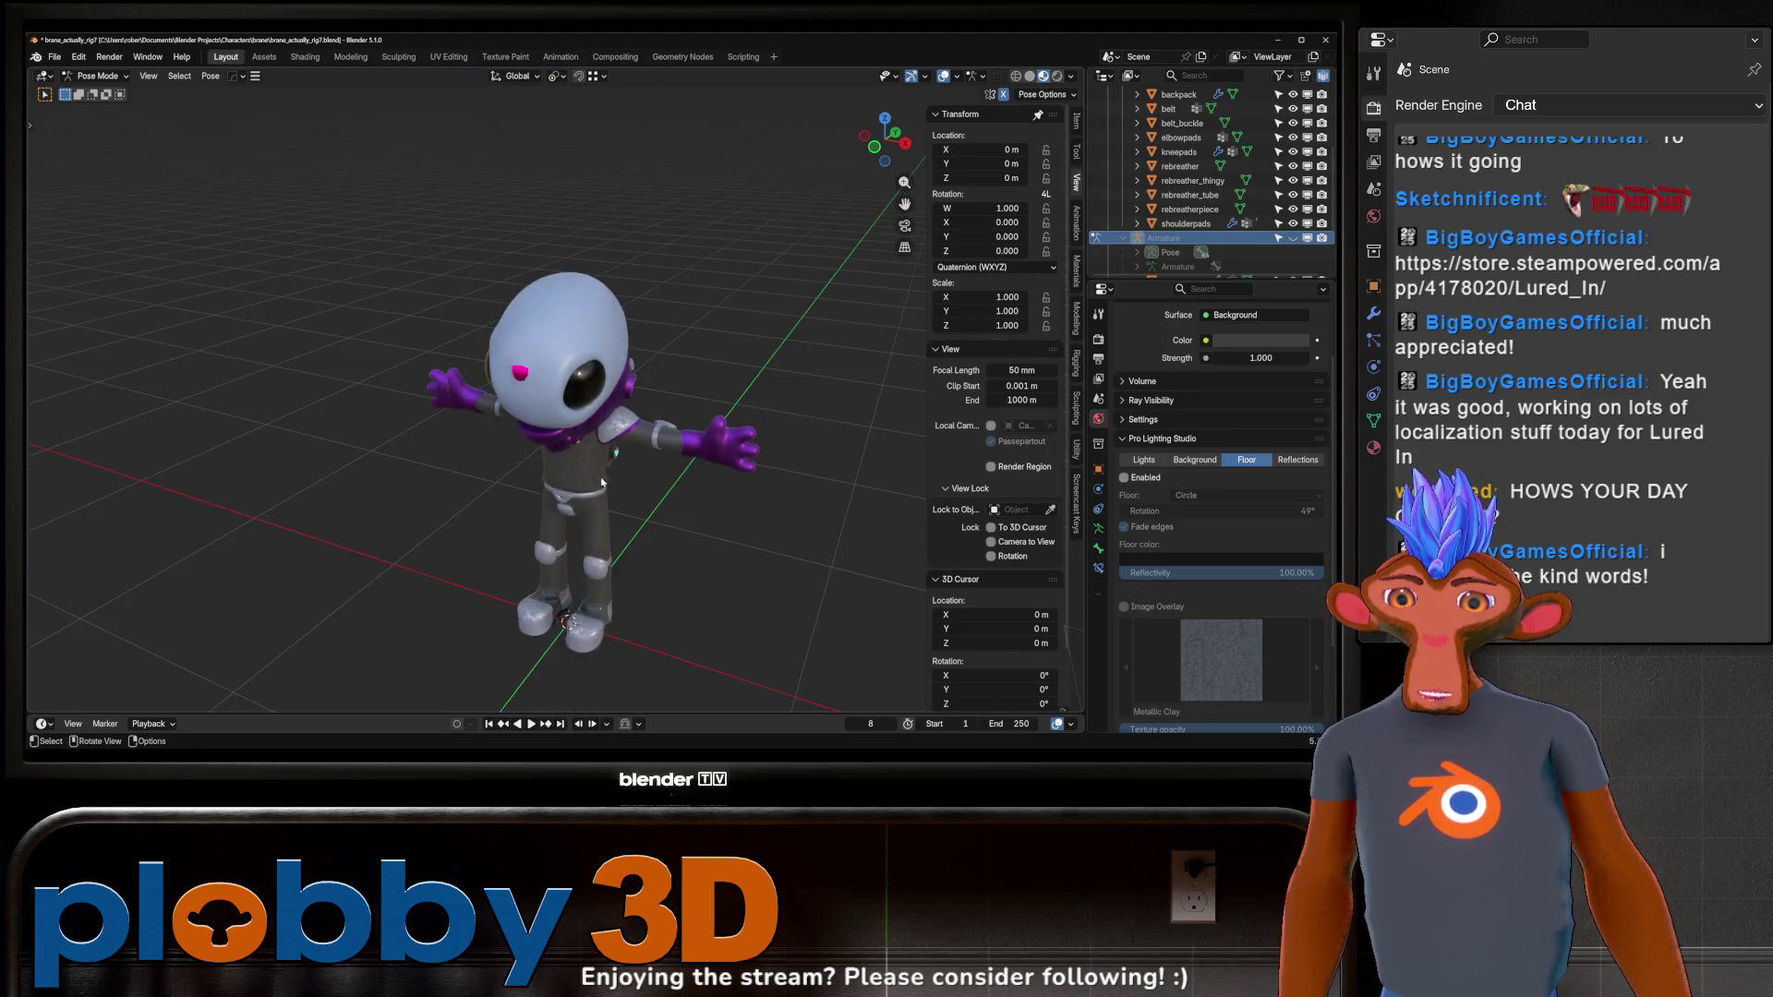
{"action": "middle_click_drag", "start_coordinate": [434, 453], "coordinate": [539, 384]}
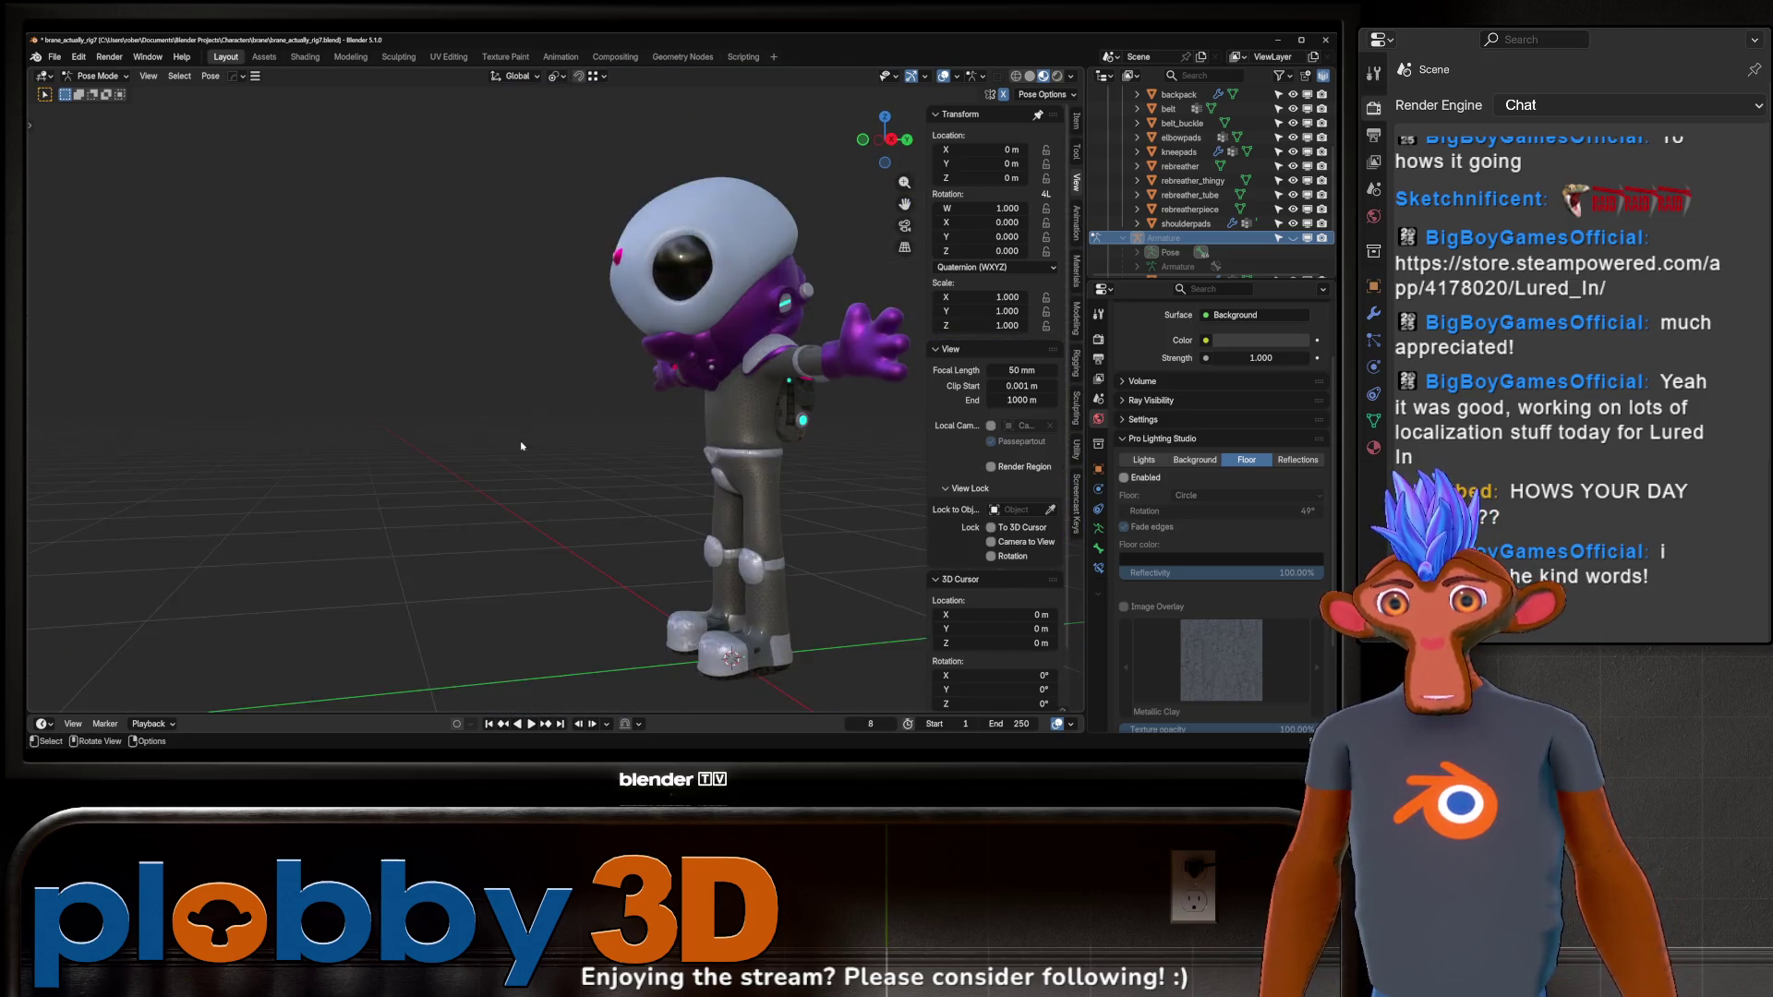
{"action": "middle_click_drag", "start_coordinate": [585, 402], "coordinate": [462, 314]}
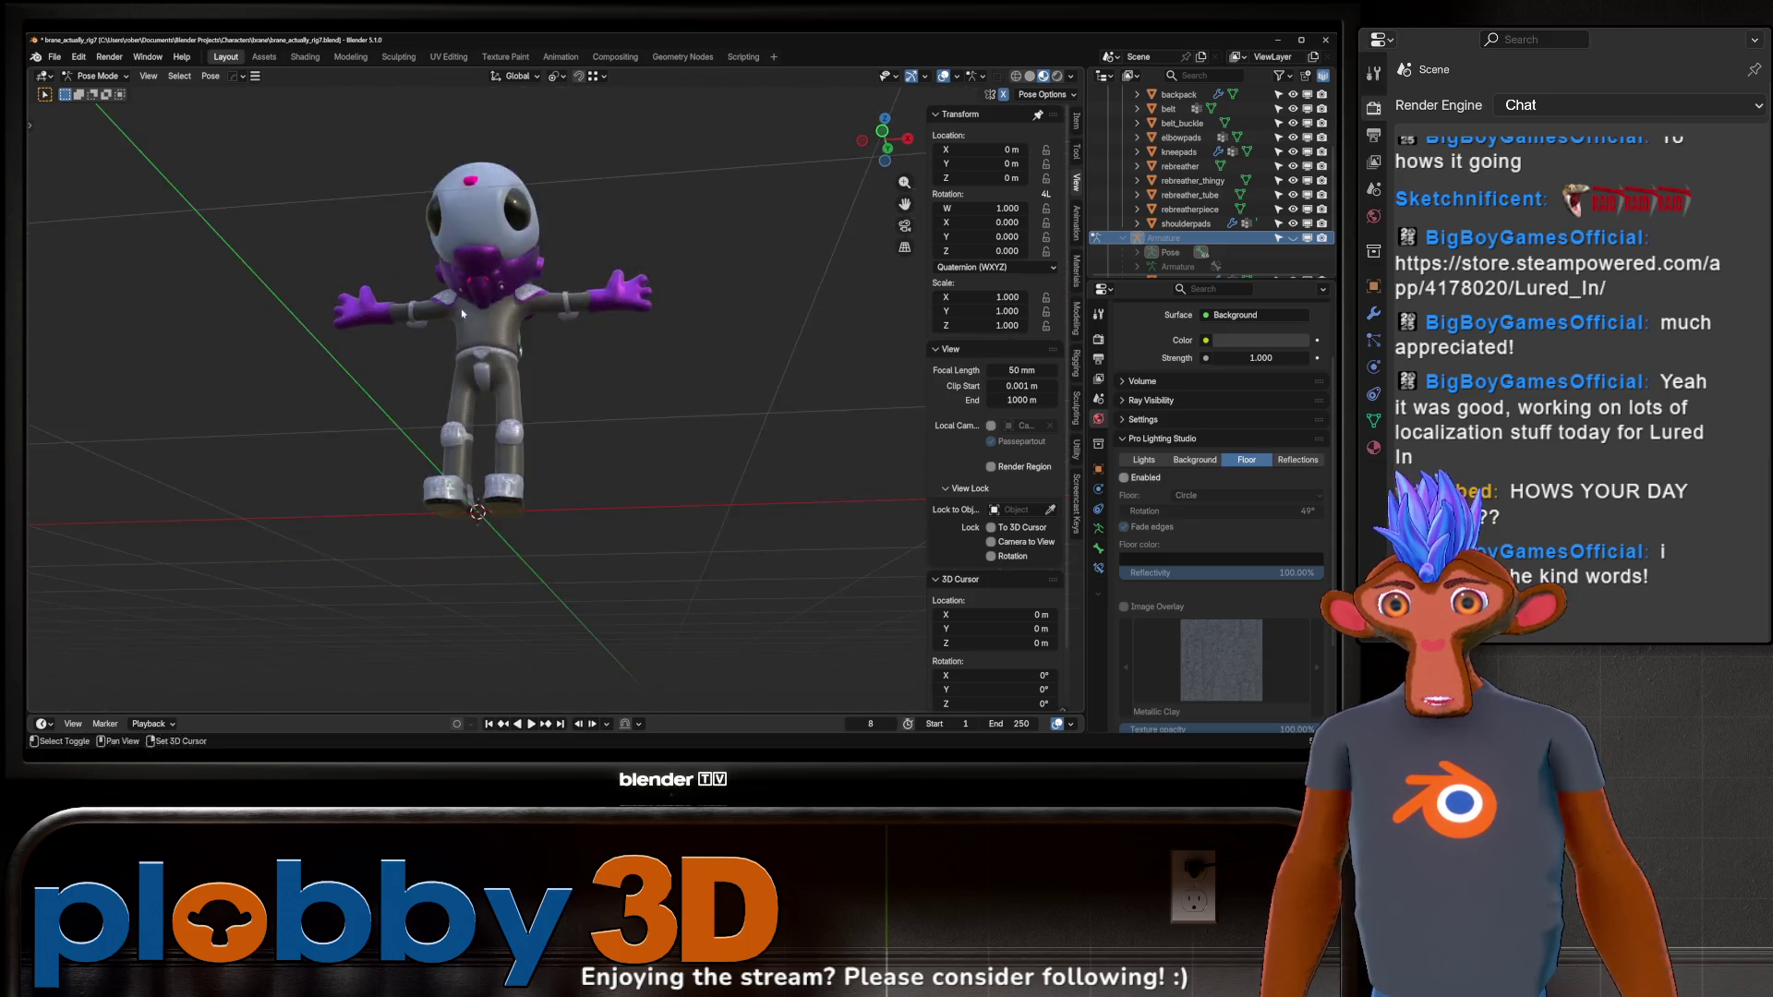
{"action": "scroll", "coordinate": [529, 434], "scroll_direction": "up", "scroll_amount": 5}
{"action": "middle_click_drag", "start_coordinate": [530, 434], "coordinate": [658, 357]}
{"action": "middle_click_drag", "start_coordinate": [466, 374], "coordinate": [563, 397]}
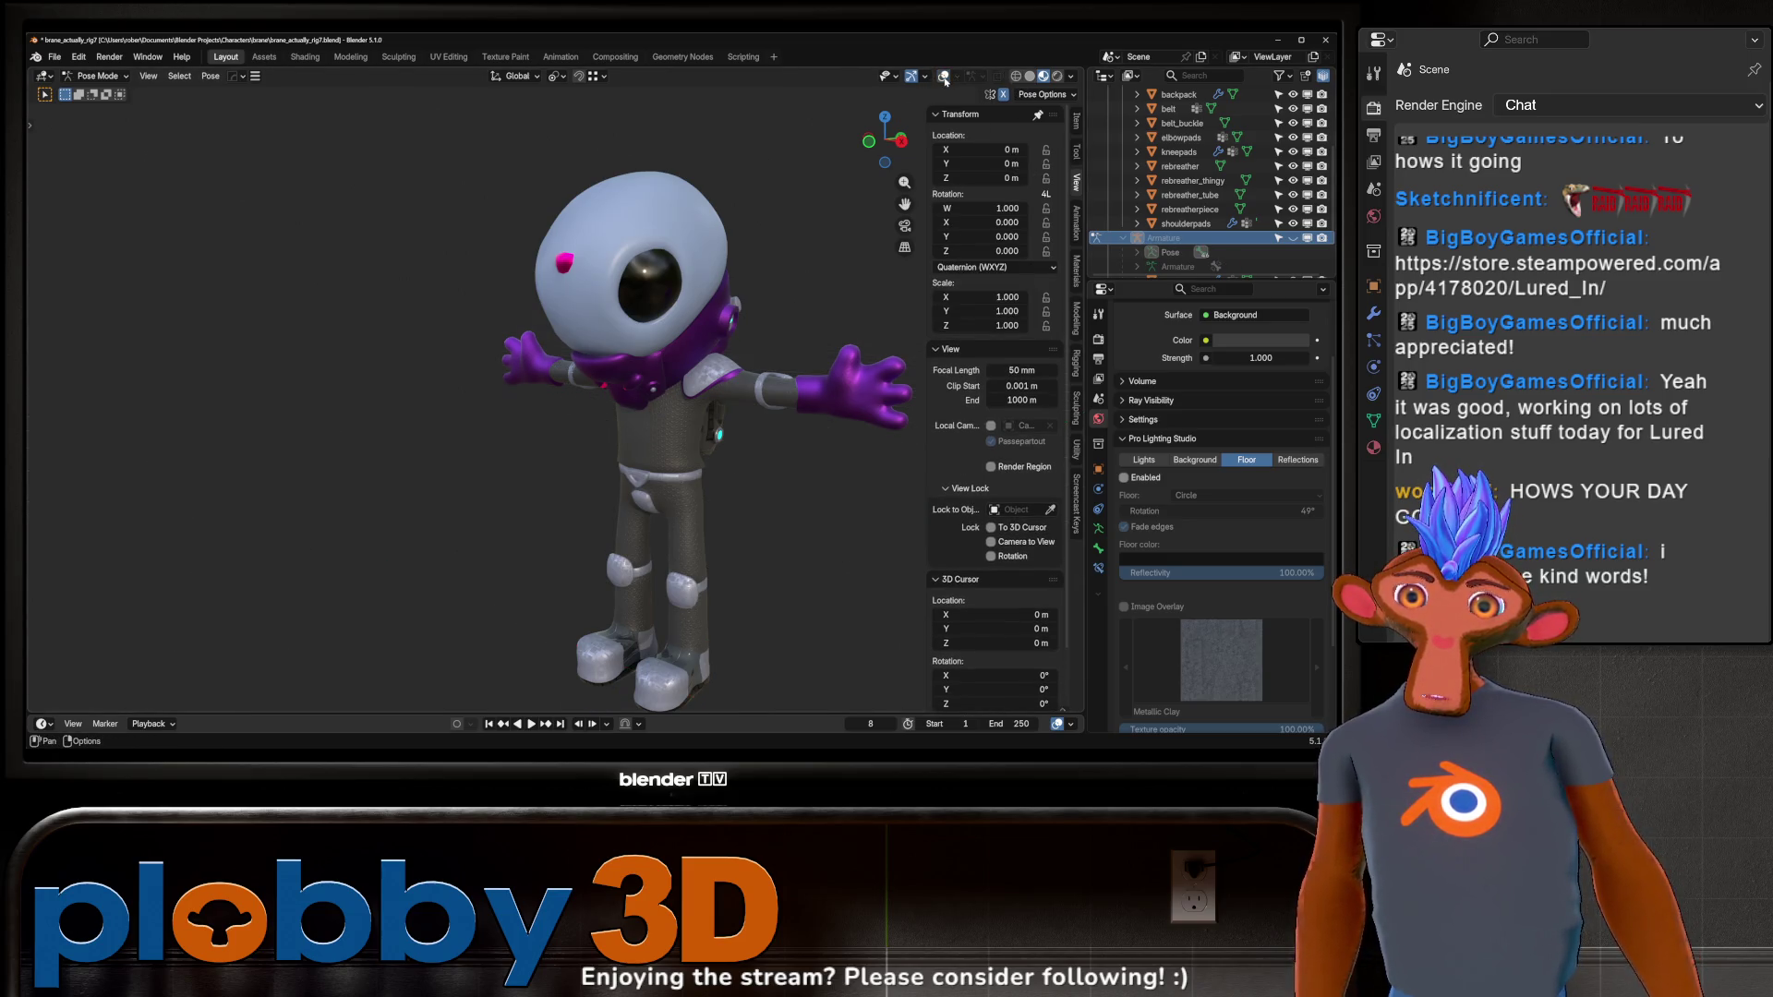
{"action": "left_click", "coordinate": [1030, 76]}
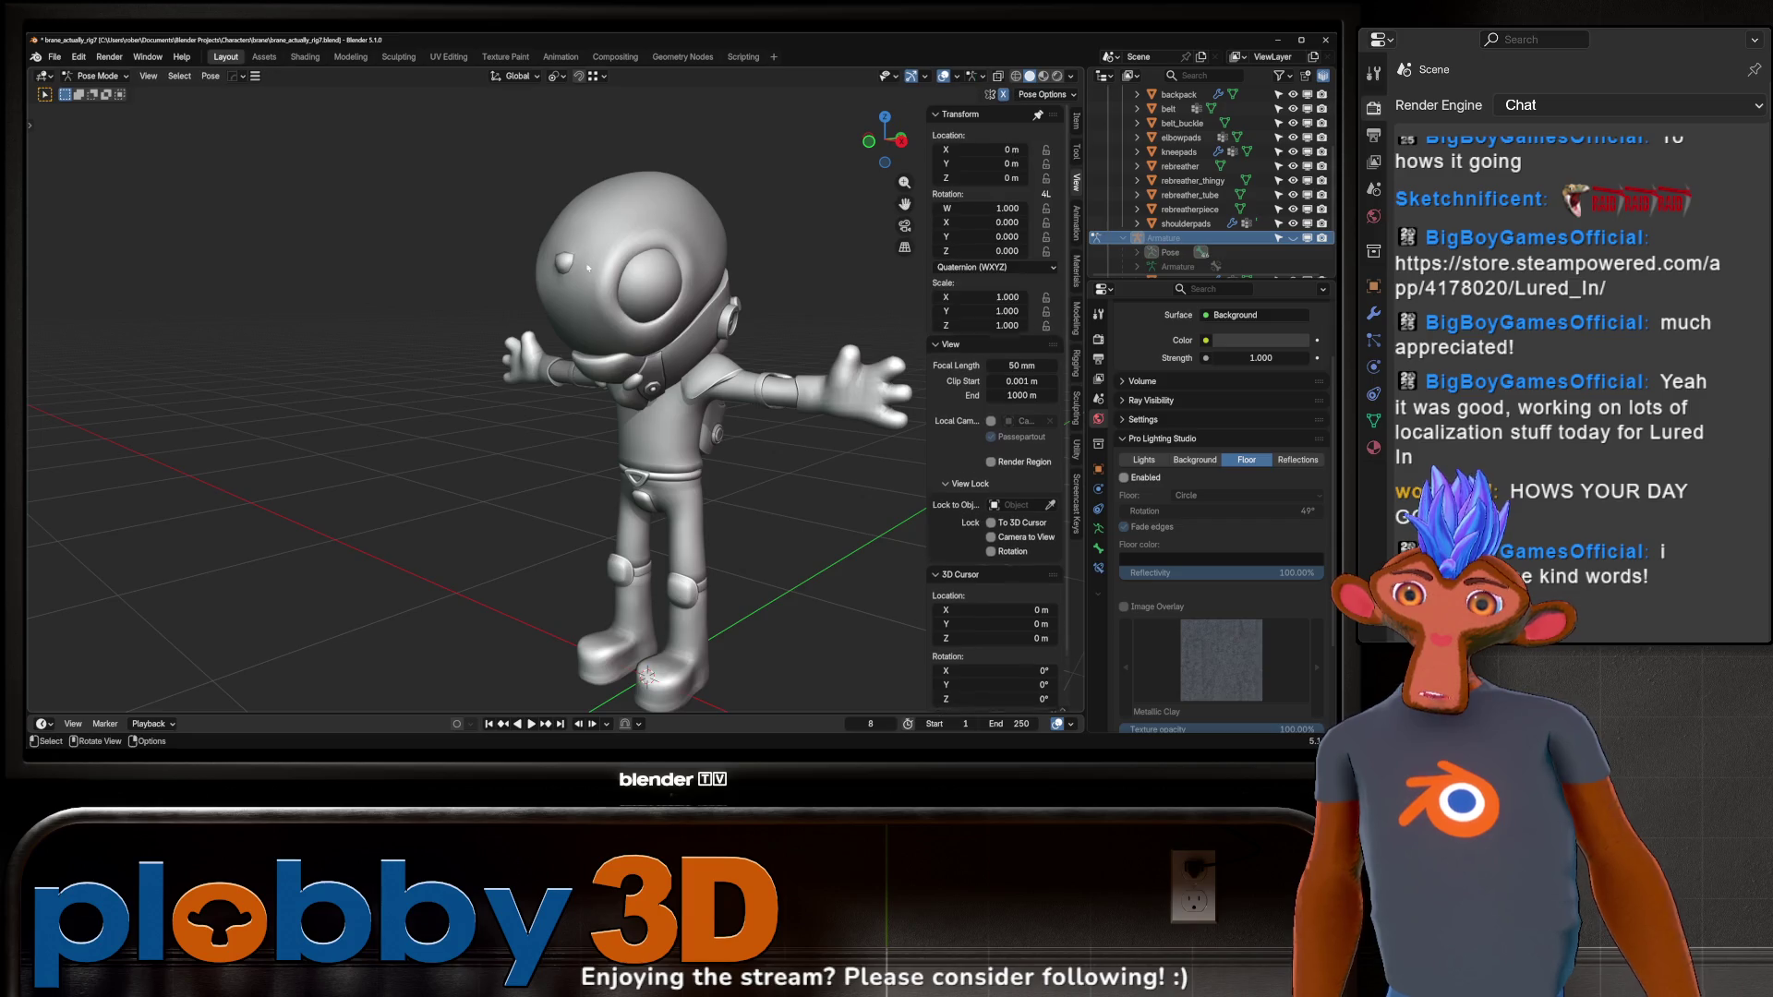
Frame the armature bones, switch from Pose Mode to Object Mode, and select the Character mesh.
{"action": "scroll", "coordinate": [1277, 189], "scroll_direction": "up", "scroll_amount": 5}
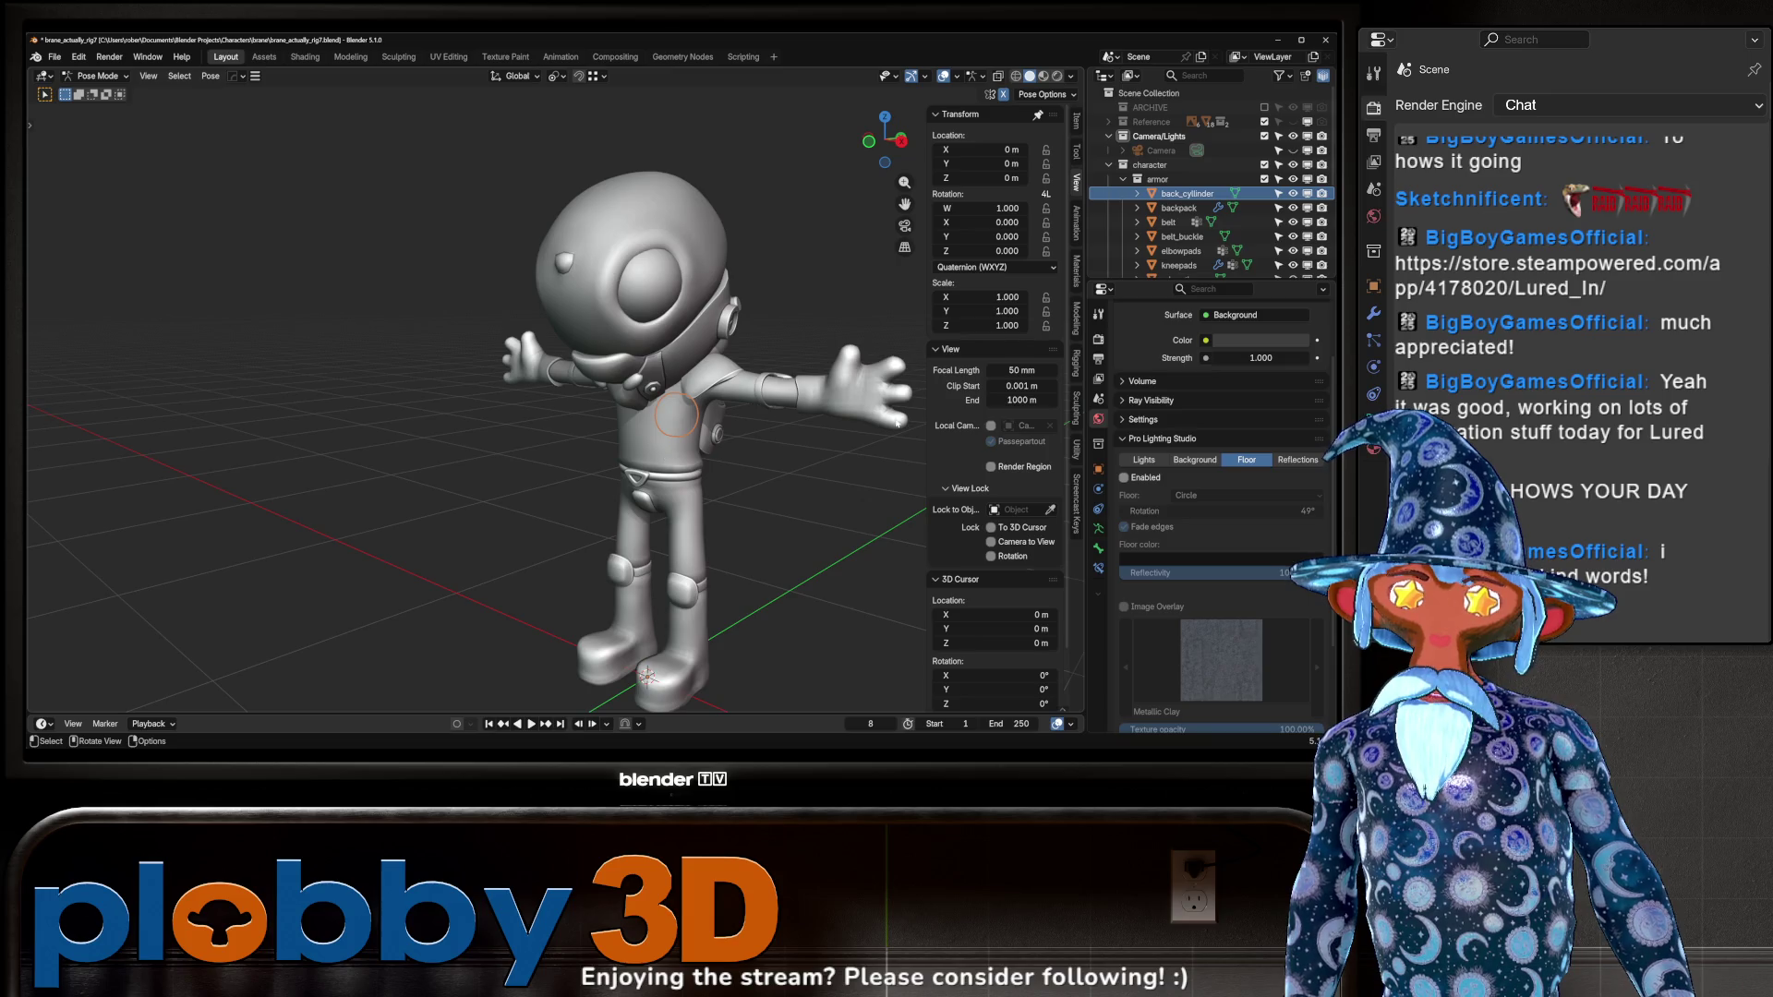
{"action": "scroll", "coordinate": [1230, 173], "scroll_direction": "down", "scroll_amount": 8}
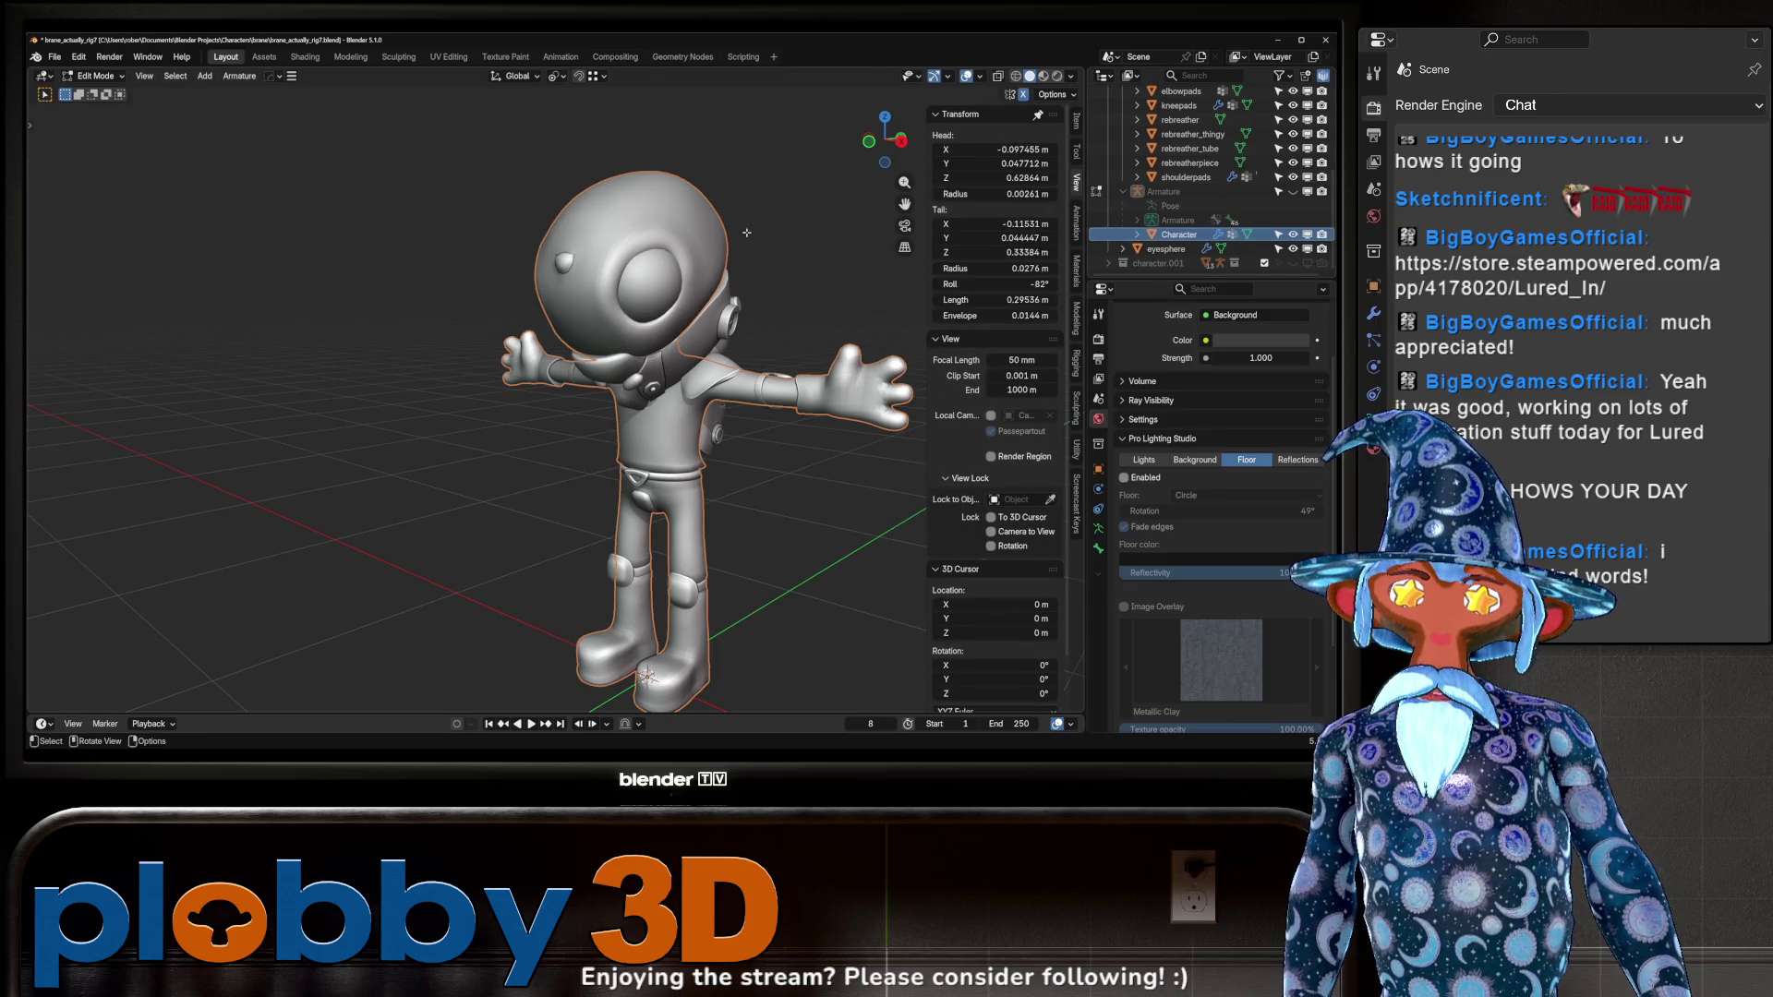
{"action": "middle_click_drag", "start_coordinate": [660, 262], "coordinate": [637, 330]}
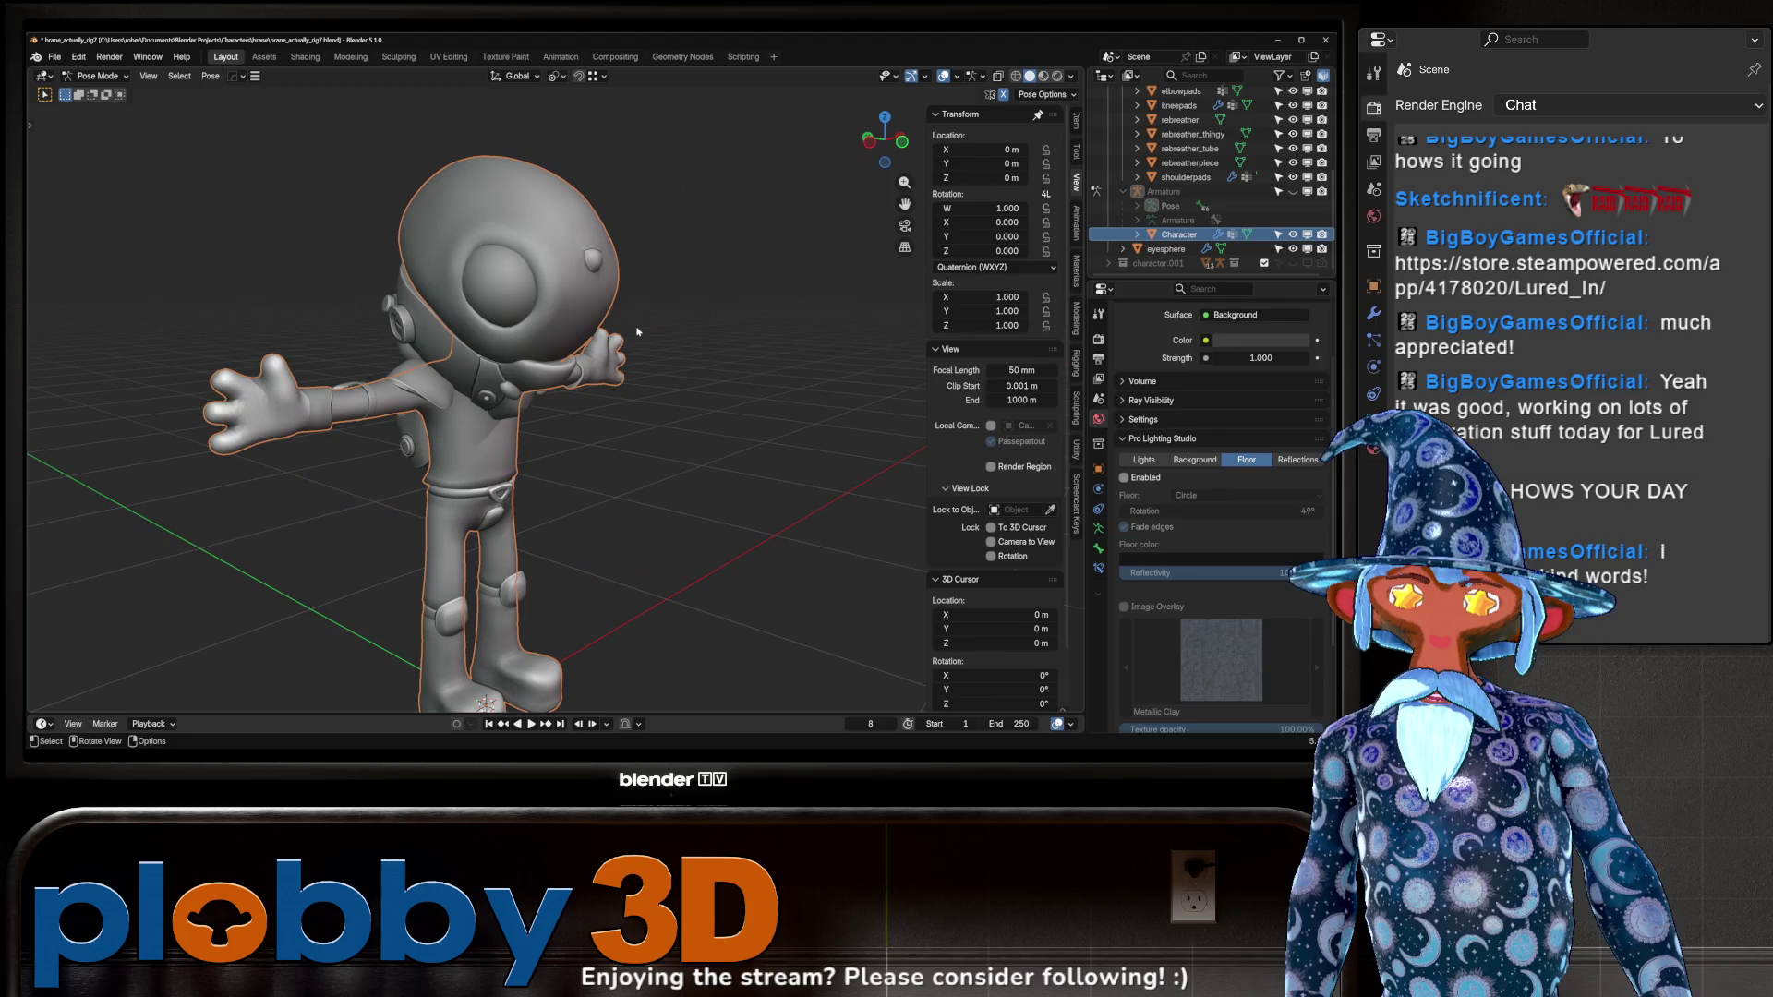
{"action": "scroll", "coordinate": [638, 331], "scroll_direction": "down", "scroll_amount": 2}
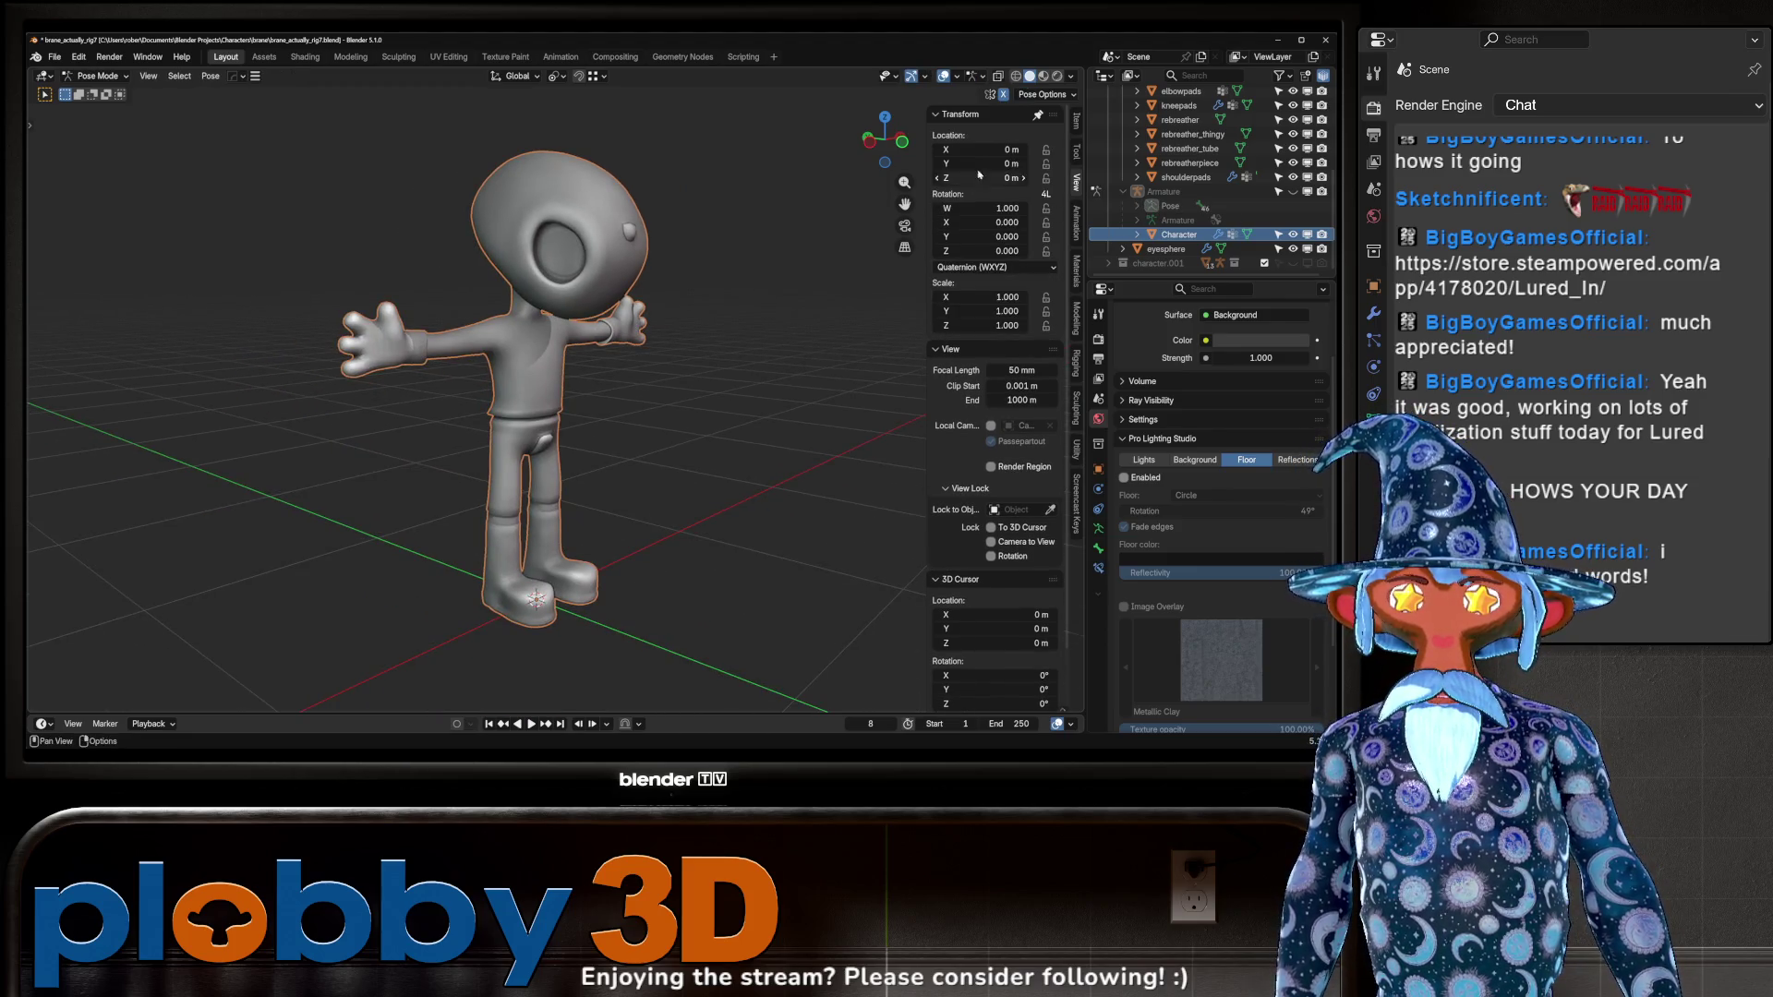
{"action": "middle_click_drag", "start_coordinate": [627, 351], "coordinate": [541, 356]}
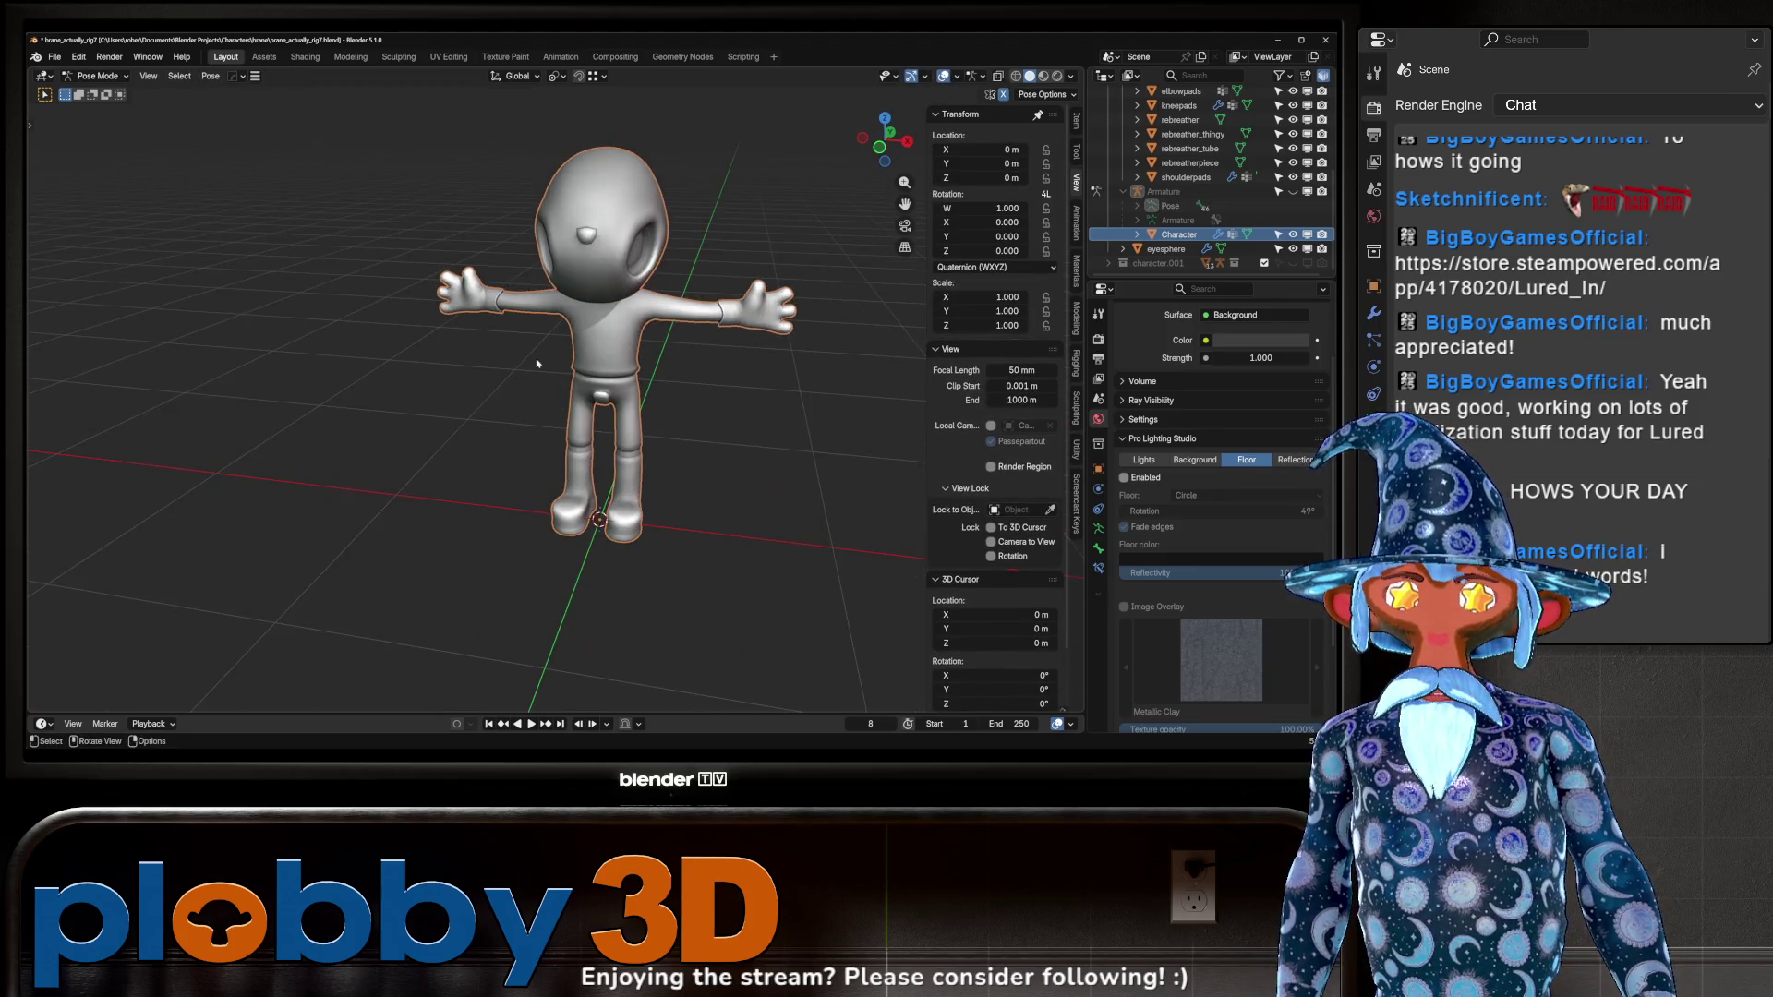
{"action": "scroll", "coordinate": [931, 345], "scroll_direction": "down", "scroll_amount": 1, "text": "ctrl"}
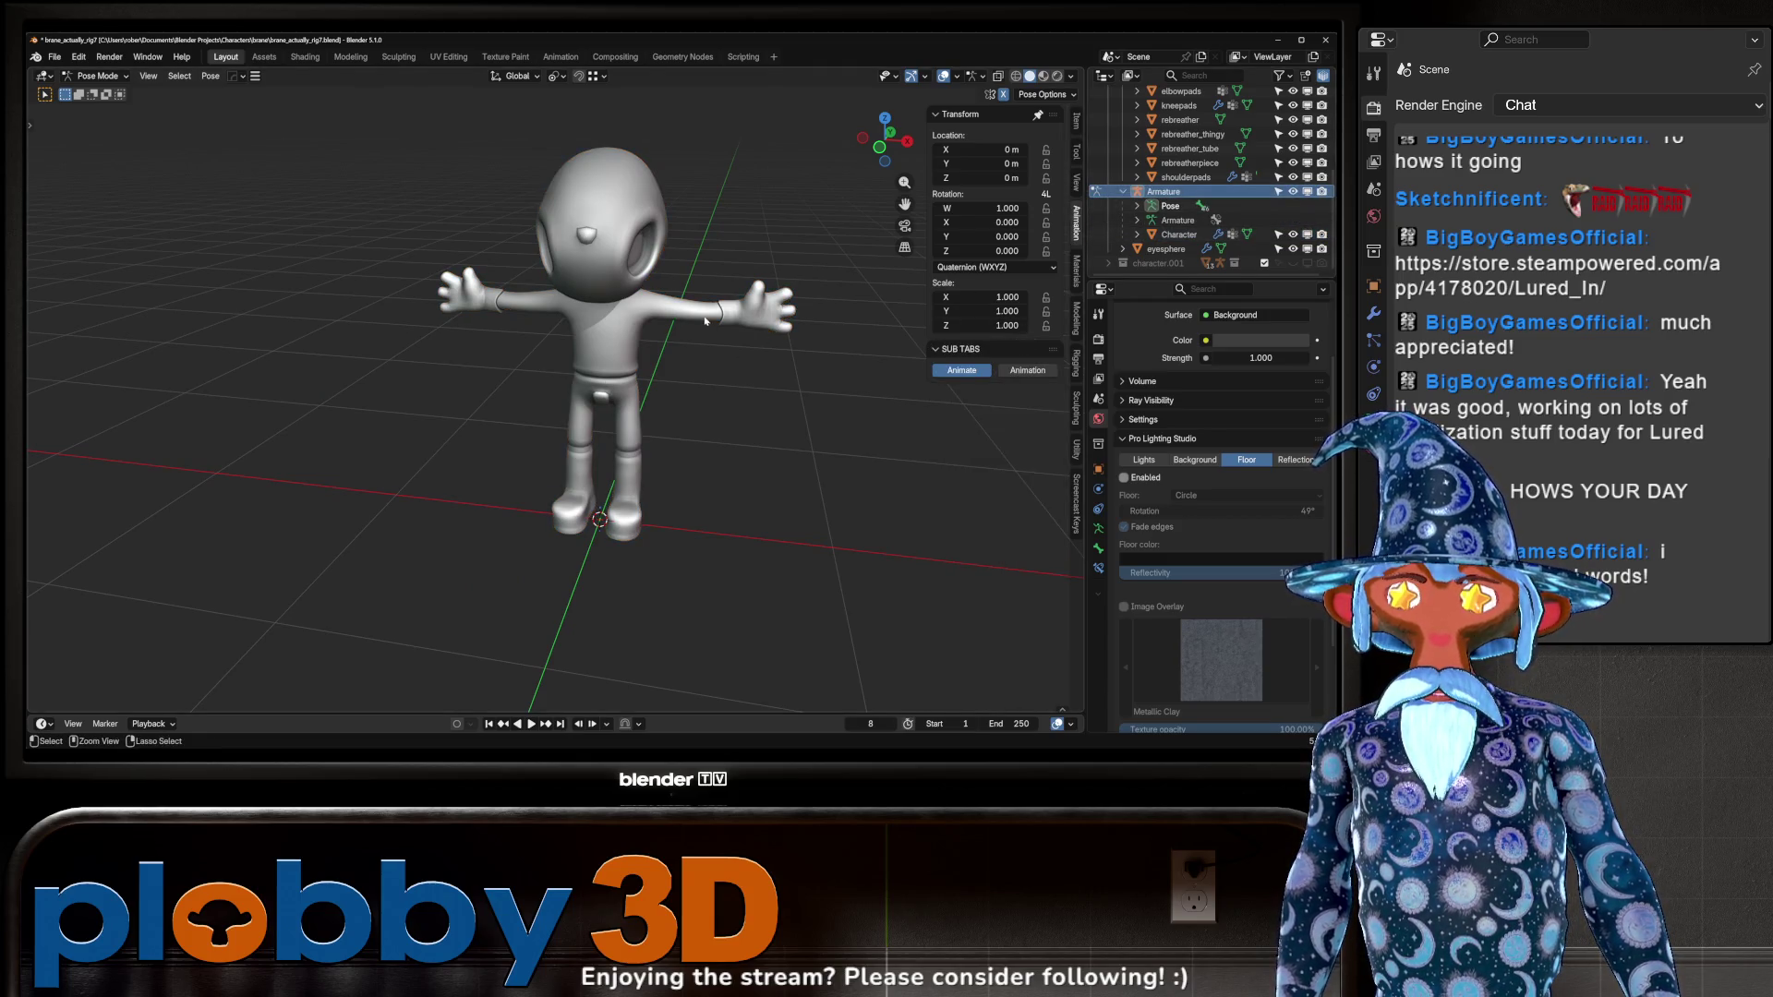
{"action": "key", "text": "KP_Decimal"}
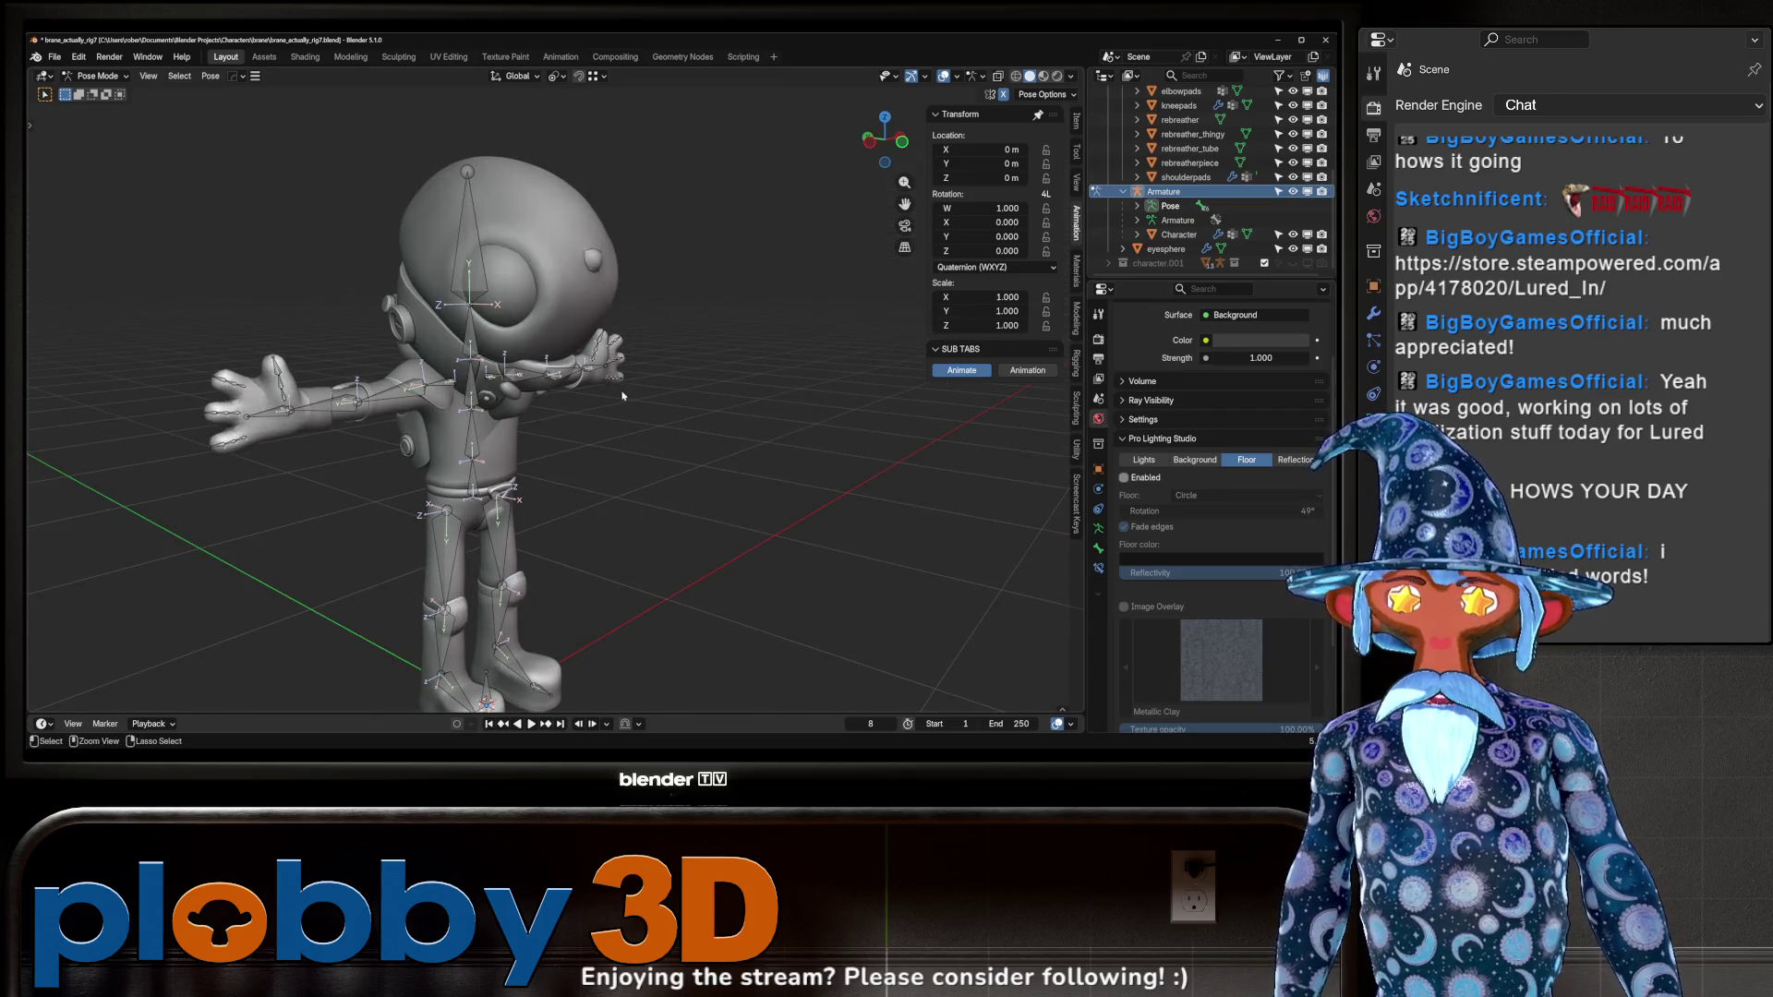
{"action": "key", "text": "ctrl+Tab"}
{"action": "mouse_move", "coordinate": [623, 397]}
{"action": "middle_mouse_down"}
{"action": "mouse_move", "coordinate": [567, 231]}
{"action": "mouse_move", "coordinate": [621, 393]}
{"action": "middle_mouse_up"}
{"action": "left_click", "coordinate": [576, 261]}
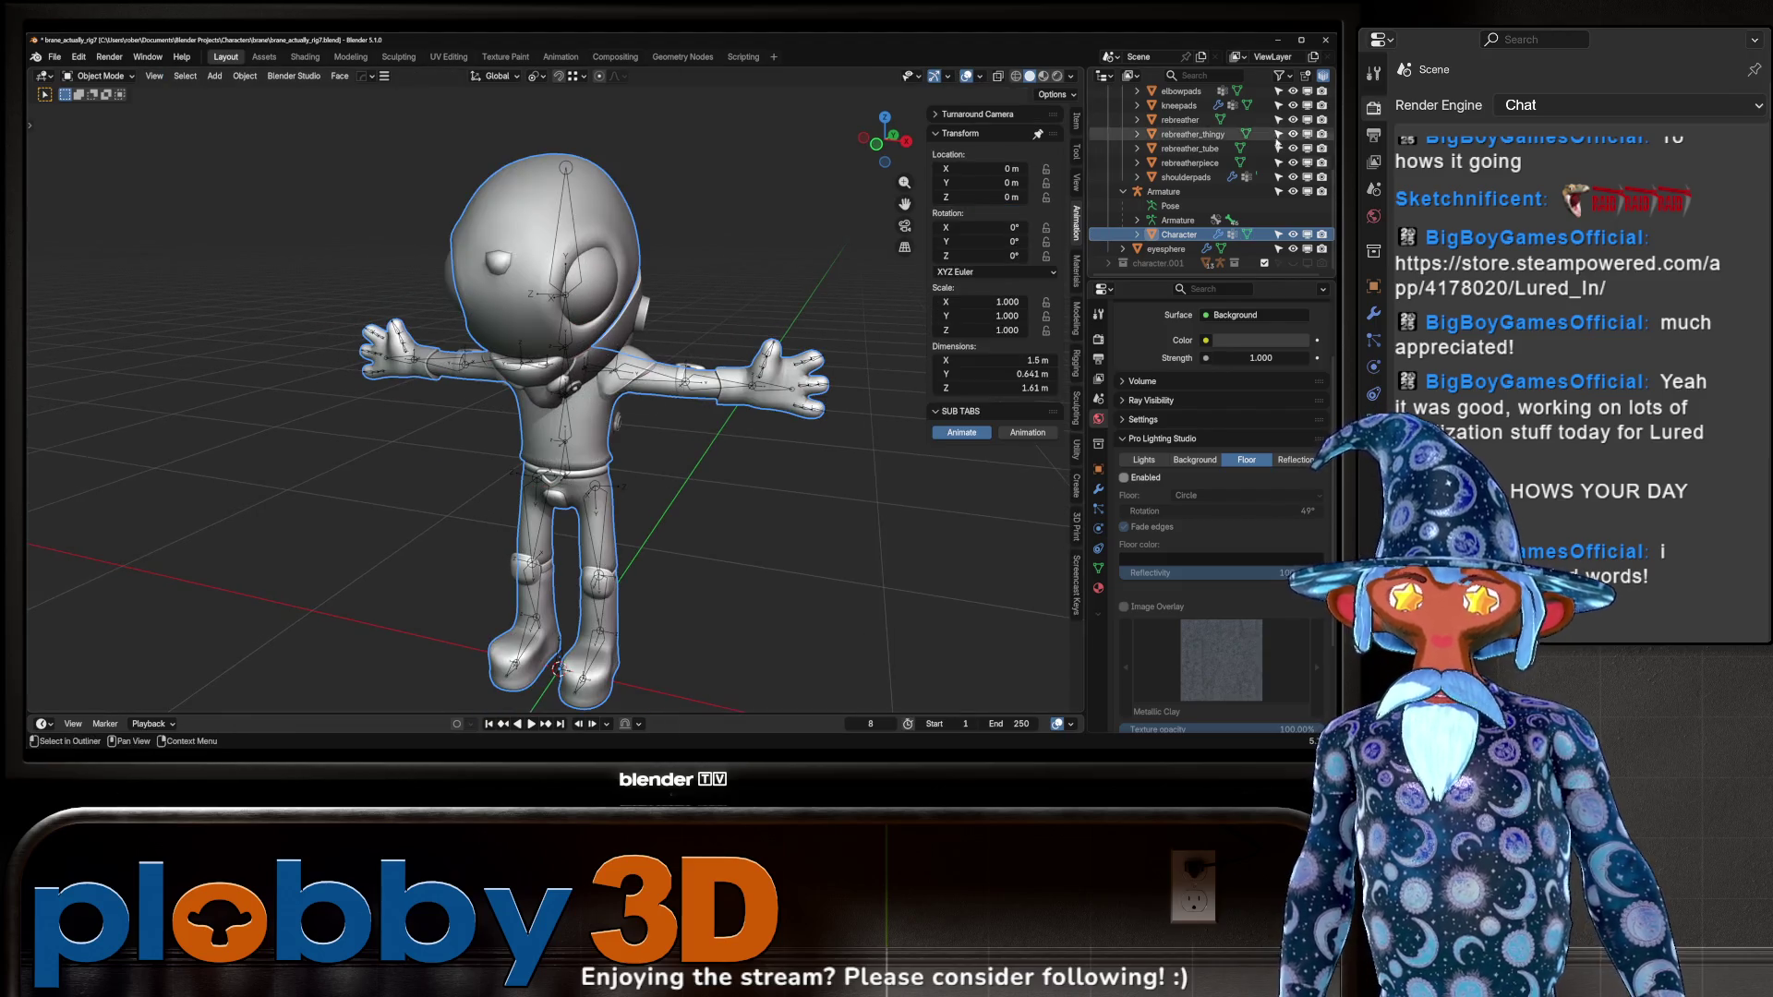
Inspect the character meshes' topology in Edit Mode from all sides, then return to Object Mode.
{"action": "key", "text": "a"}
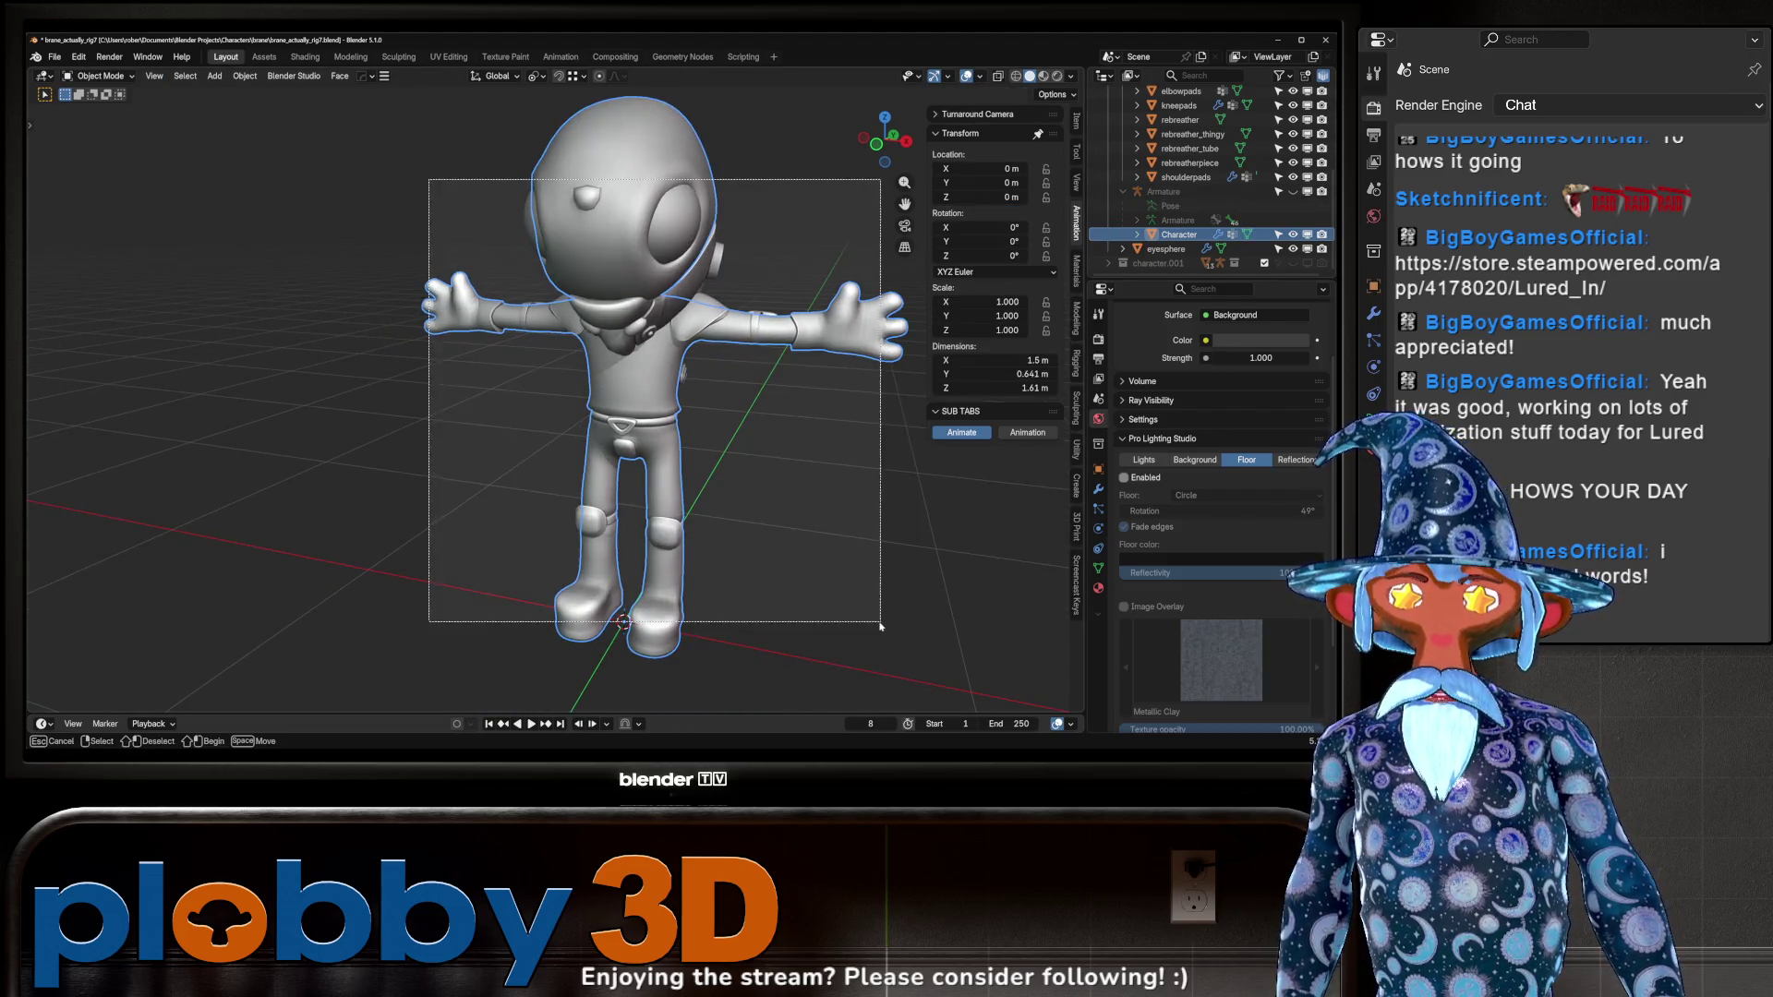
{"action": "key", "text": "Tab"}
{"action": "mouse_move", "coordinate": [646, 369]}
{"action": "middle_mouse_down"}
{"action": "mouse_move", "coordinate": [691, 382]}
{"action": "mouse_move", "coordinate": [625, 404]}
{"action": "mouse_move", "coordinate": [734, 361]}
{"action": "mouse_move", "coordinate": [700, 381]}
{"action": "mouse_move", "coordinate": [591, 346]}
{"action": "middle_mouse_up"}
{"action": "scroll", "coordinate": [546, 333], "scroll_direction": "up", "scroll_amount": 5}
{"action": "scroll", "coordinate": [545, 333], "scroll_direction": "down", "scroll_amount": 10}
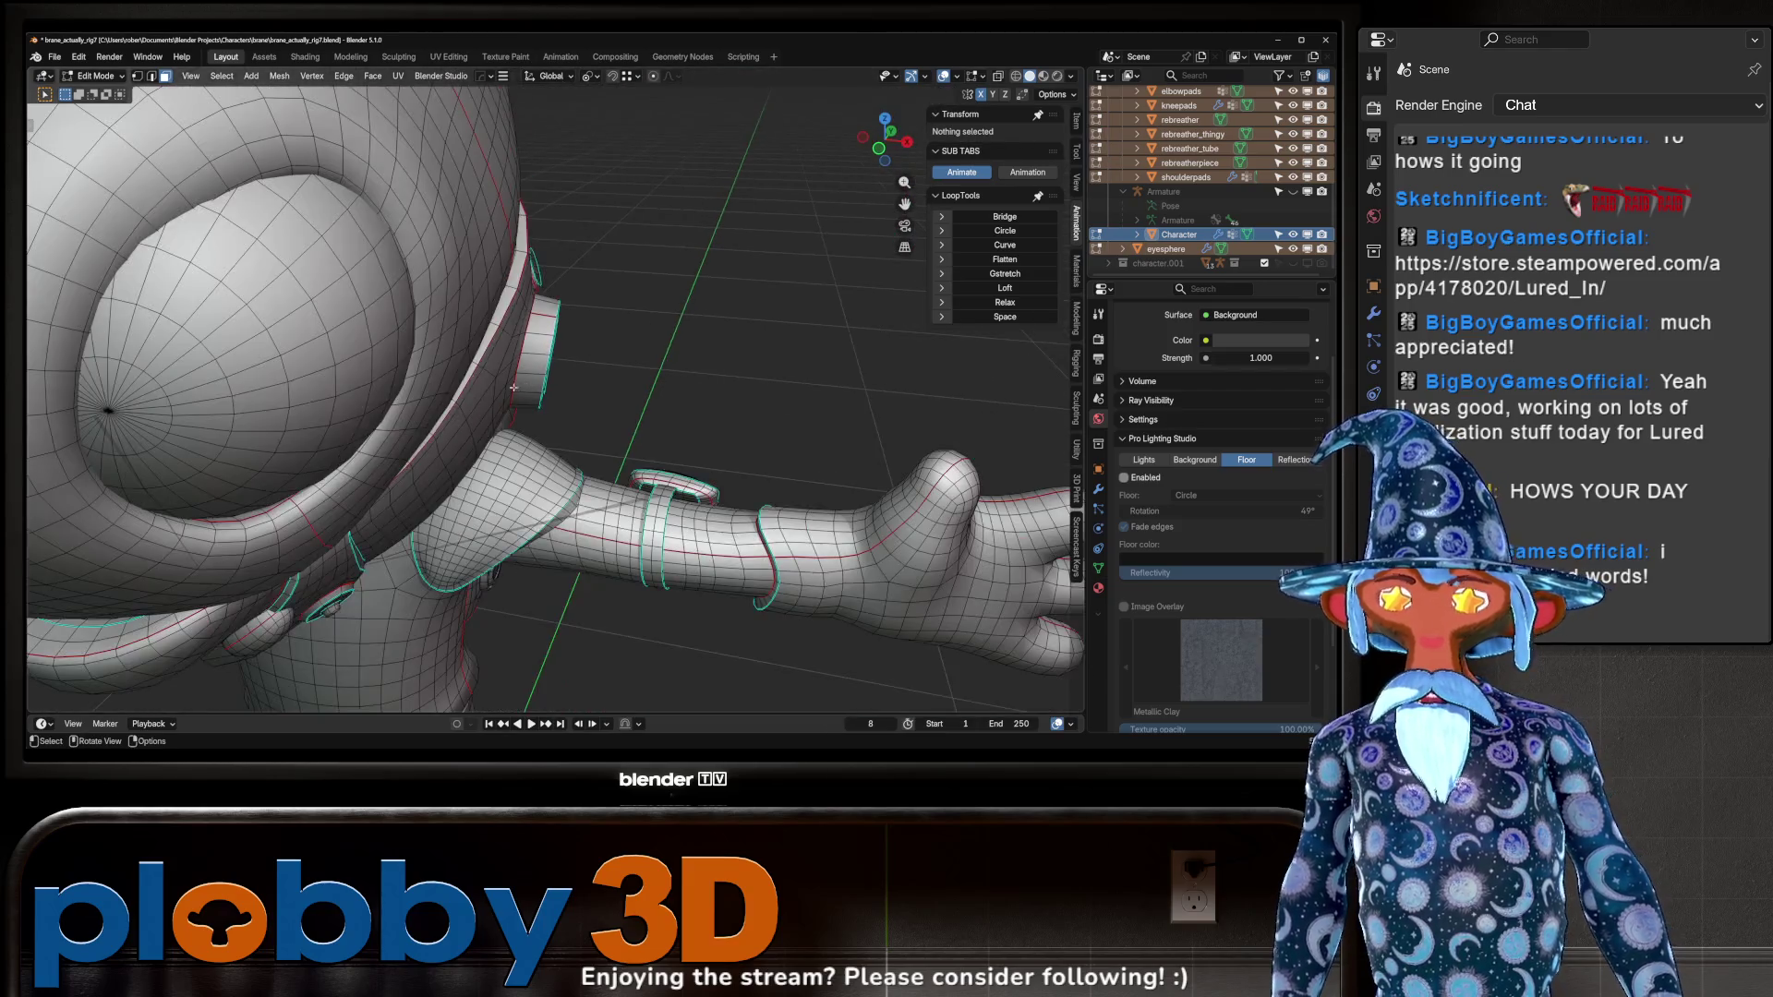
{"action": "middle_click_drag", "start_coordinate": [528, 327], "coordinate": [475, 309]}
{"action": "middle_click_drag", "start_coordinate": [626, 360], "coordinate": [625, 386]}
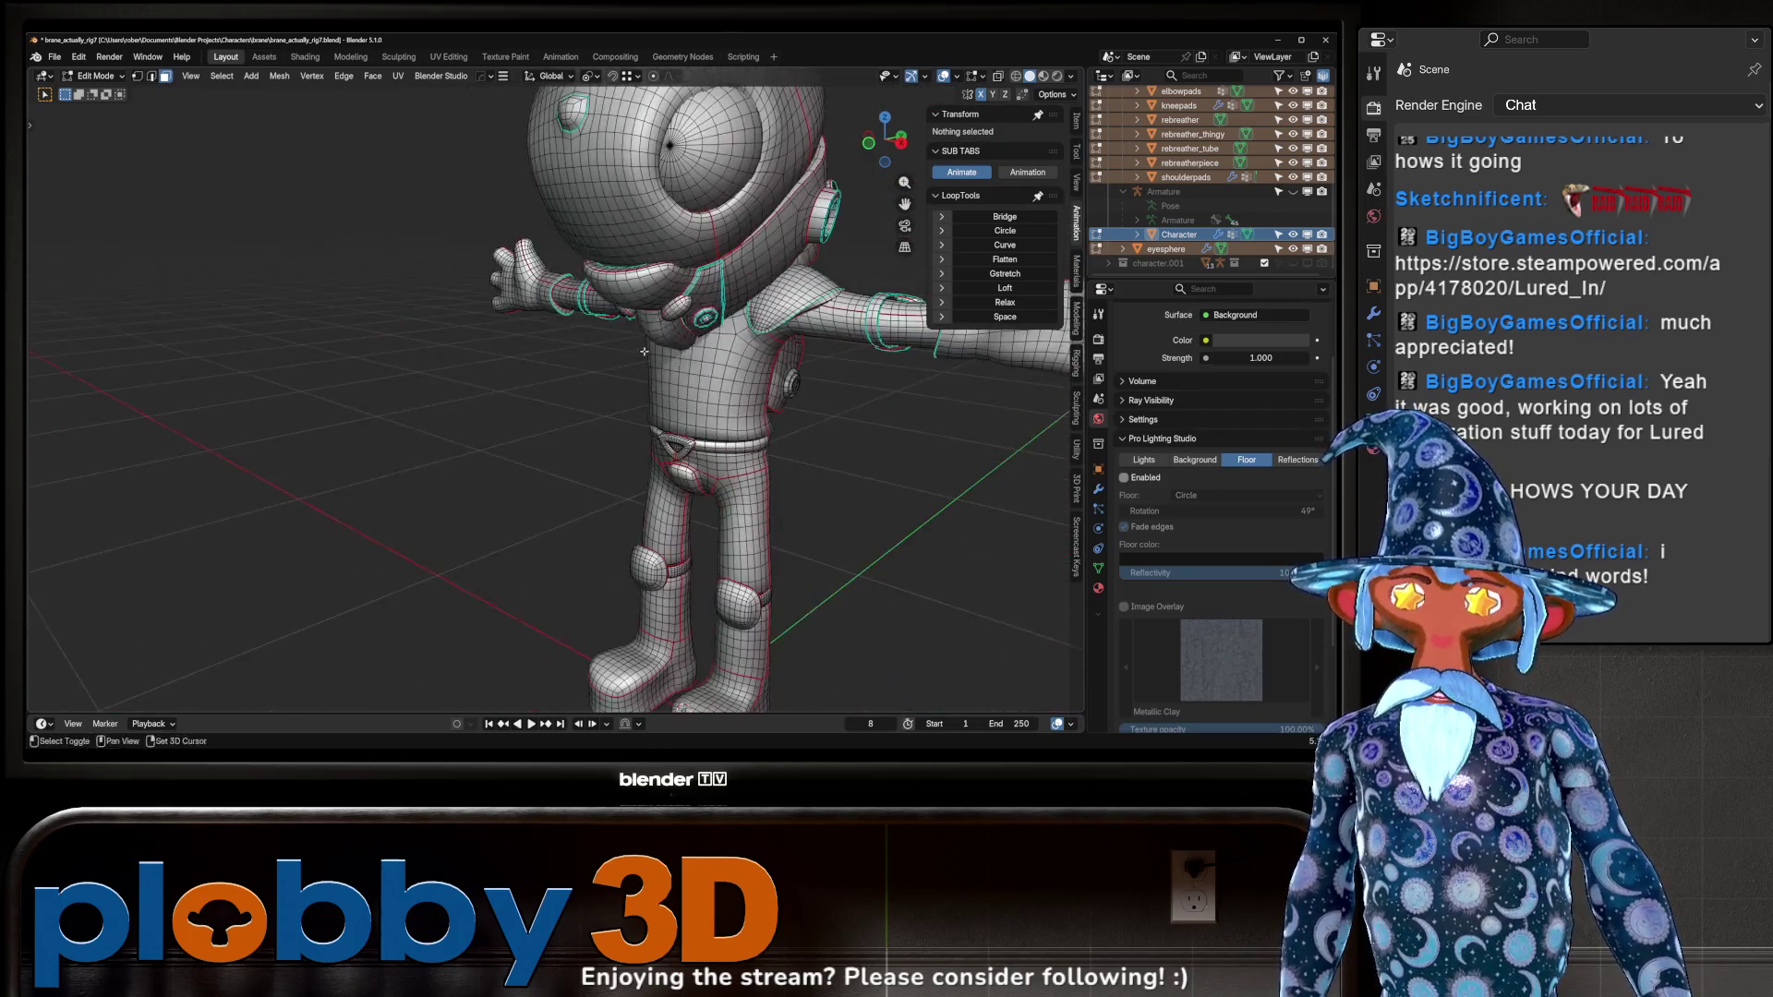
{"action": "scroll", "coordinate": [680, 295], "scroll_direction": "down", "scroll_amount": 5}
{"action": "middle_click_drag", "start_coordinate": [701, 305], "coordinate": [679, 295]}
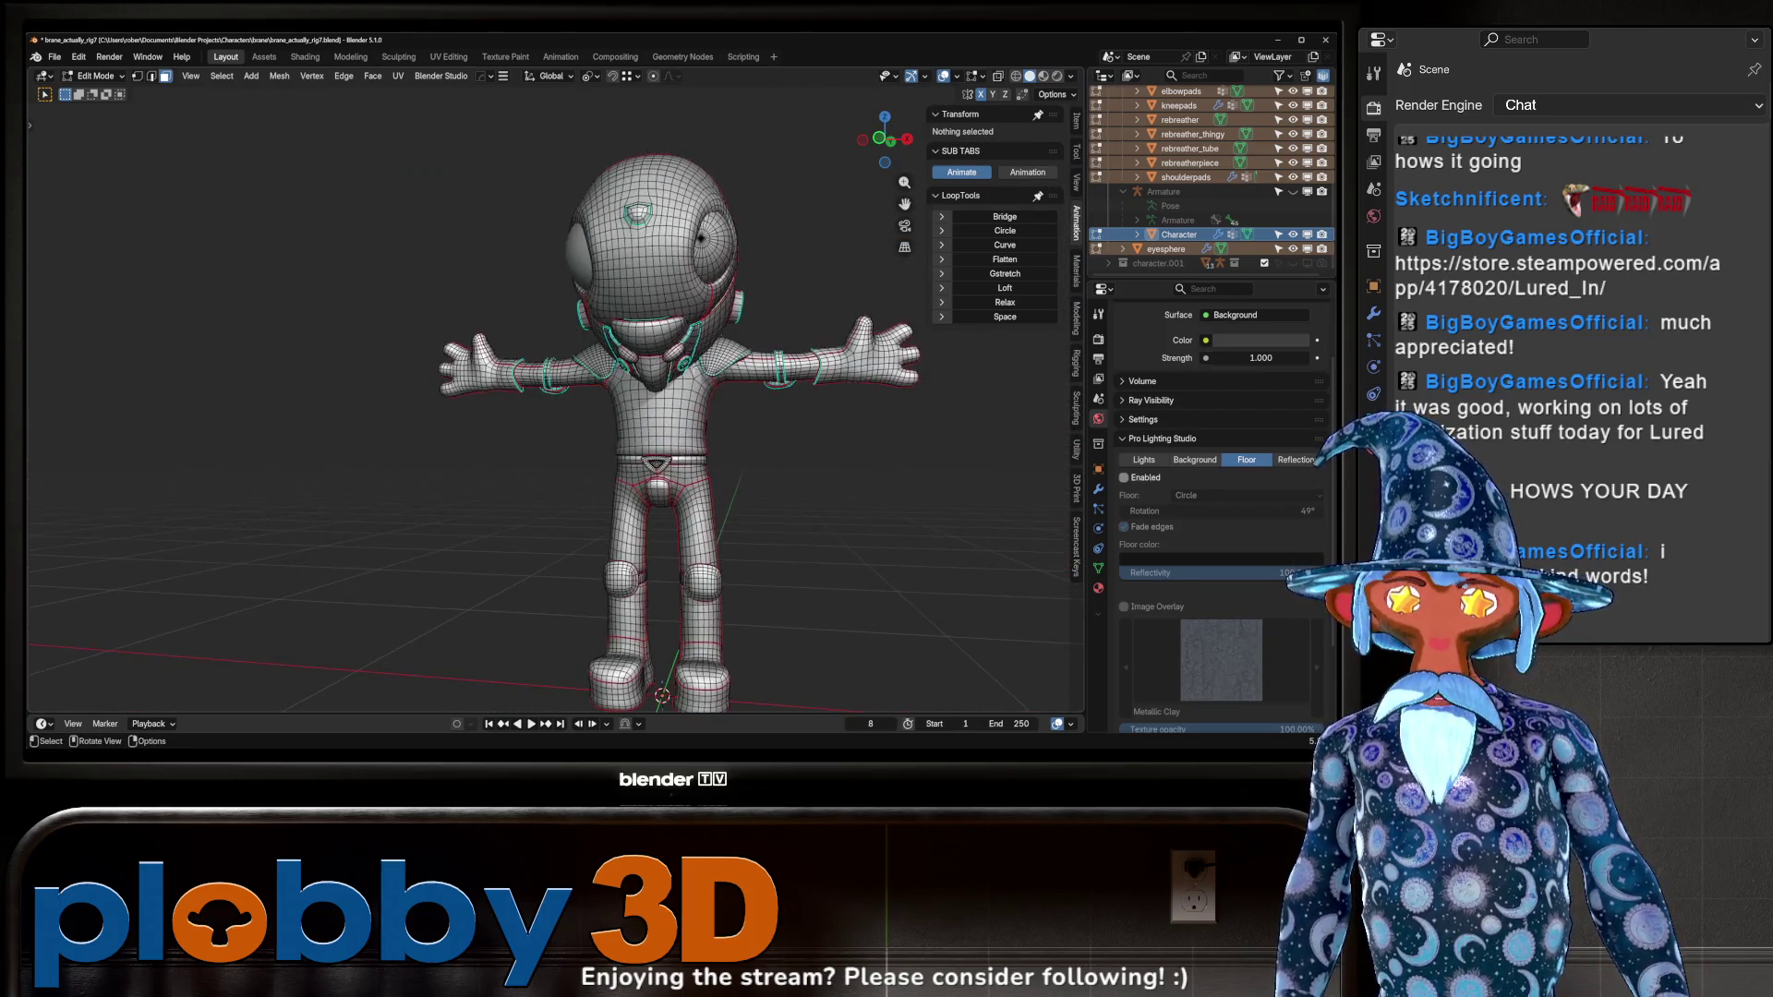
{"action": "key", "text": "Tab"}
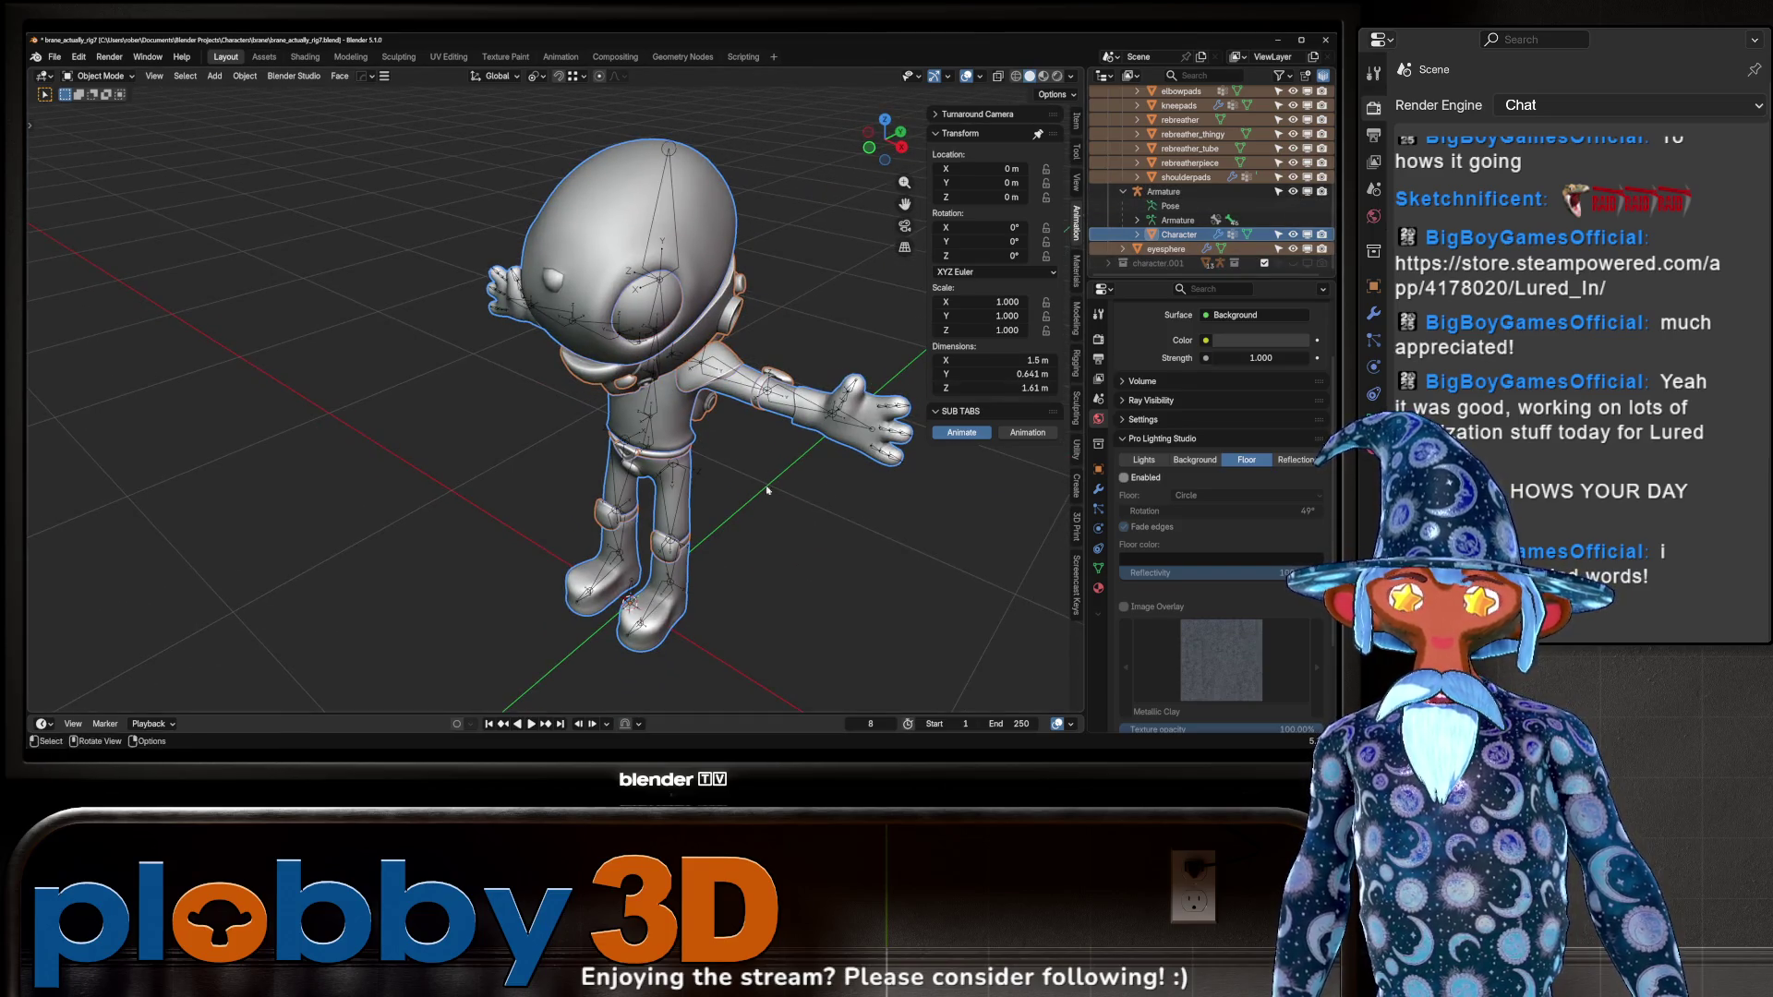
Put the Armature in Pose Mode and test-rotate an arm bone, cancelling back to T-pose.
{"action": "left_click", "coordinate": [759, 374]}
{"action": "key", "text": "ctrl+Tab"}
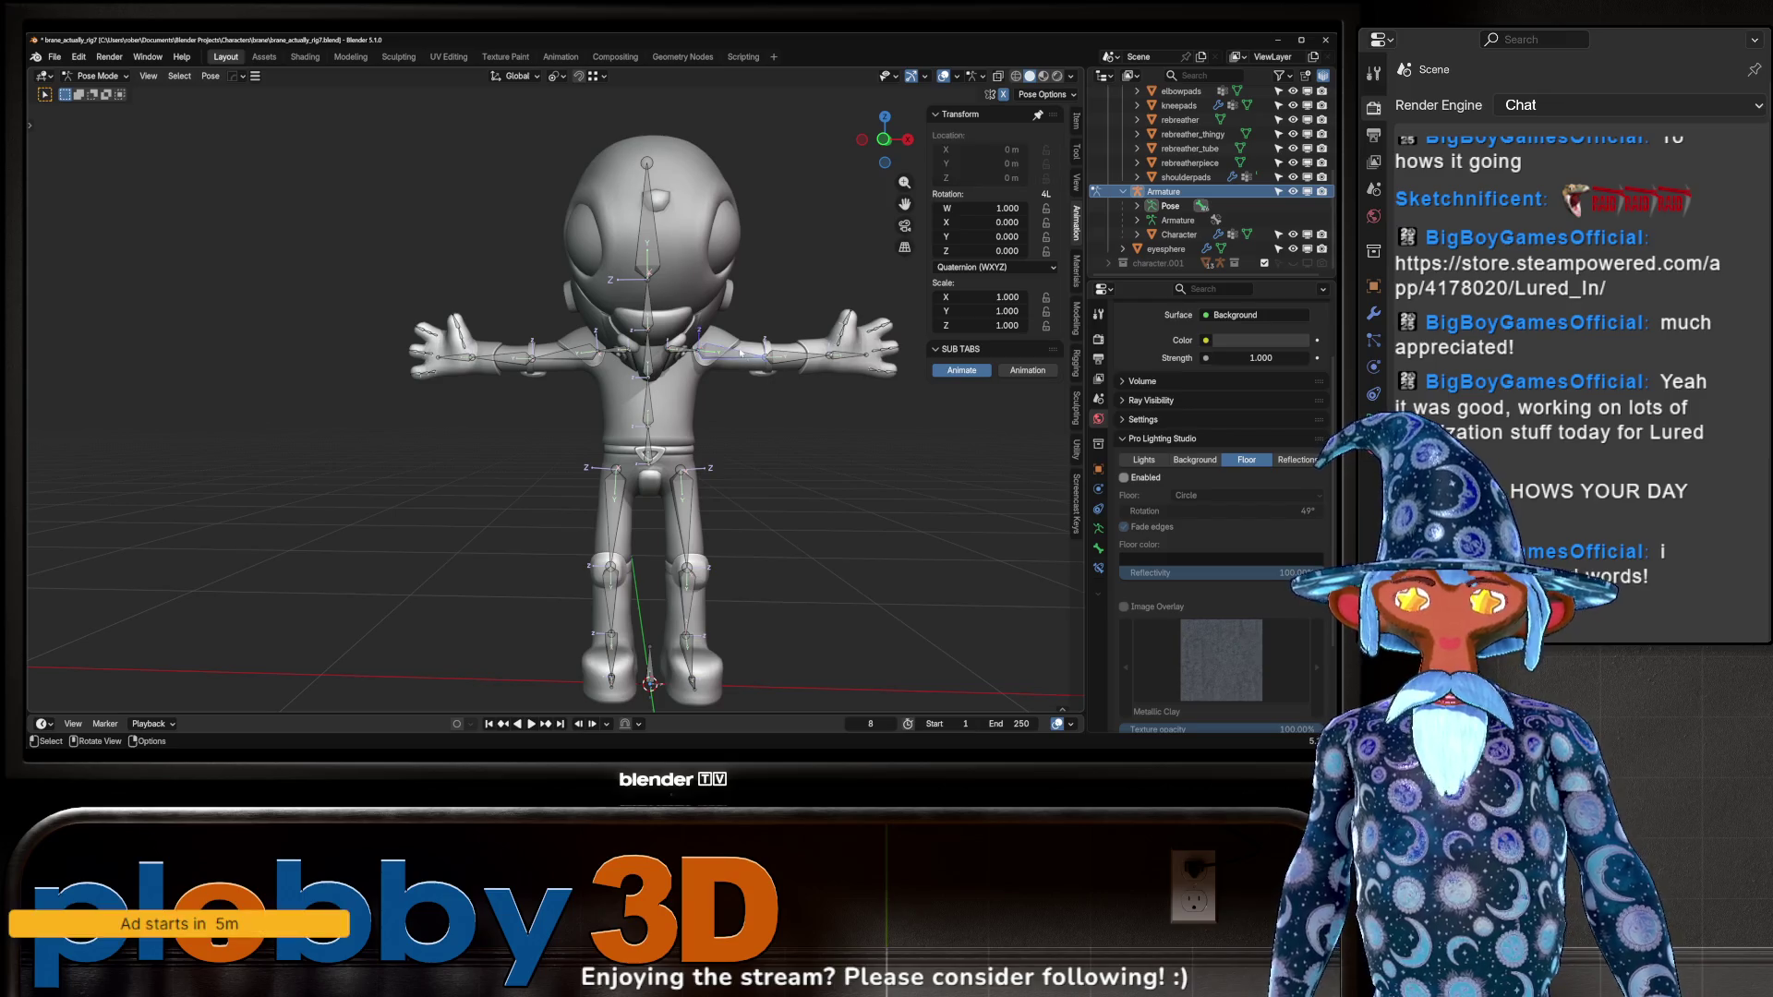
{"action": "left_click", "coordinate": [741, 351]}
{"action": "key", "text": "r"}
{"action": "key", "text": "Escape"}
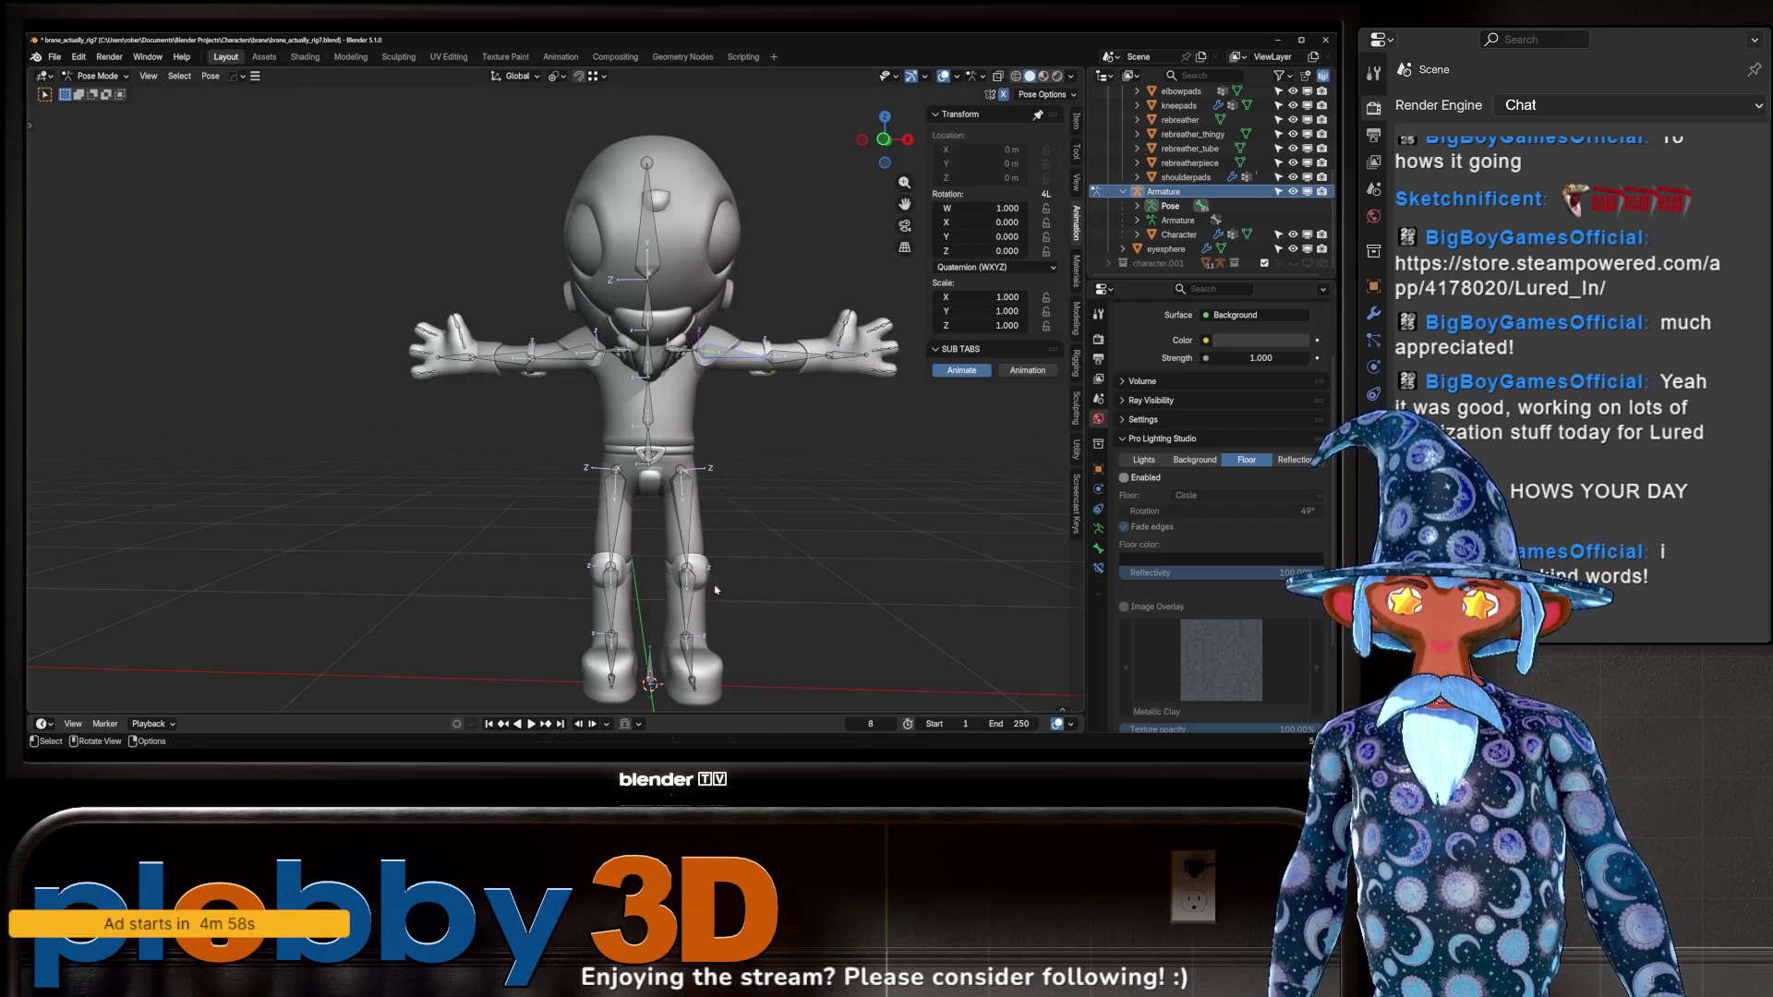
Cancel the trial Z, trackball and X rotations on the arm and leg bones, keeping the T-pose.
{"action": "key", "text": "r"}
{"action": "key", "text": "z"}
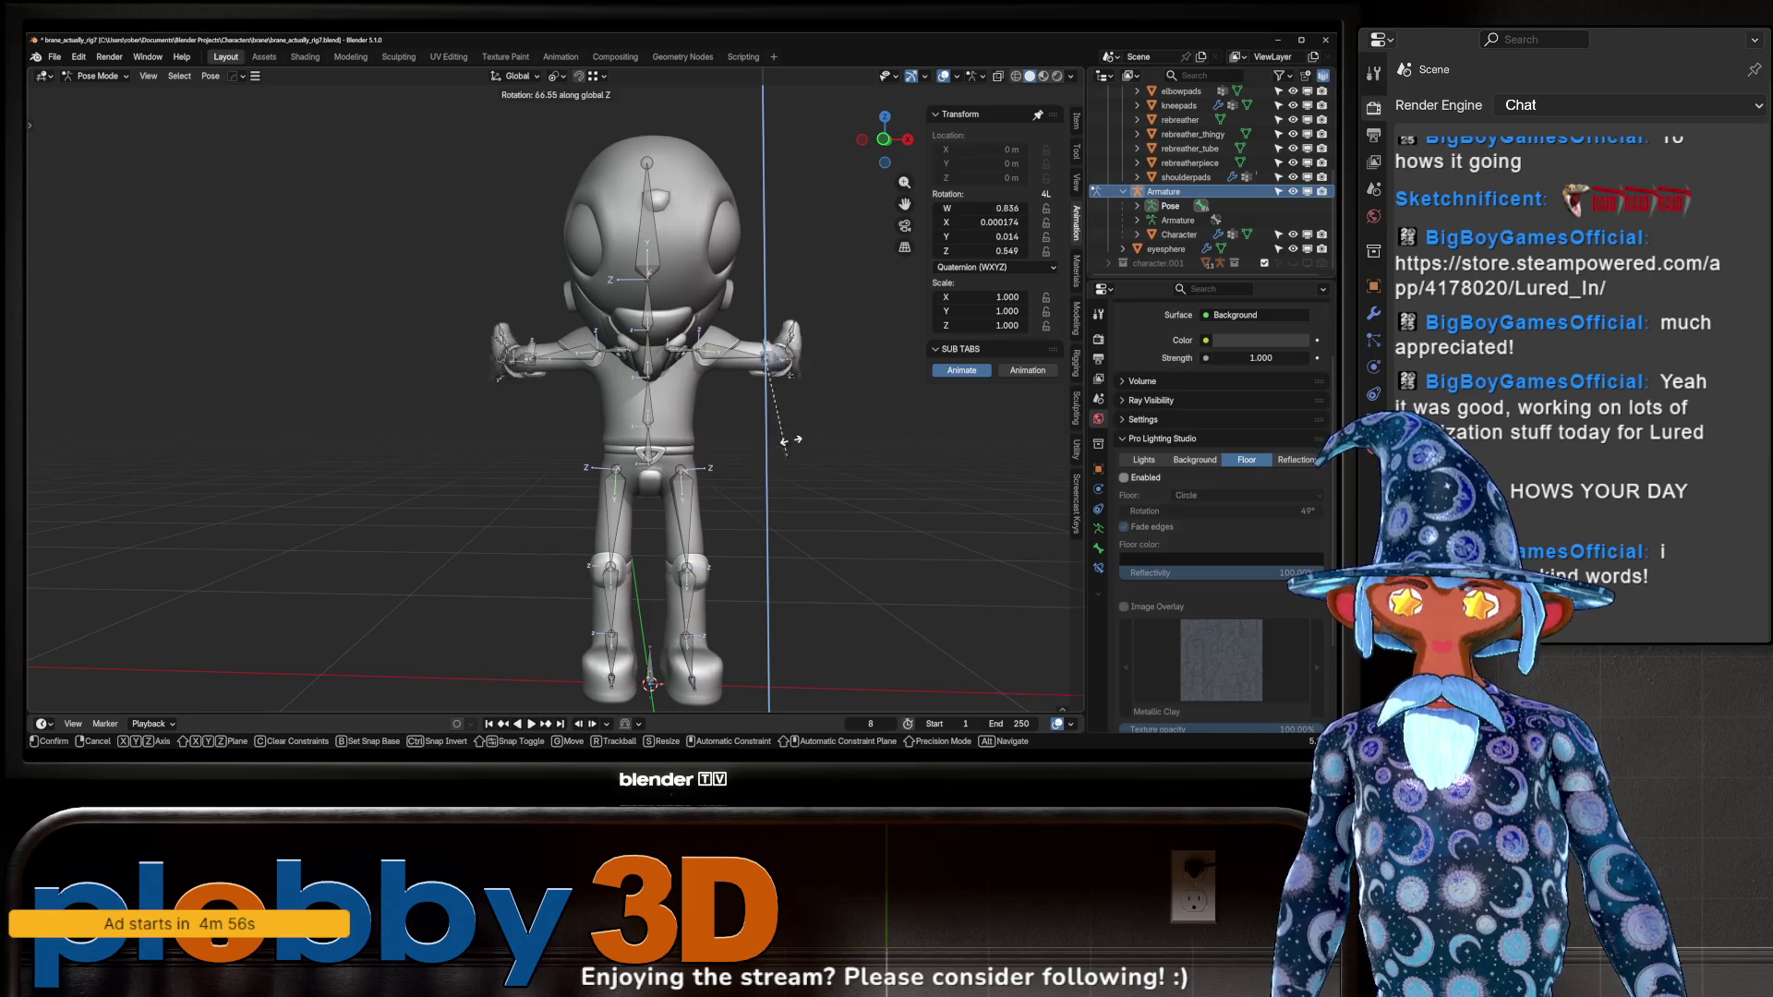
{"action": "key", "text": "r"}
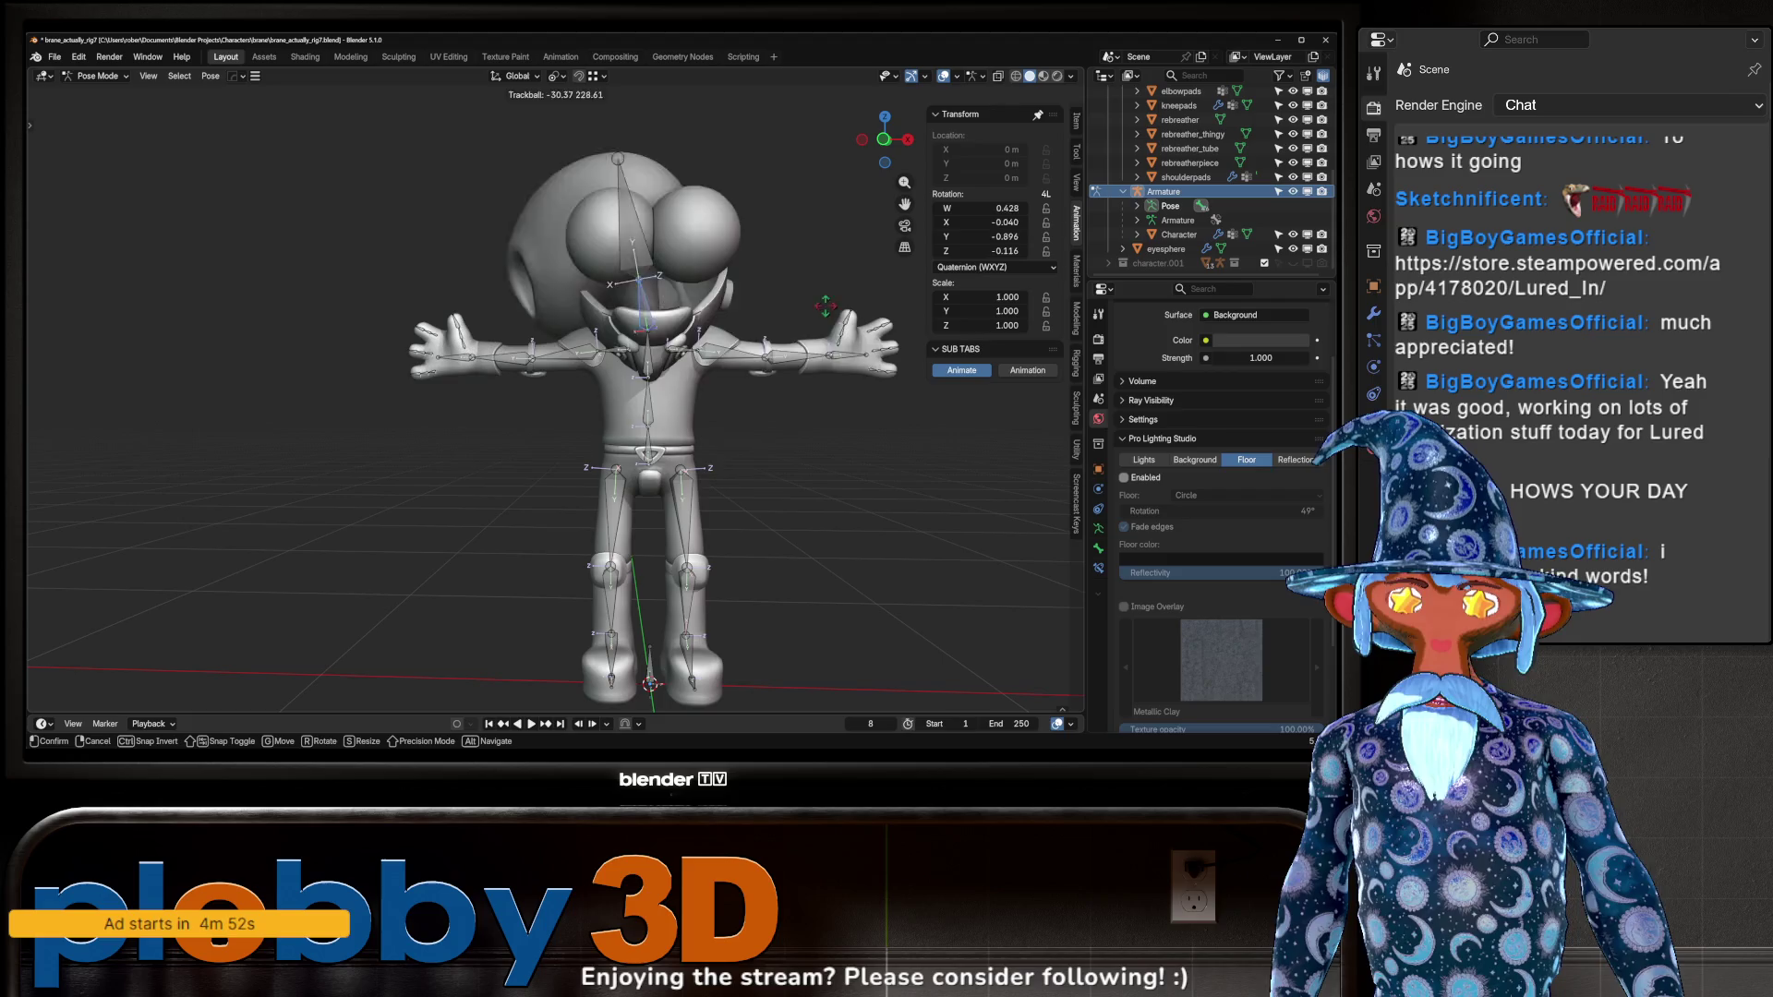
{"action": "key", "text": "Escape"}
{"action": "middle_click_drag", "start_coordinate": [736, 301], "coordinate": [626, 297]}
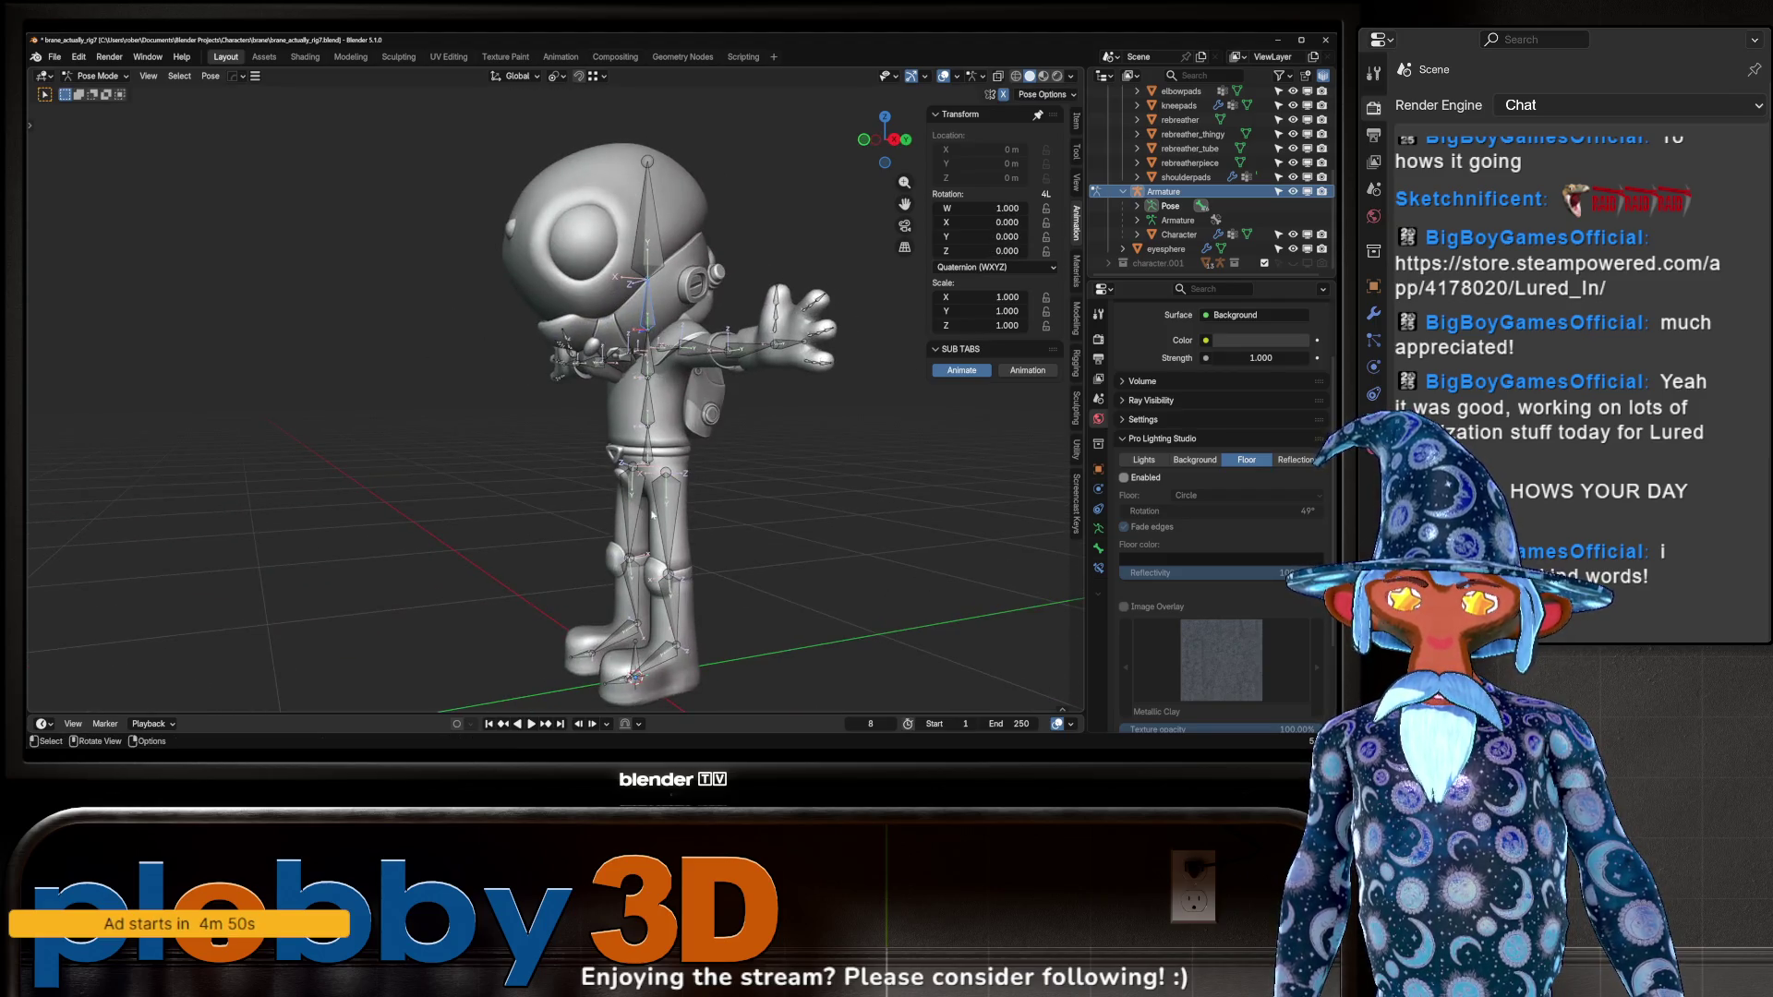
{"action": "key", "text": "Escape"}
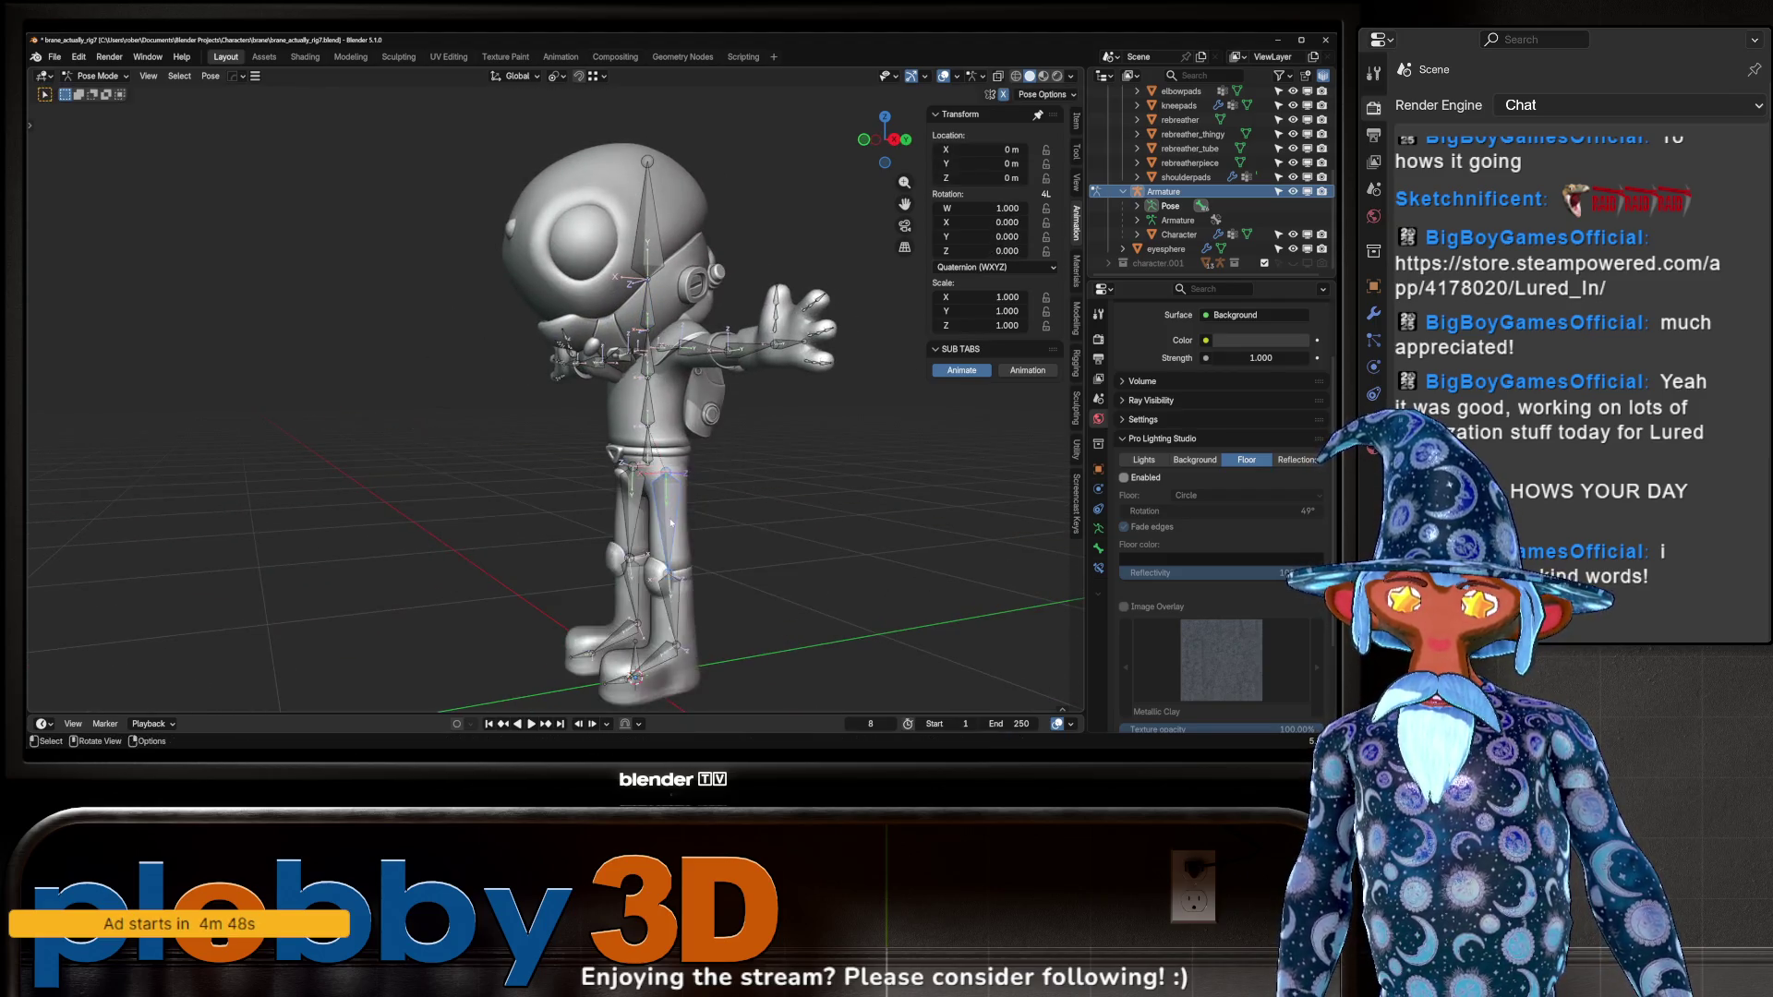
{"action": "middle_click_drag", "start_coordinate": [651, 586], "coordinate": [725, 591]}
{"action": "key", "text": "r"}
{"action": "key", "text": "x"}
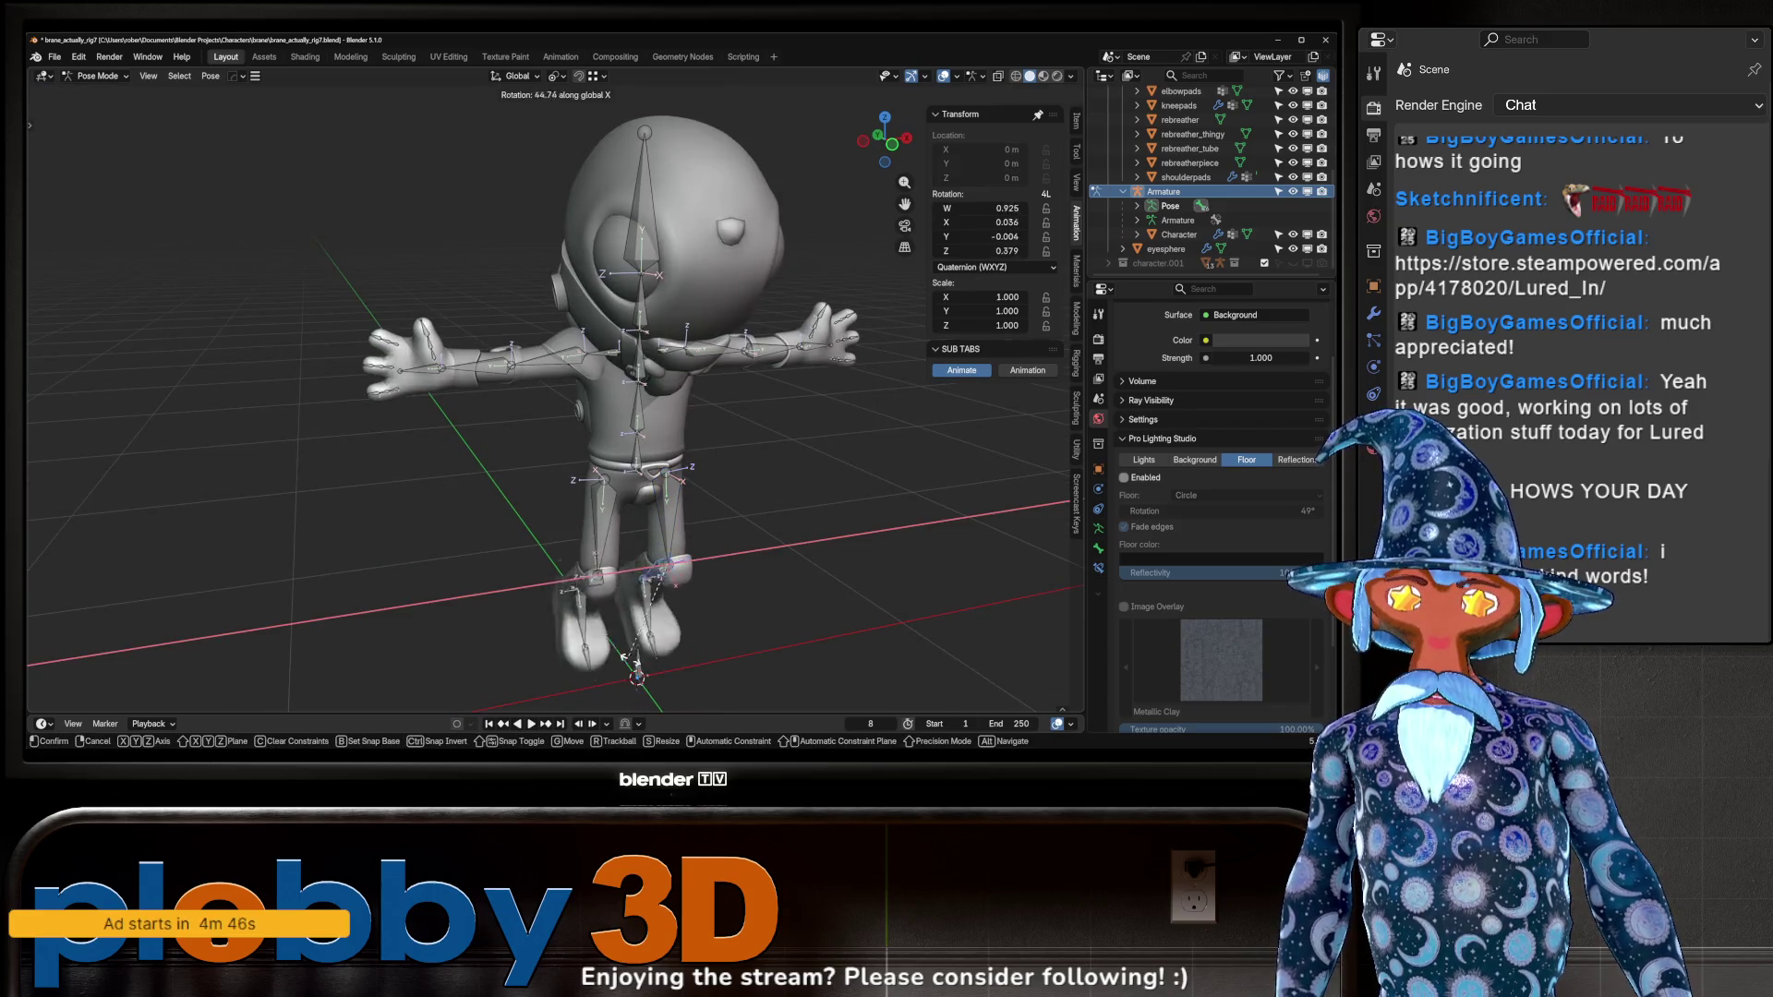
{"action": "key", "text": "Escape"}
Orbit and zoom around the rig from the side to a back-quarter view.
{"action": "mouse_move", "coordinate": [606, 623]}
{"action": "middle_mouse_down"}
{"action": "mouse_move", "coordinate": [554, 461]}
{"action": "mouse_move", "coordinate": [496, 377]}
{"action": "middle_mouse_up"}
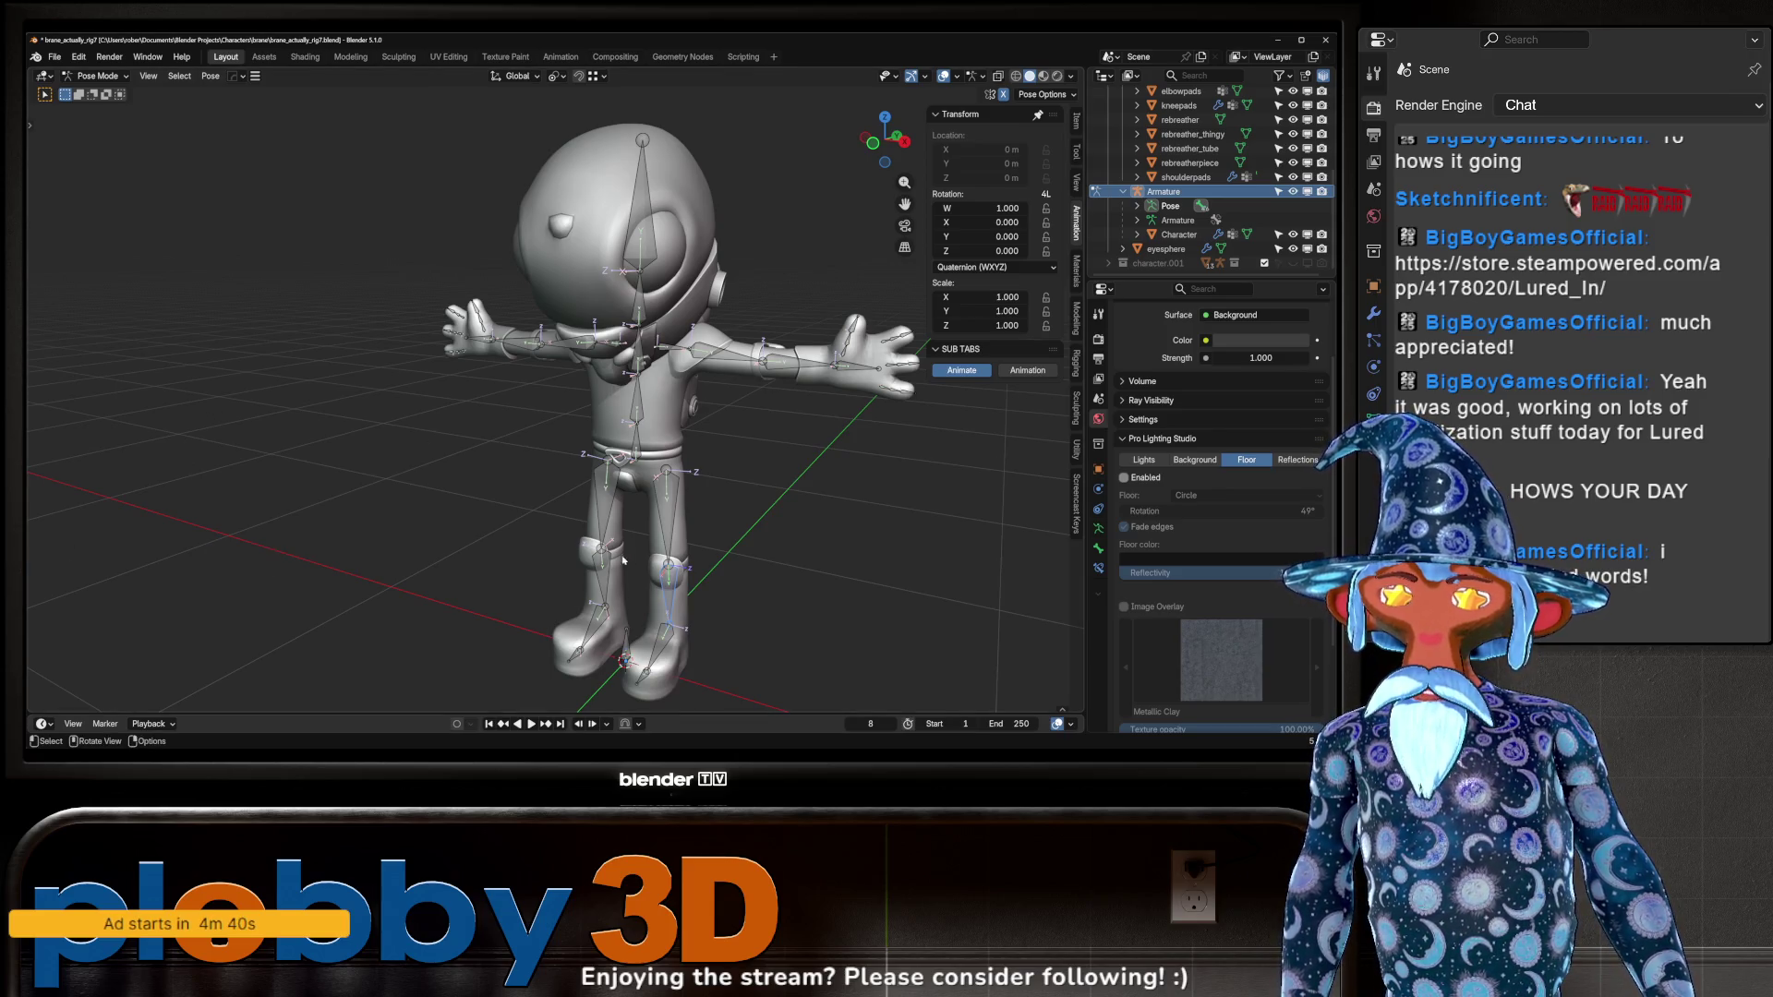
{"action": "middle_click_drag", "start_coordinate": [715, 330], "coordinate": [497, 327]}
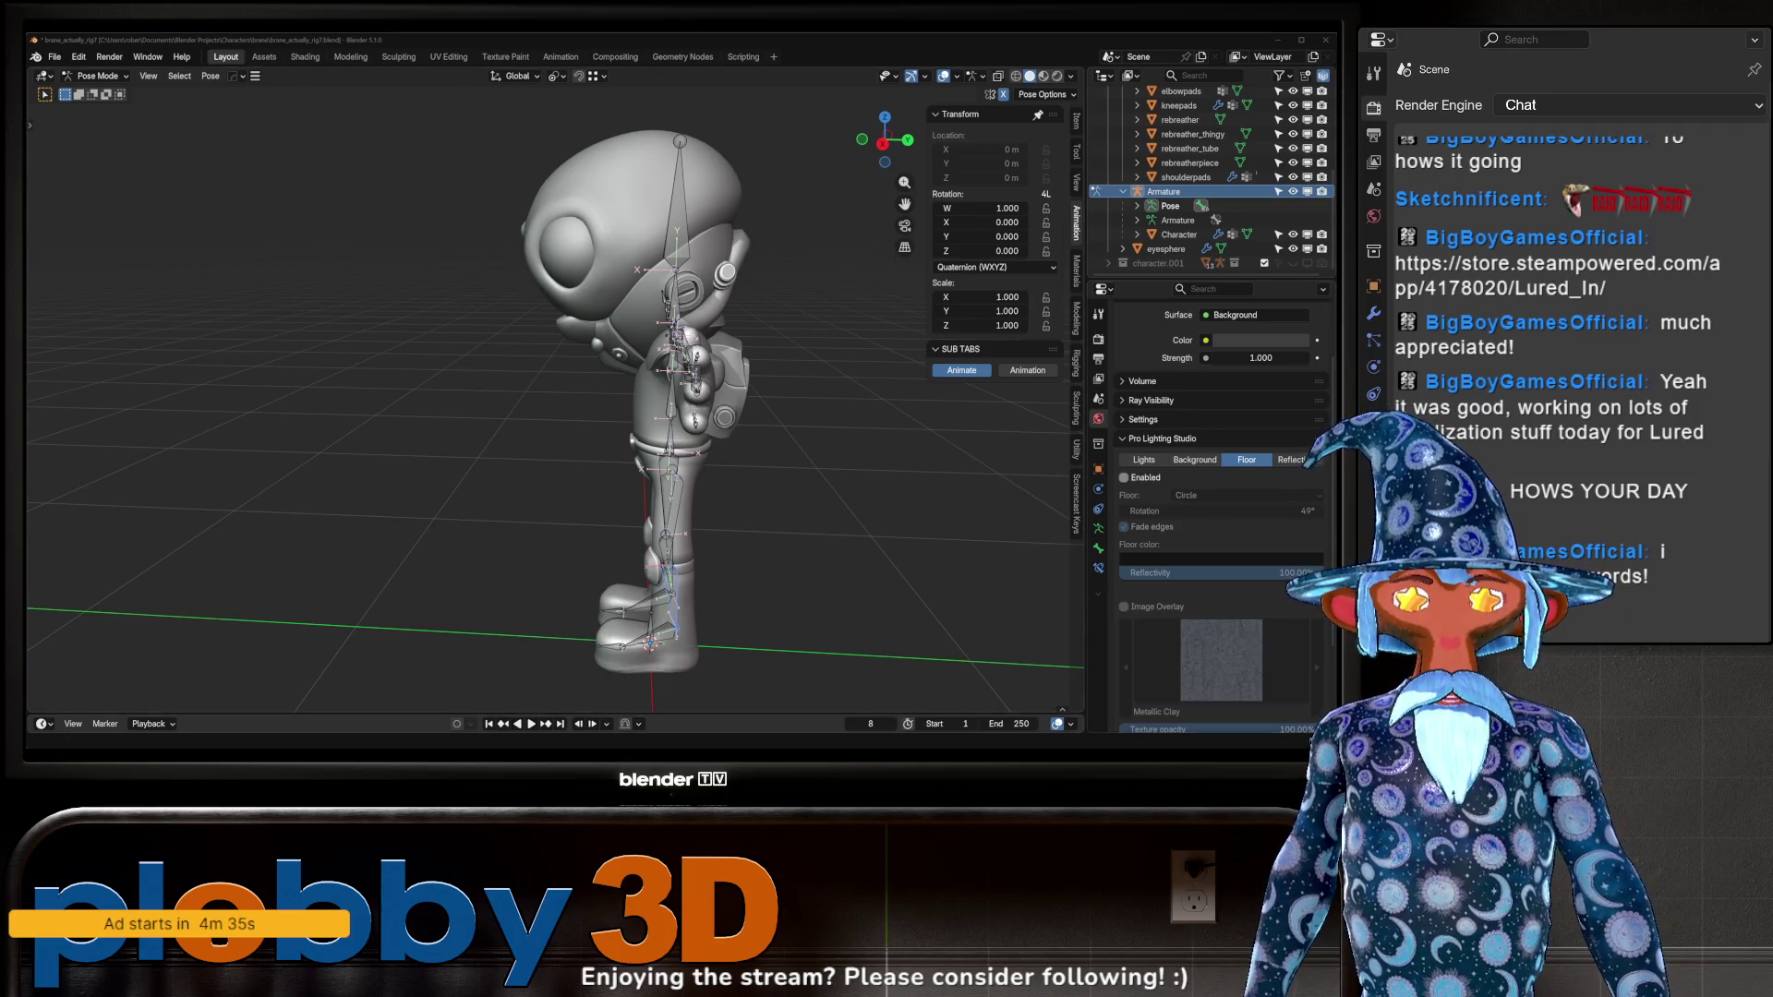
{"action": "scroll", "coordinate": [627, 471], "scroll_direction": "down", "scroll_amount": 3}
{"action": "mouse_move", "coordinate": [627, 471]}
{"action": "middle_mouse_down"}
{"action": "mouse_move", "coordinate": [833, 461]}
{"action": "mouse_move", "coordinate": [546, 404]}
{"action": "mouse_move", "coordinate": [825, 199]}
{"action": "middle_mouse_up"}
{"action": "scroll", "coordinate": [834, 460], "scroll_direction": "up", "scroll_amount": 5}
{"action": "scroll", "coordinate": [825, 199], "scroll_direction": "down", "scroll_amount": 3}
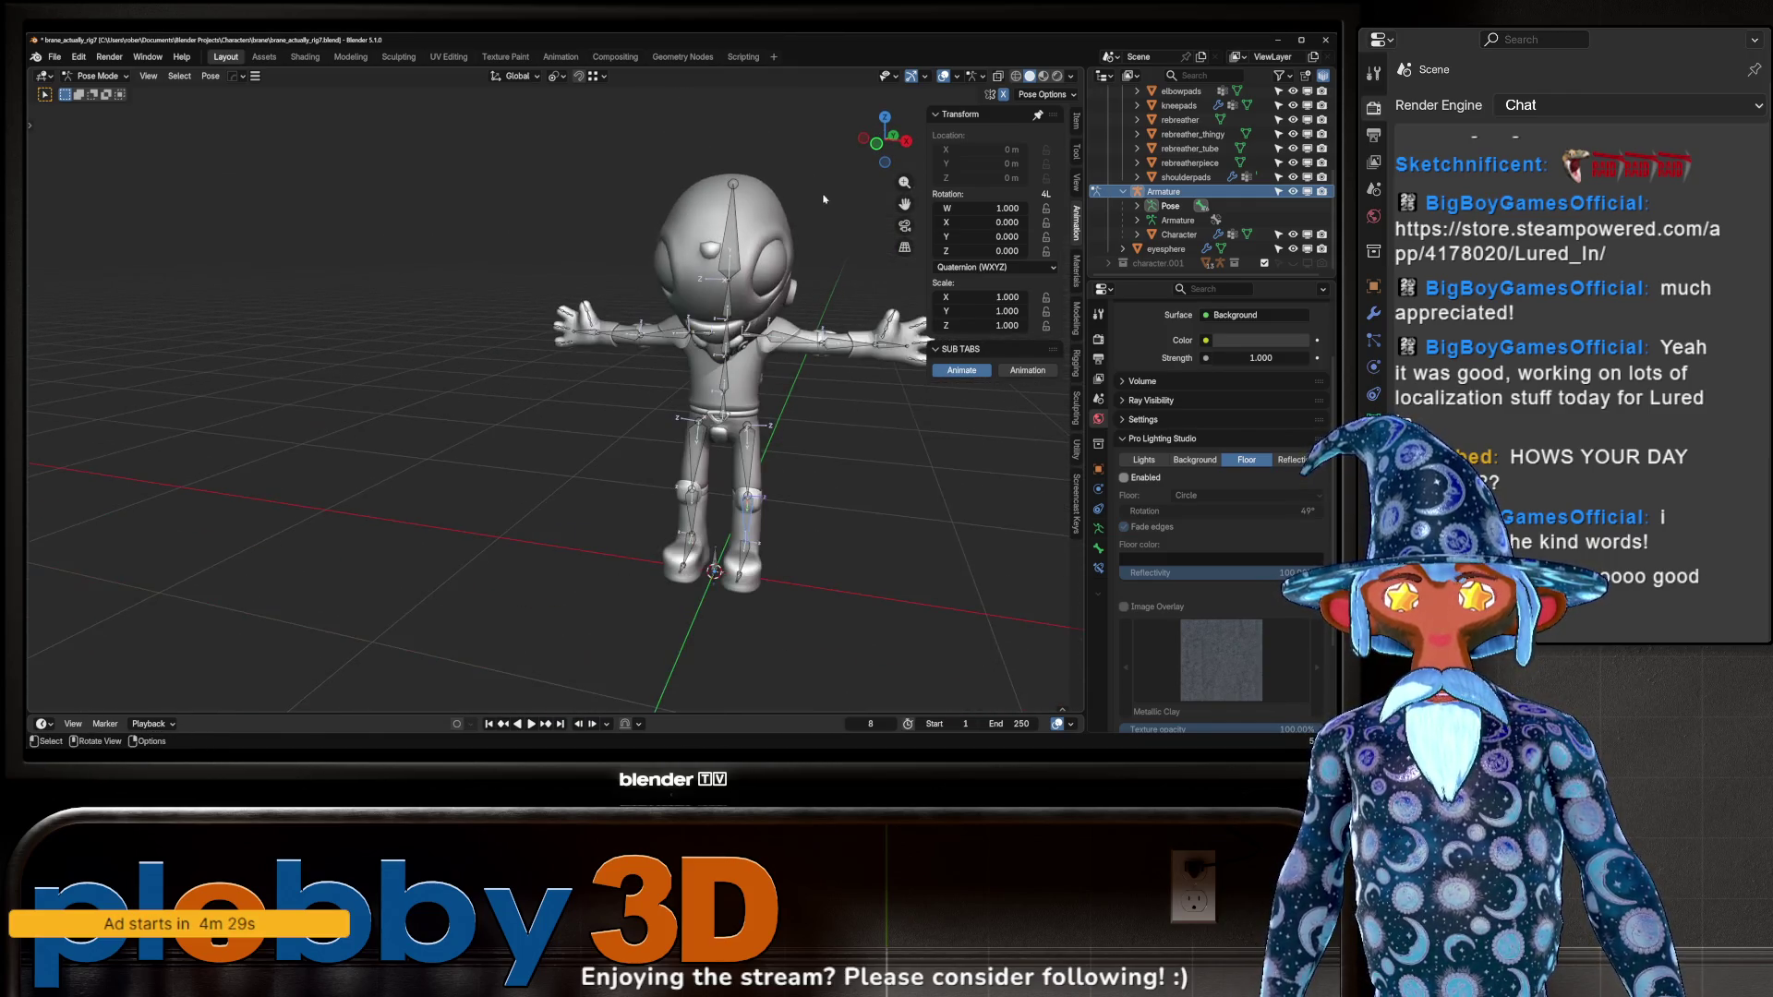
Switch to Material Preview shading to show the purple gloves and collar.
{"action": "left_click", "coordinate": [1046, 79]}
{"action": "mouse_move", "coordinate": [757, 416]}
{"action": "middle_mouse_down"}
{"action": "mouse_move", "coordinate": [646, 398]}
{"action": "mouse_move", "coordinate": [667, 403]}
{"action": "mouse_move", "coordinate": [644, 480]}
{"action": "mouse_move", "coordinate": [645, 372]}
{"action": "mouse_move", "coordinate": [650, 427]}
{"action": "mouse_move", "coordinate": [730, 439]}
{"action": "mouse_move", "coordinate": [719, 373]}
{"action": "middle_mouse_up"}
{"action": "scroll", "coordinate": [656, 434], "scroll_direction": "up", "scroll_amount": 5}
{"action": "scroll", "coordinate": [646, 425], "scroll_direction": "down", "scroll_amount": 4}
{"action": "scroll", "coordinate": [644, 397], "scroll_direction": "up", "scroll_amount": 3}
{"action": "scroll", "coordinate": [702, 434], "scroll_direction": "down", "scroll_amount": 5}
{"action": "scroll", "coordinate": [730, 438], "scroll_direction": "up", "scroll_amount": 4}
{"action": "scroll", "coordinate": [744, 442], "scroll_direction": "down", "scroll_amount": 5}
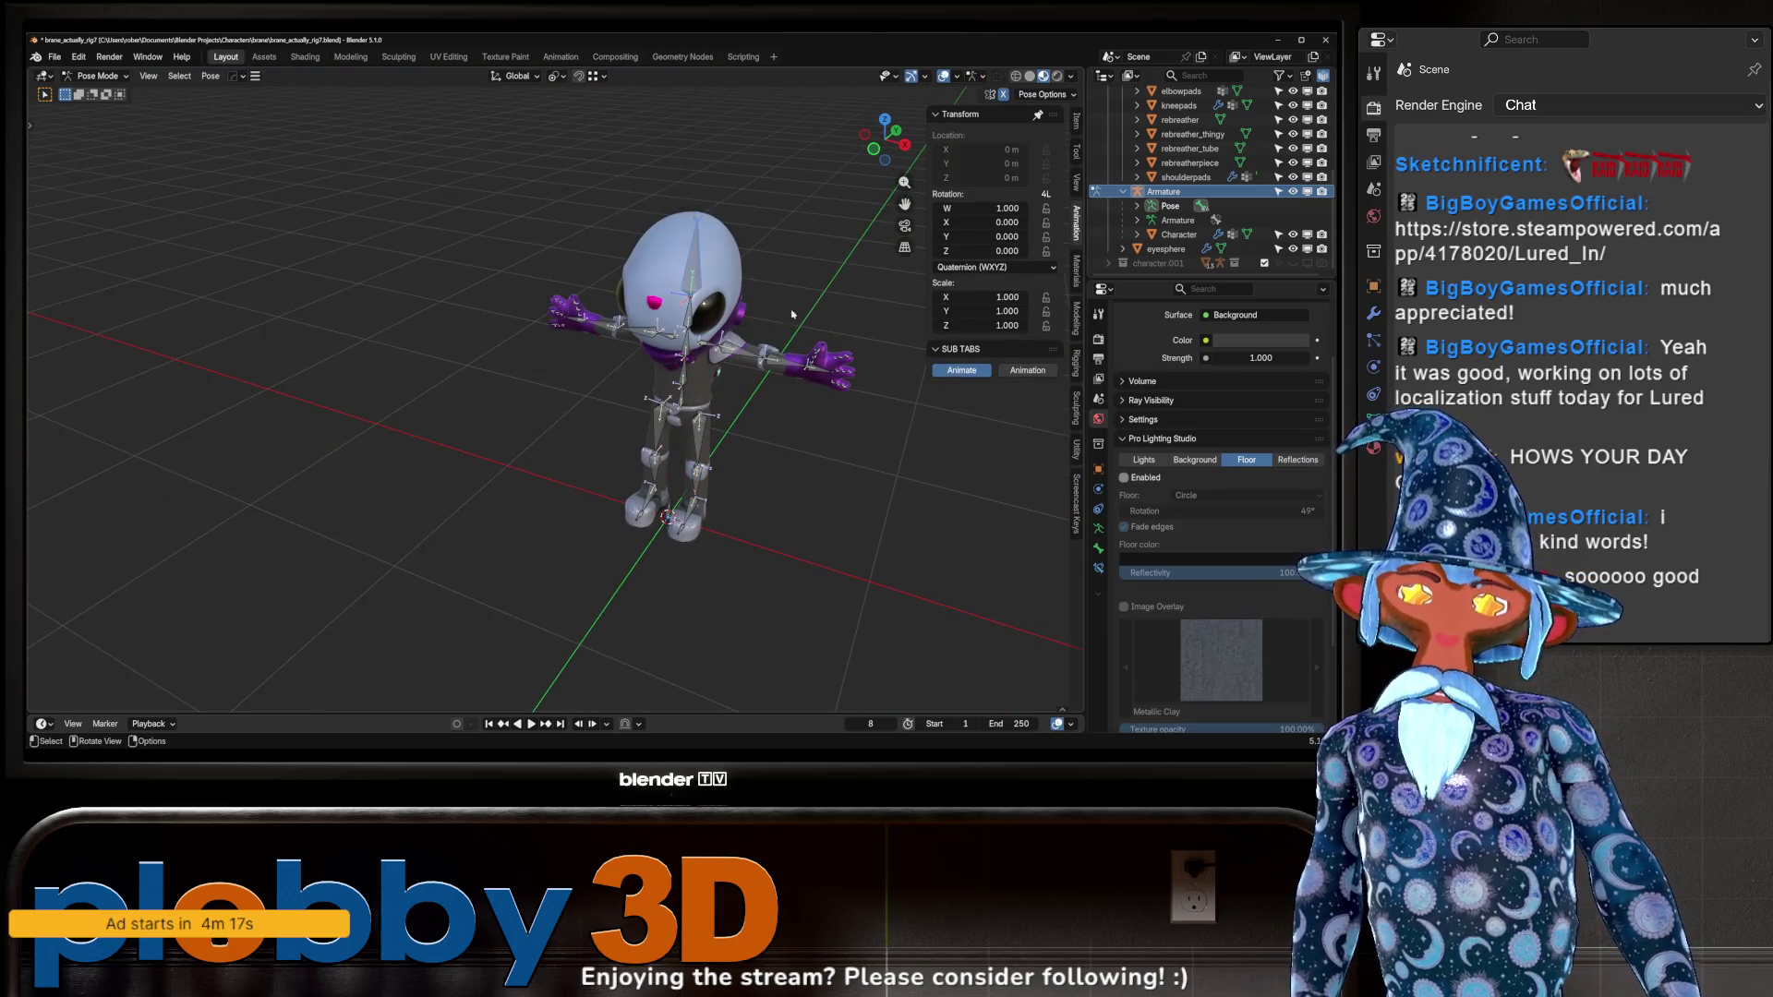
Return the armature to Object Mode, select the character mesh, and orbit to its back.
{"action": "scroll", "coordinate": [738, 302], "scroll_direction": "up", "scroll_amount": 3}
{"action": "key", "text": "ctrl+Tab"}
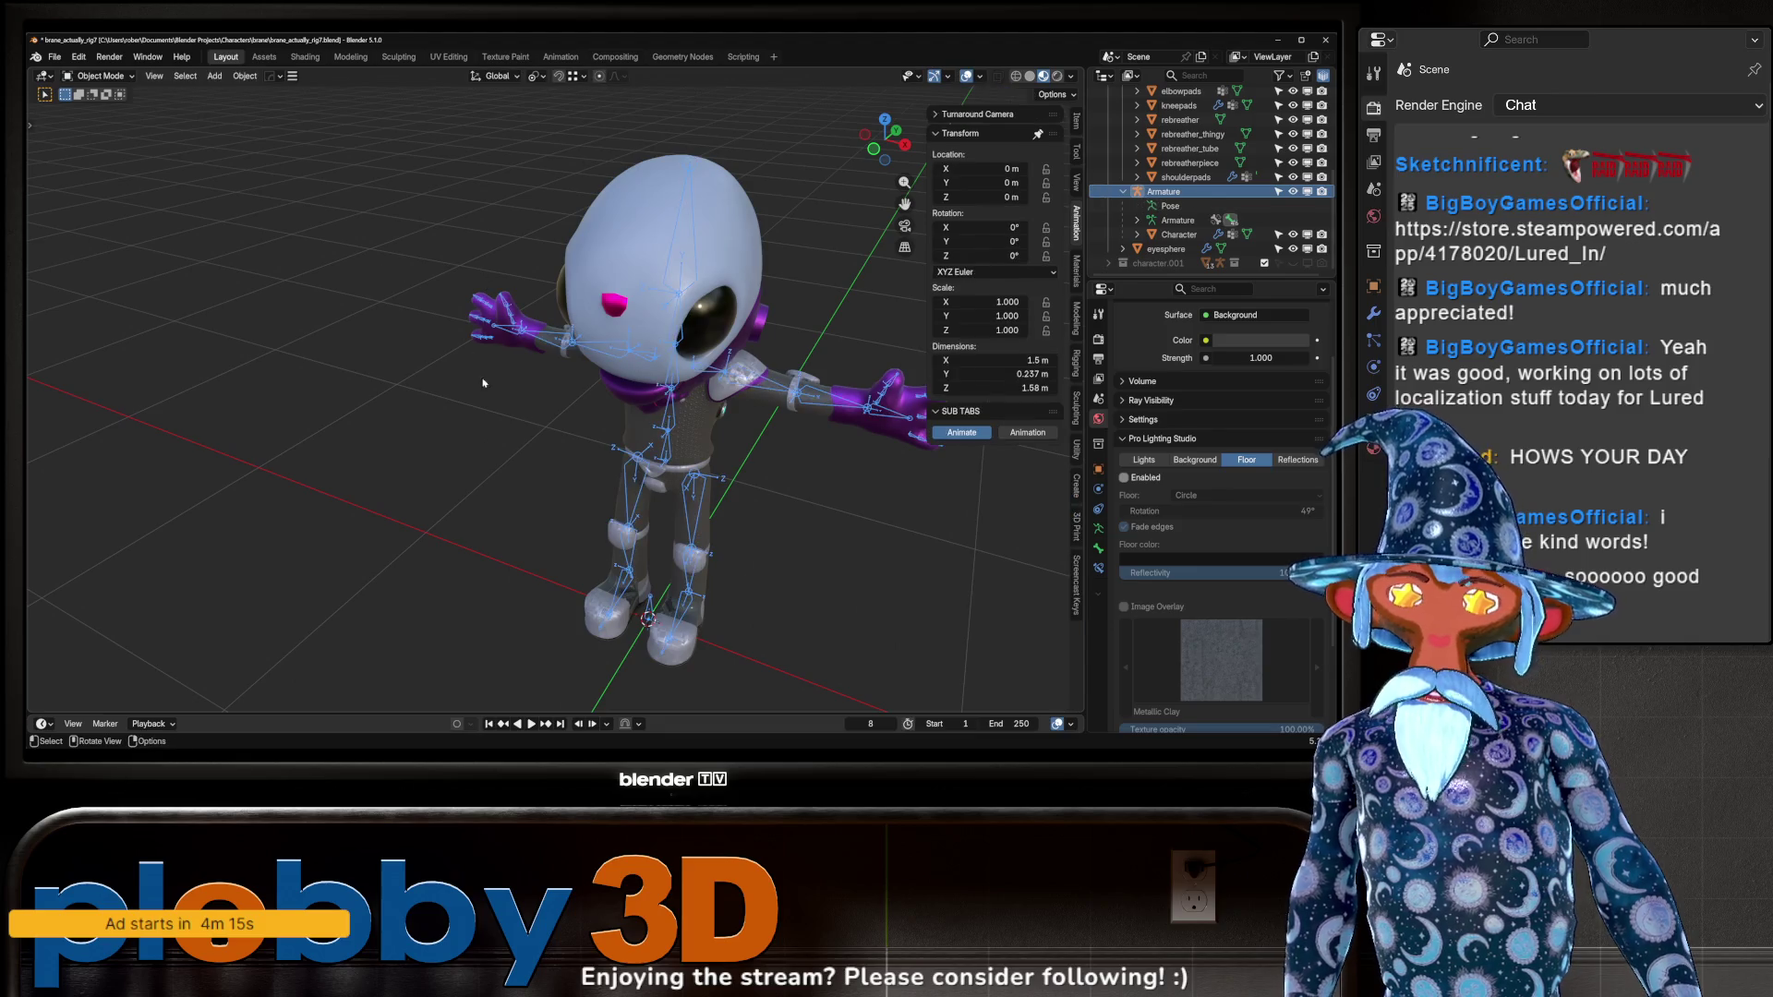
{"action": "left_click", "coordinate": [626, 247]}
{"action": "mouse_move", "coordinate": [626, 246]}
{"action": "middle_mouse_down"}
{"action": "mouse_move", "coordinate": [480, 354]}
{"action": "mouse_move", "coordinate": [505, 377]}
{"action": "mouse_move", "coordinate": [444, 346]}
{"action": "mouse_move", "coordinate": [582, 309]}
{"action": "mouse_move", "coordinate": [630, 355]}
{"action": "mouse_move", "coordinate": [541, 326]}
{"action": "mouse_move", "coordinate": [599, 463]}
{"action": "mouse_move", "coordinate": [794, 540]}
{"action": "mouse_move", "coordinate": [466, 434]}
{"action": "mouse_move", "coordinate": [705, 401]}
{"action": "mouse_move", "coordinate": [645, 379]}
{"action": "mouse_move", "coordinate": [686, 367]}
{"action": "mouse_move", "coordinate": [684, 250]}
{"action": "mouse_move", "coordinate": [776, 236]}
{"action": "middle_mouse_up"}
{"action": "scroll", "coordinate": [505, 377], "scroll_direction": "down", "scroll_amount": 3}
{"action": "left_click", "coordinate": [506, 377], "text": "shift"}
Zoom in and out to inspect the coloured armor, gloves and backpack.
{"action": "scroll", "coordinate": [505, 377], "scroll_direction": "up", "scroll_amount": 5}
{"action": "scroll", "coordinate": [505, 376], "scroll_direction": "down", "scroll_amount": 2}
{"action": "scroll", "coordinate": [444, 347], "scroll_direction": "down", "scroll_amount": 3}
{"action": "scroll", "coordinate": [591, 306], "scroll_direction": "up", "scroll_amount": 6}
{"action": "scroll", "coordinate": [610, 303], "scroll_direction": "down", "scroll_amount": 3}
{"action": "scroll", "coordinate": [582, 342], "scroll_direction": "up", "scroll_amount": 4}
{"action": "scroll", "coordinate": [541, 326], "scroll_direction": "down", "scroll_amount": 3}
{"action": "scroll", "coordinate": [541, 326], "scroll_direction": "up", "scroll_amount": 4}
{"action": "scroll", "coordinate": [598, 463], "scroll_direction": "down", "scroll_amount": 3}
{"action": "scroll", "coordinate": [646, 480], "scroll_direction": "up", "scroll_amount": 4}
{"action": "scroll", "coordinate": [677, 366], "scroll_direction": "up", "scroll_amount": 5}
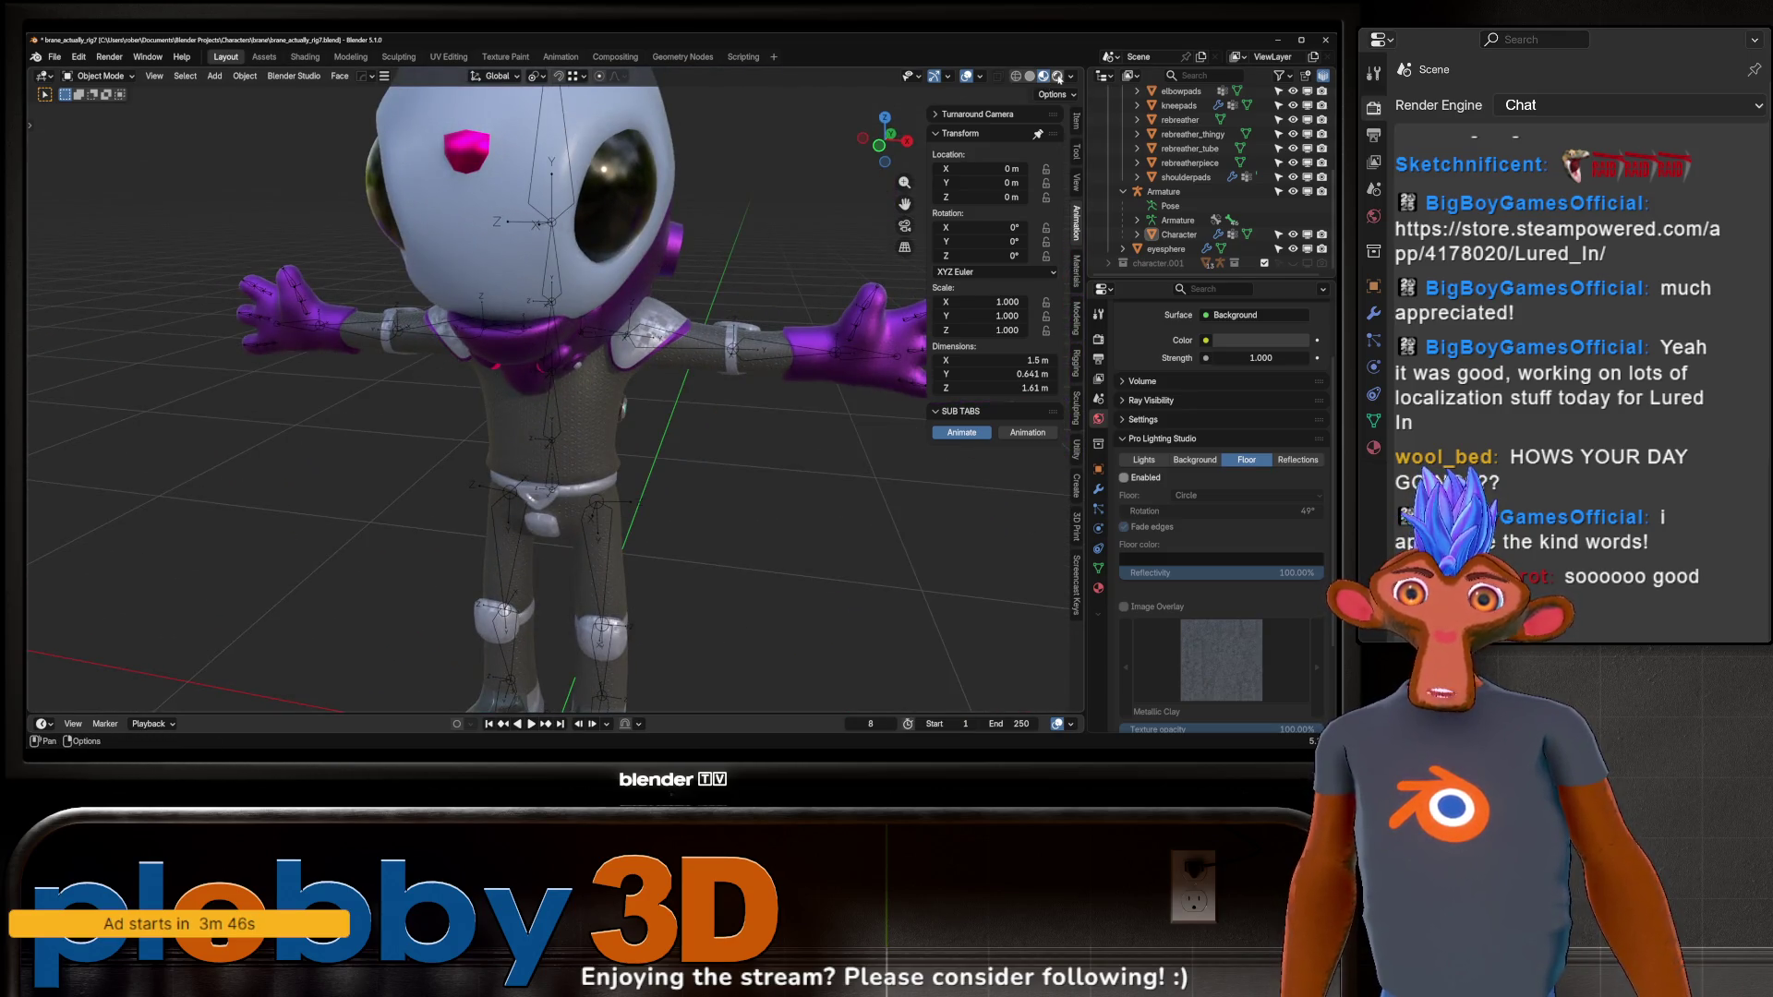
{"action": "left_click", "coordinate": [1057, 76]}
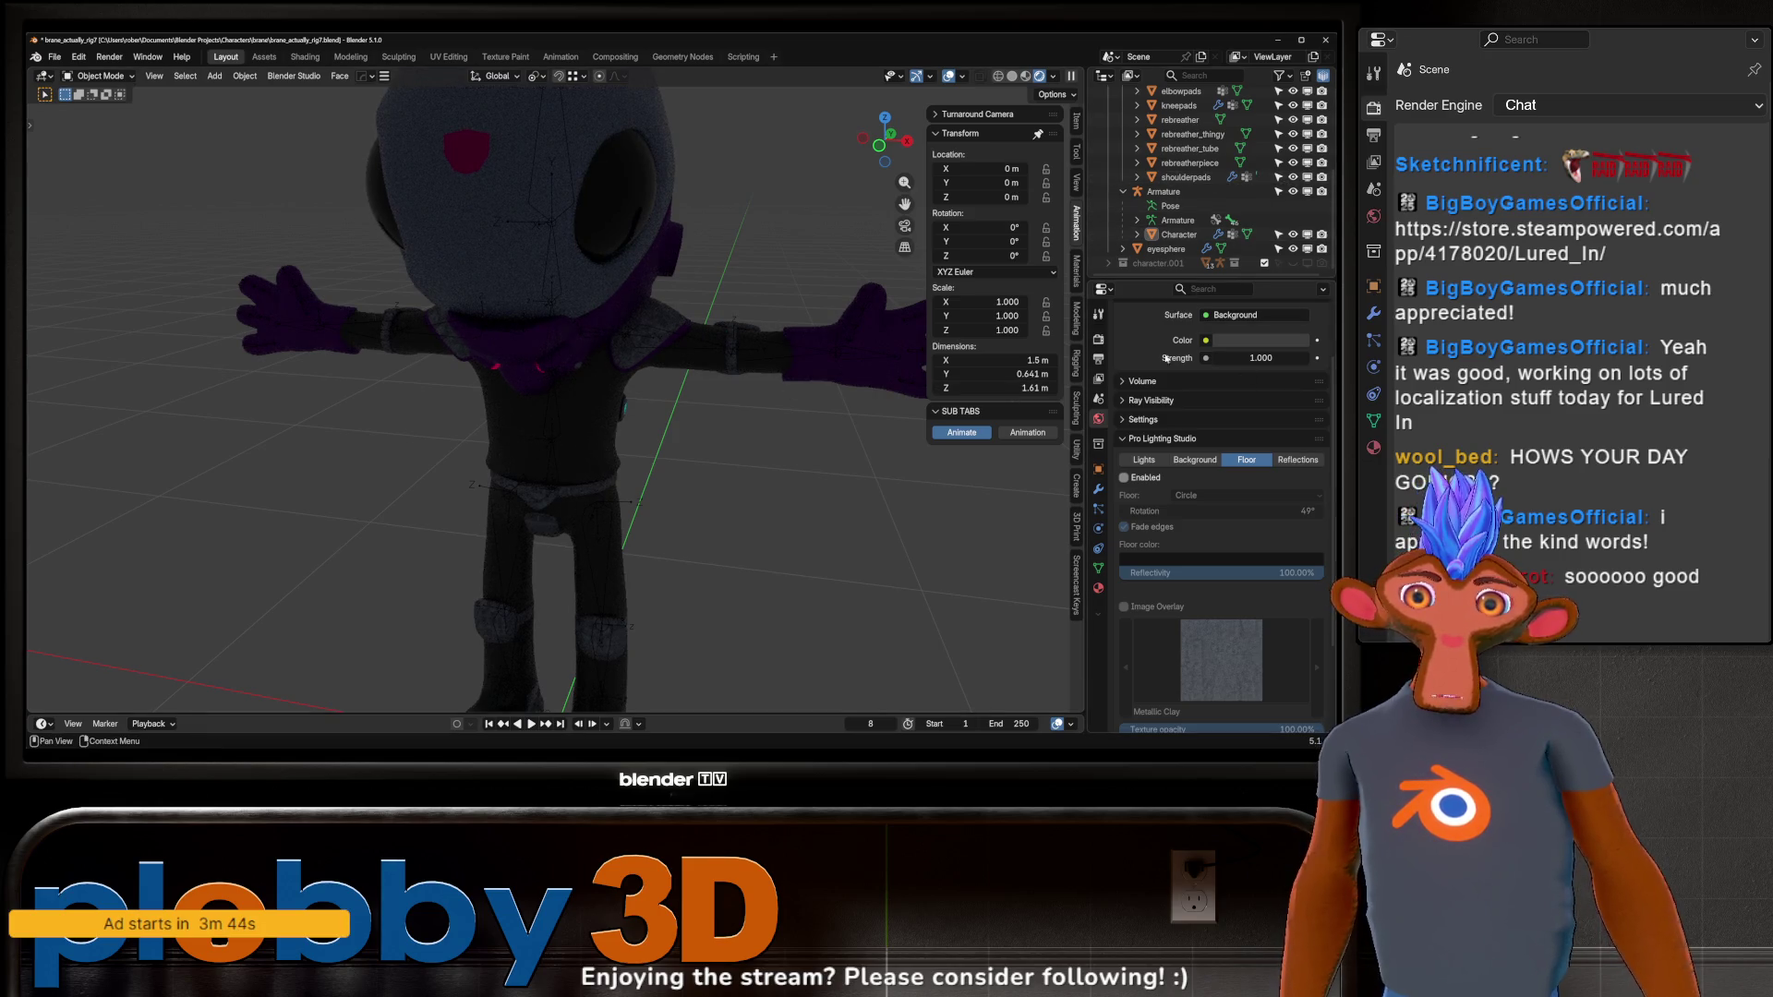
{"action": "left_click", "coordinate": [1125, 477]}
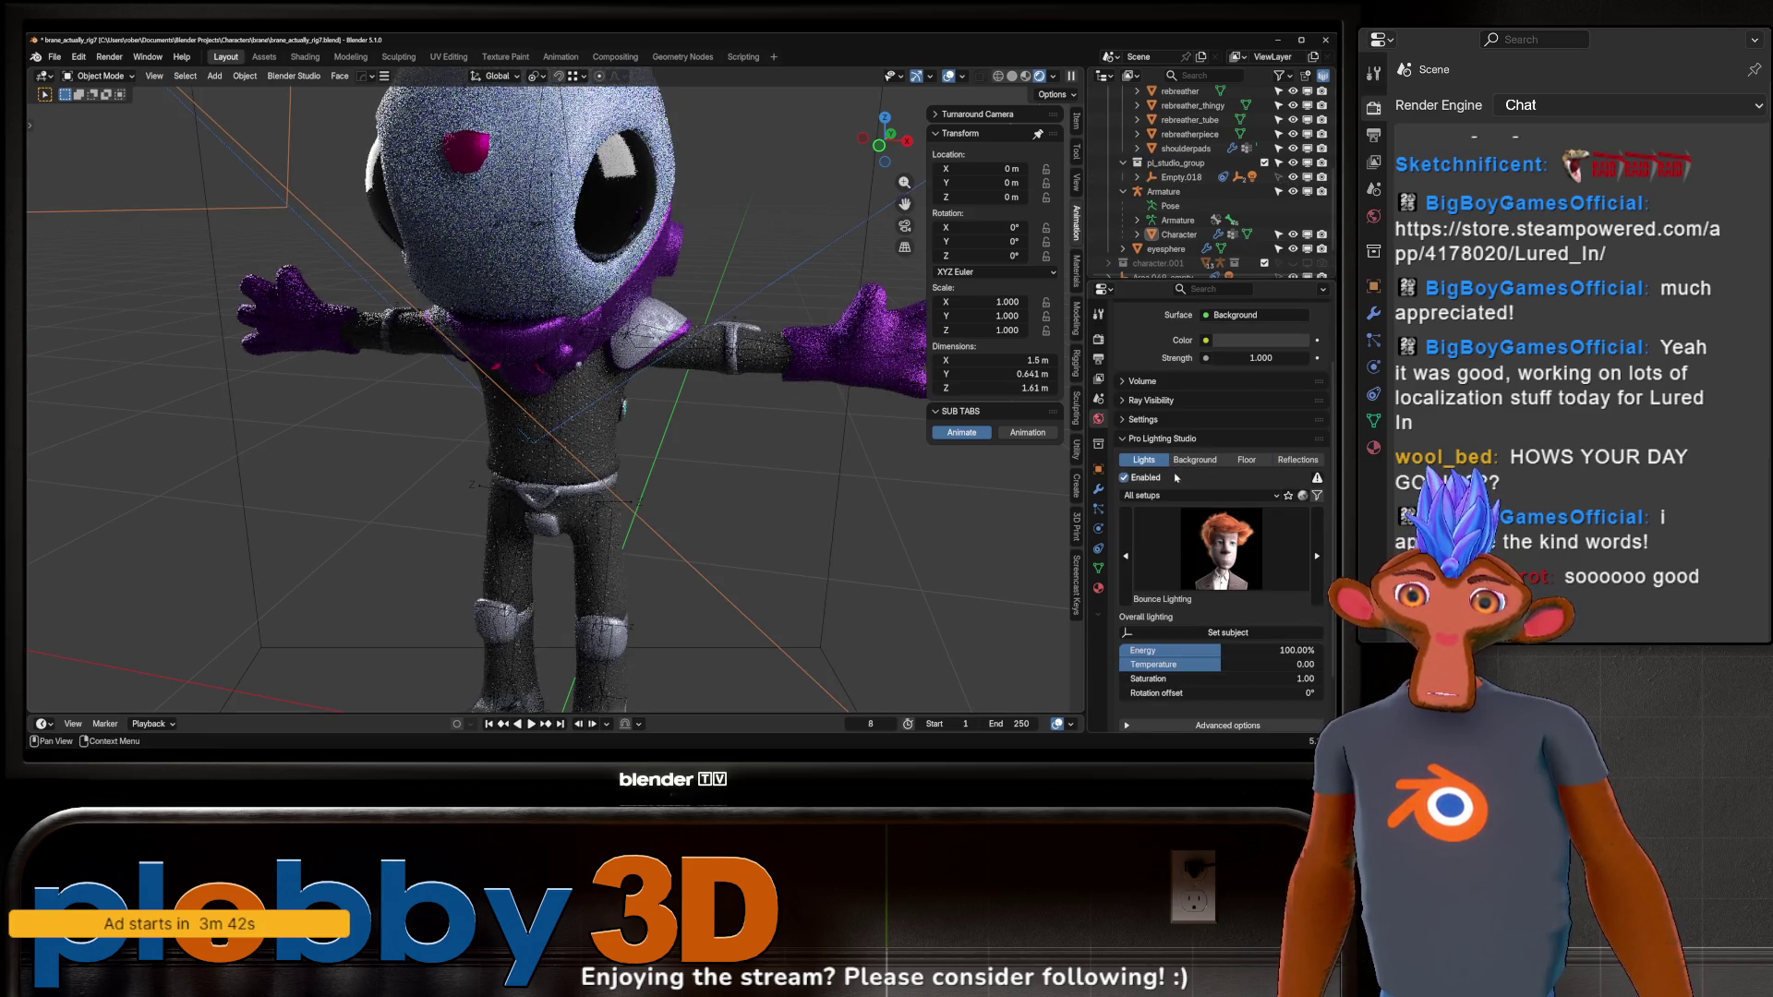
{"action": "left_click", "coordinate": [1176, 462]}
{"action": "left_click", "coordinate": [1245, 417]}
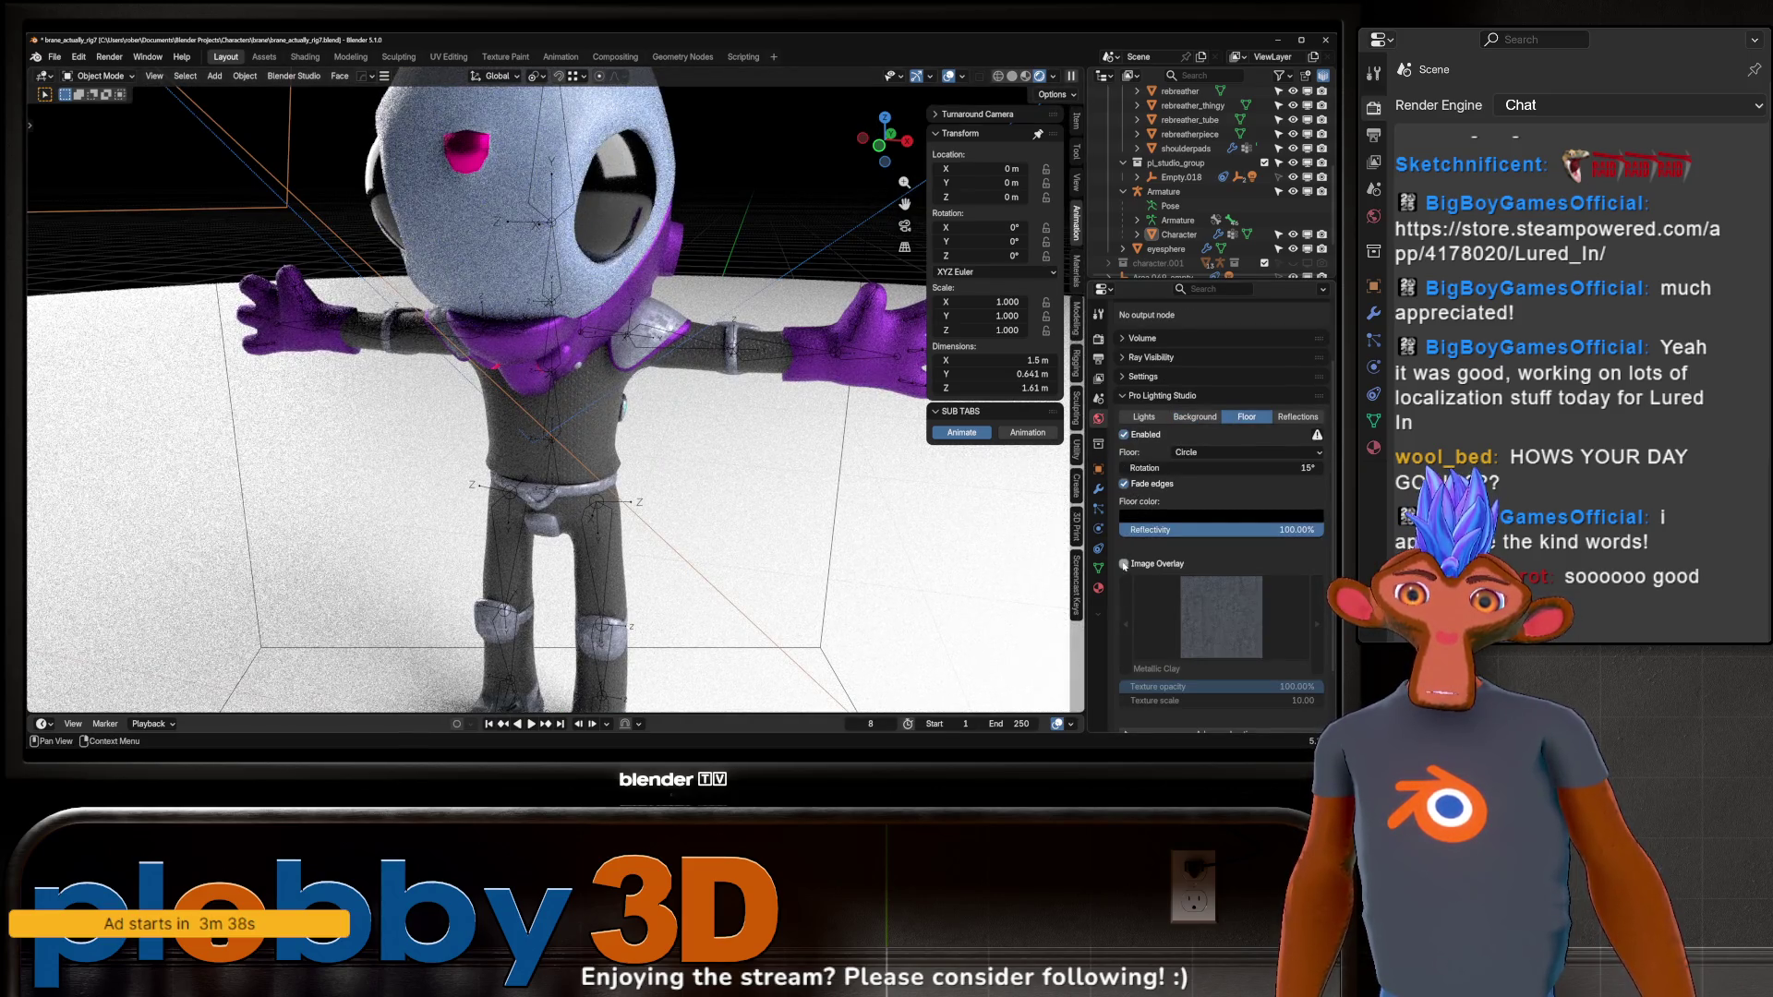
{"action": "mouse_move", "coordinate": [664, 398]}
{"action": "middle_mouse_down"}
{"action": "mouse_move", "coordinate": [638, 392]}
{"action": "mouse_move", "coordinate": [690, 397]}
{"action": "mouse_move", "coordinate": [641, 289]}
{"action": "middle_mouse_up"}
{"action": "left_click", "coordinate": [688, 397]}
{"action": "key", "text": "shift+alt+z"}
{"action": "mouse_move", "coordinate": [612, 385]}
{"action": "middle_mouse_down"}
{"action": "mouse_move", "coordinate": [669, 422]}
{"action": "mouse_move", "coordinate": [665, 397]}
{"action": "mouse_move", "coordinate": [750, 404]}
{"action": "mouse_move", "coordinate": [858, 347]}
{"action": "middle_mouse_up"}
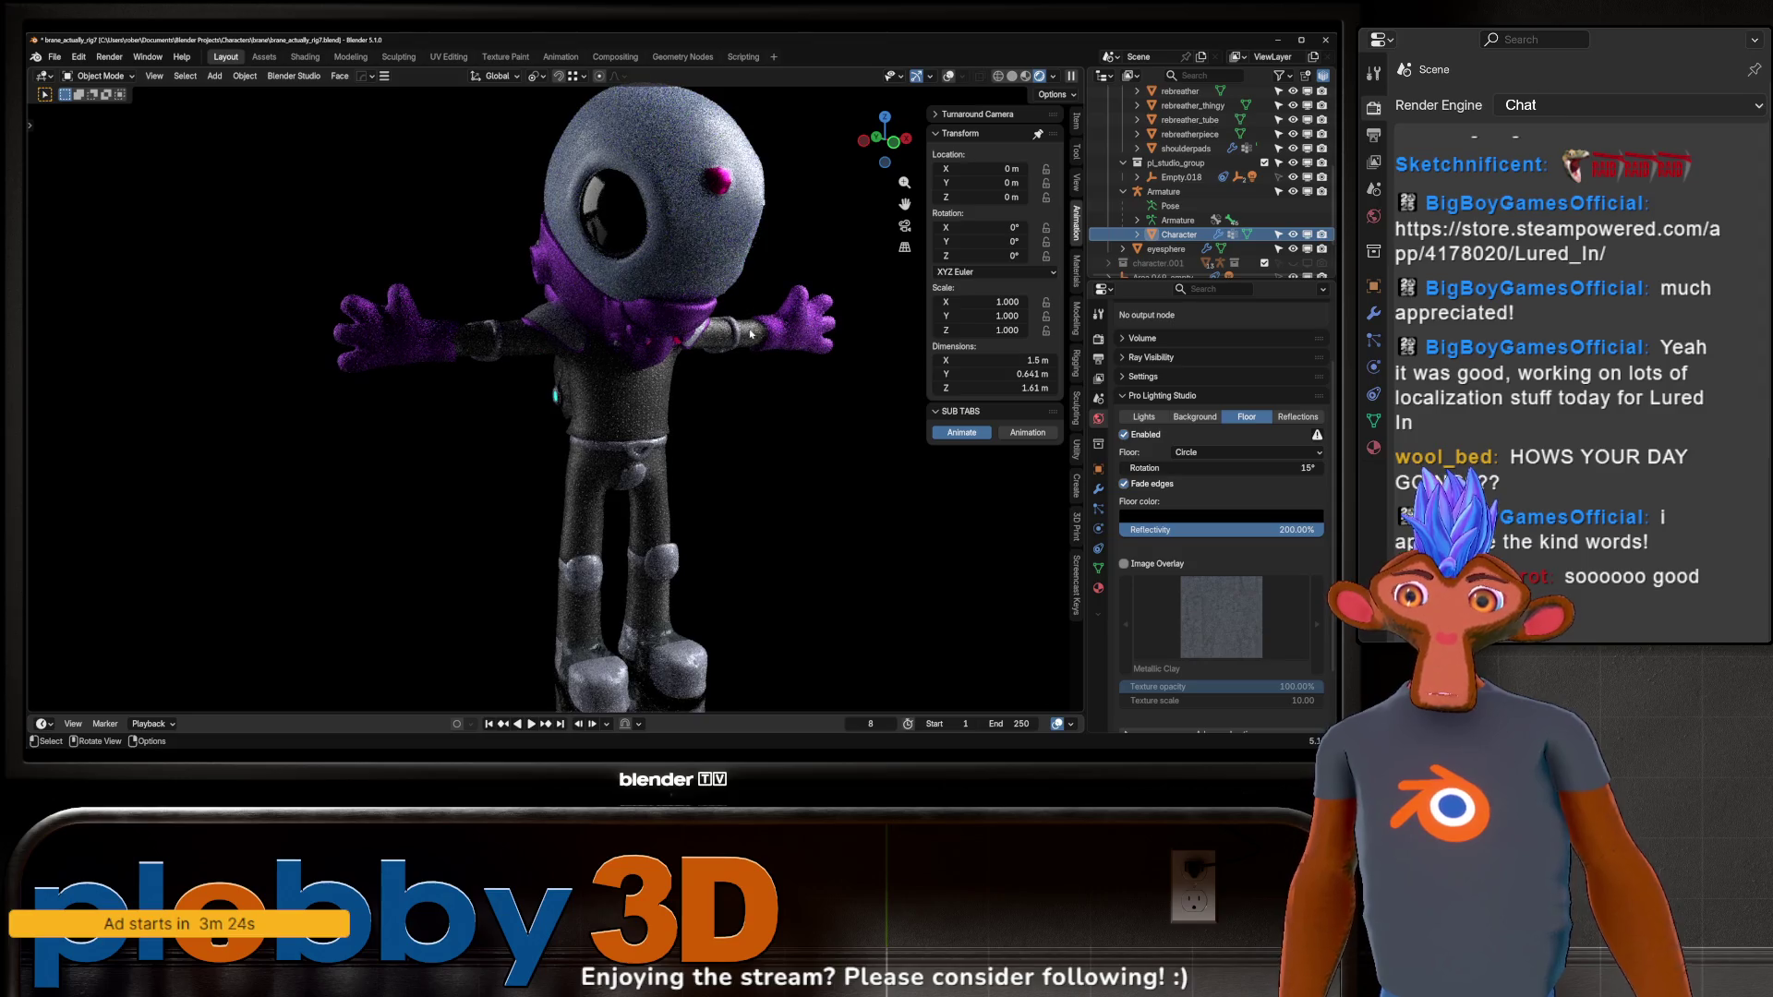
{"action": "key", "text": "KP_1"}
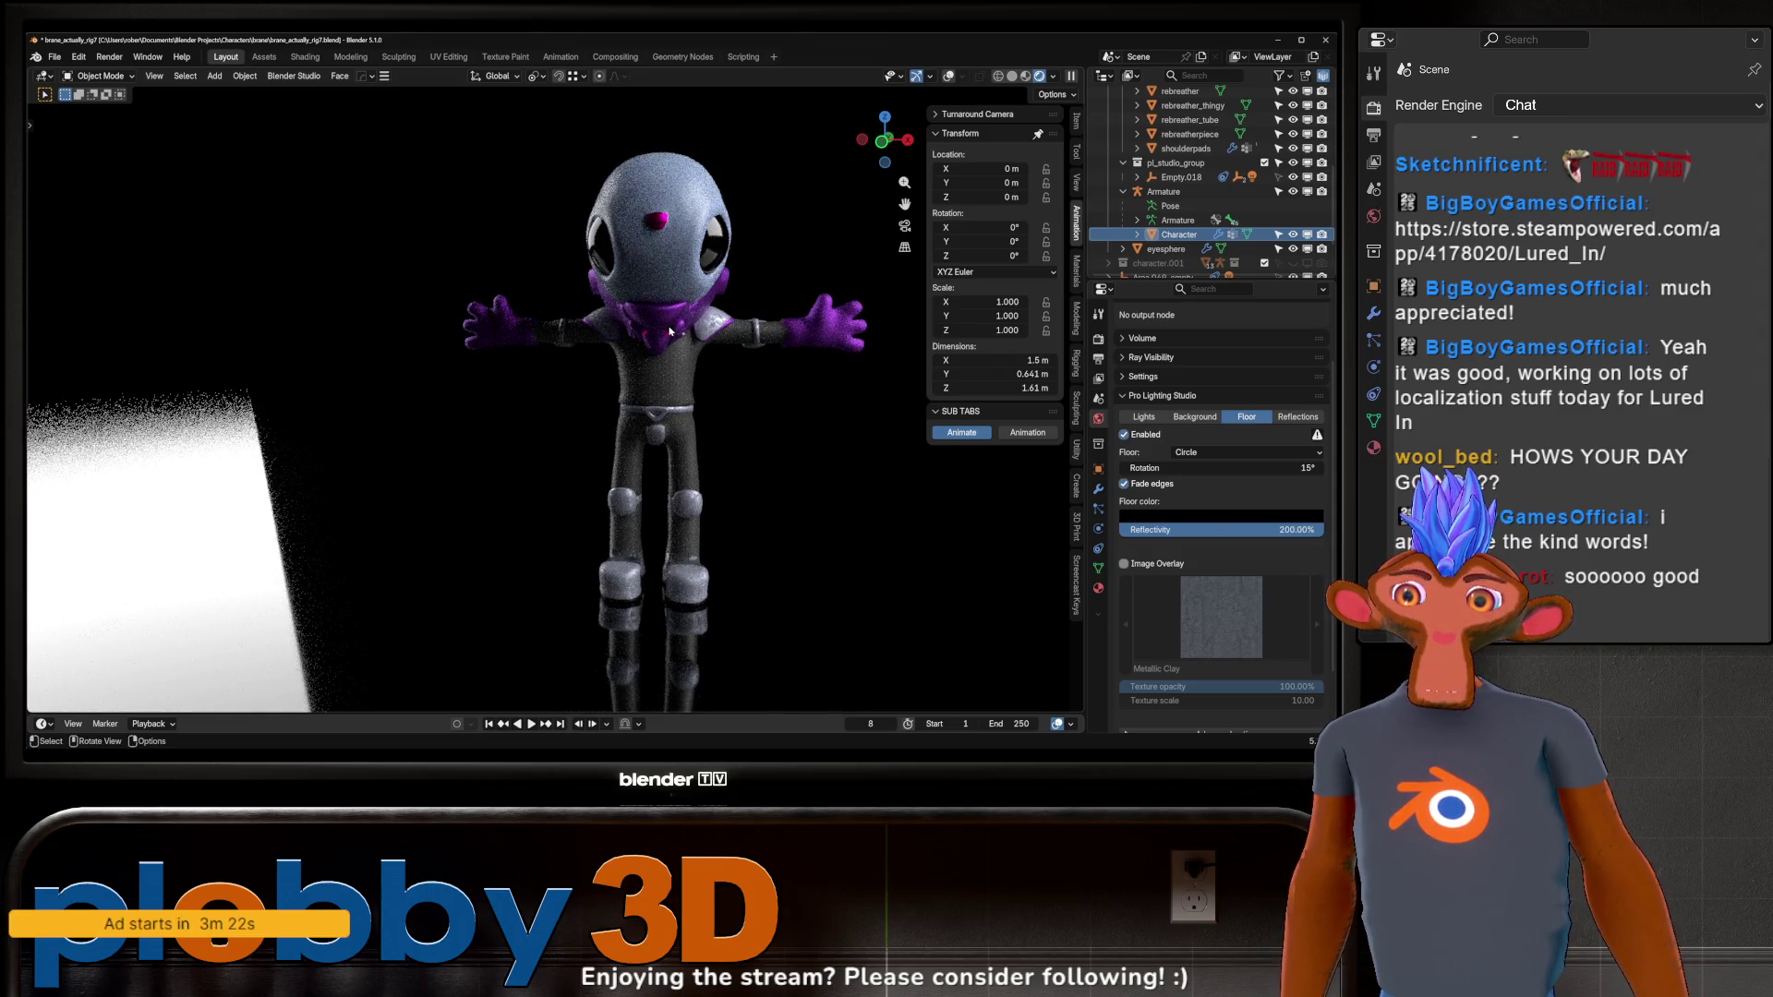
{"action": "scroll", "coordinate": [667, 247], "scroll_direction": "up", "scroll_amount": 2}
{"action": "mouse_move", "coordinate": [666, 247]}
{"action": "middle_mouse_down"}
{"action": "mouse_move", "coordinate": [739, 259]}
{"action": "mouse_move", "coordinate": [689, 353]}
{"action": "mouse_move", "coordinate": [761, 321]}
{"action": "middle_mouse_up"}
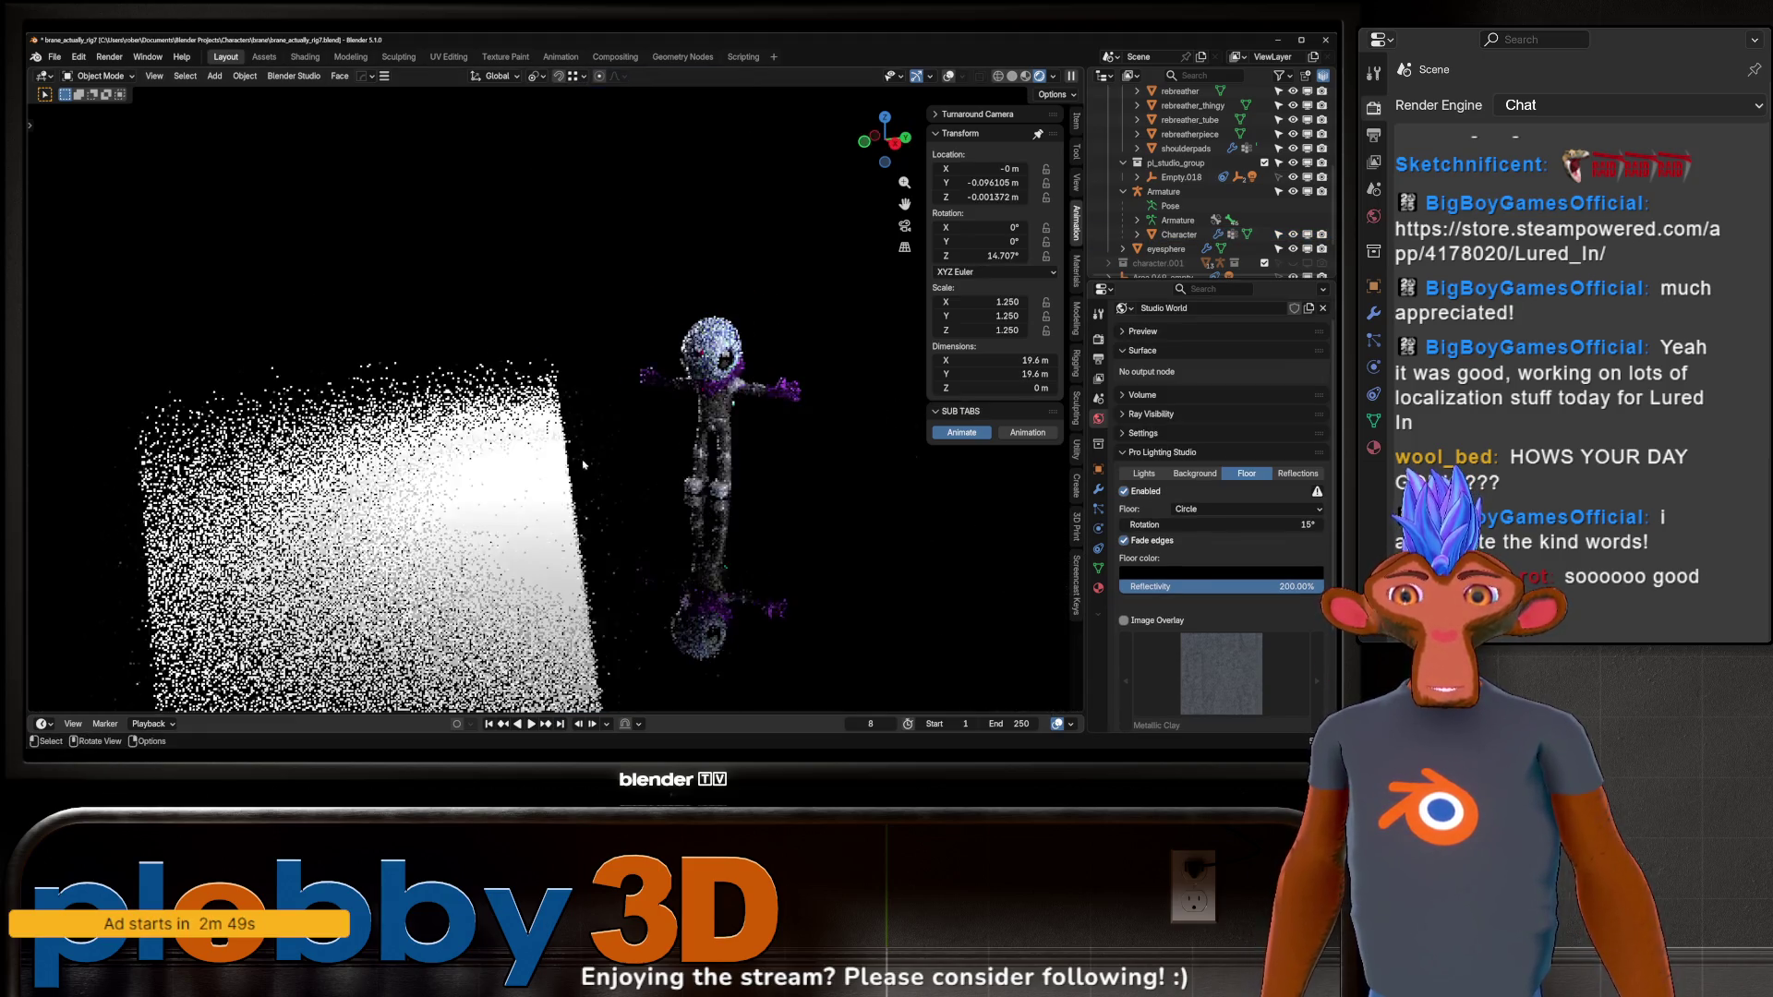
{"action": "mouse_move", "coordinate": [647, 434]}
{"action": "middle_mouse_down"}
{"action": "mouse_move", "coordinate": [758, 434]}
{"action": "mouse_move", "coordinate": [735, 402]}
{"action": "mouse_move", "coordinate": [700, 418]}
{"action": "middle_mouse_up"}
{"action": "left_click", "coordinate": [758, 434]}
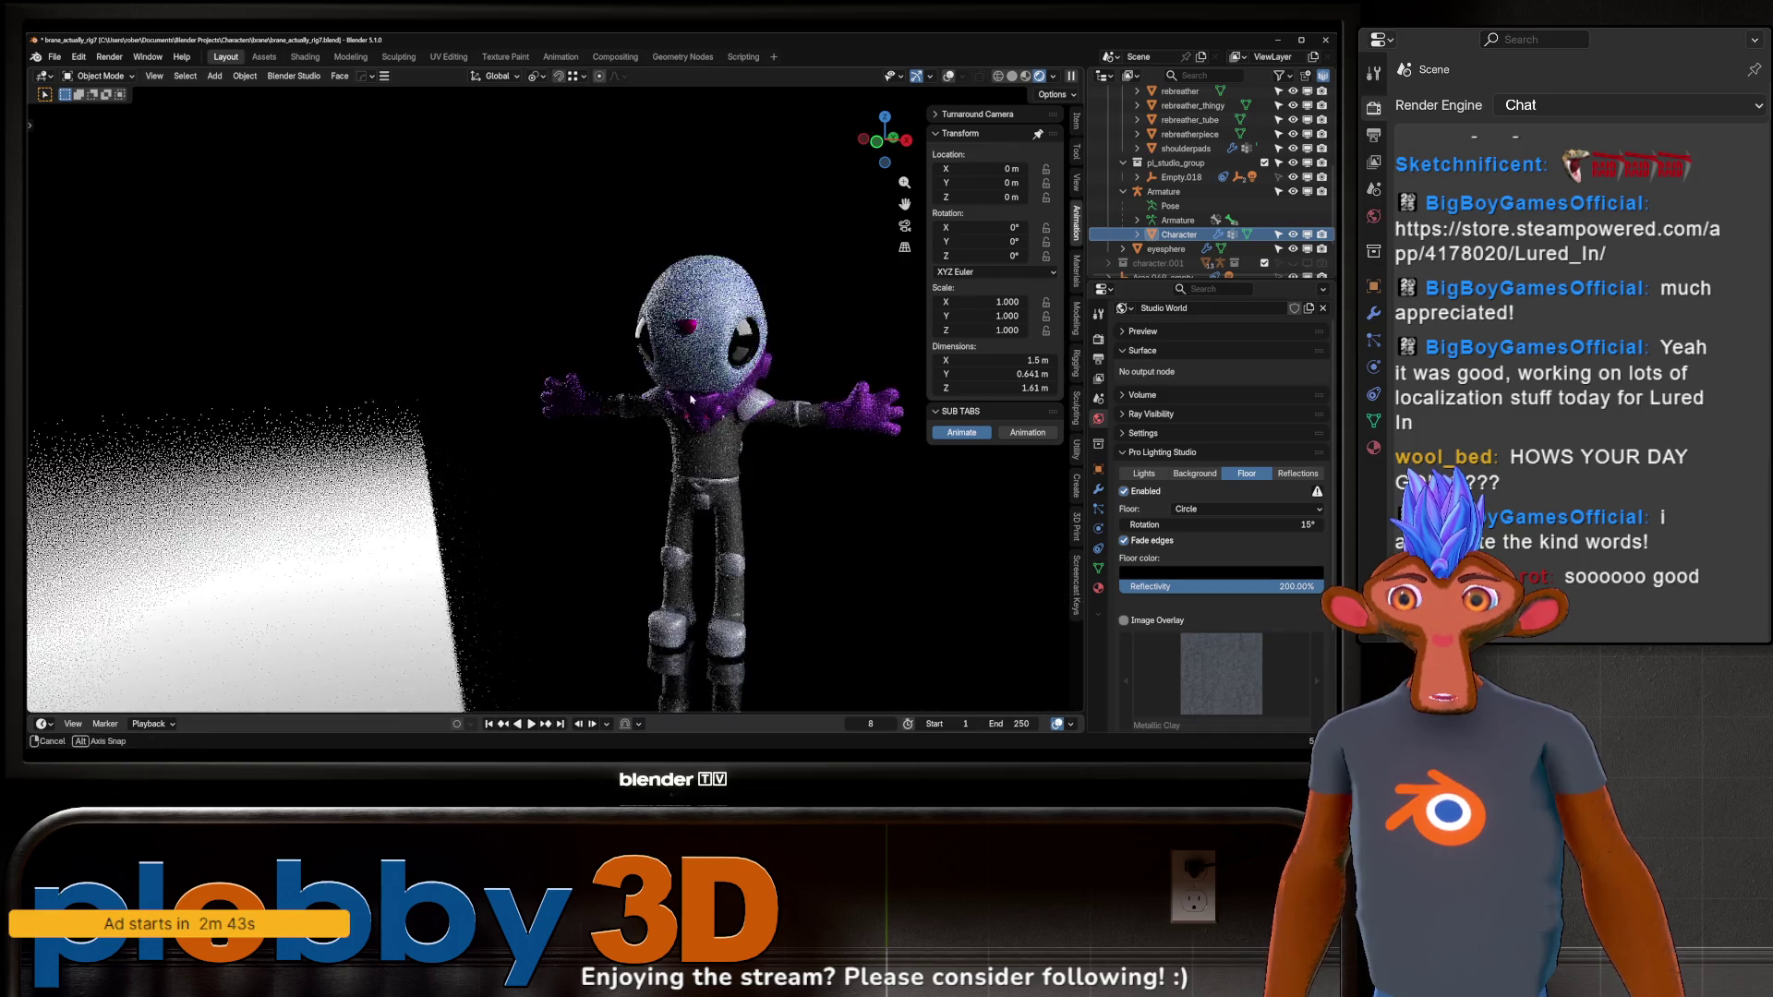
{"action": "scroll", "coordinate": [700, 417], "scroll_direction": "up", "scroll_amount": 3}
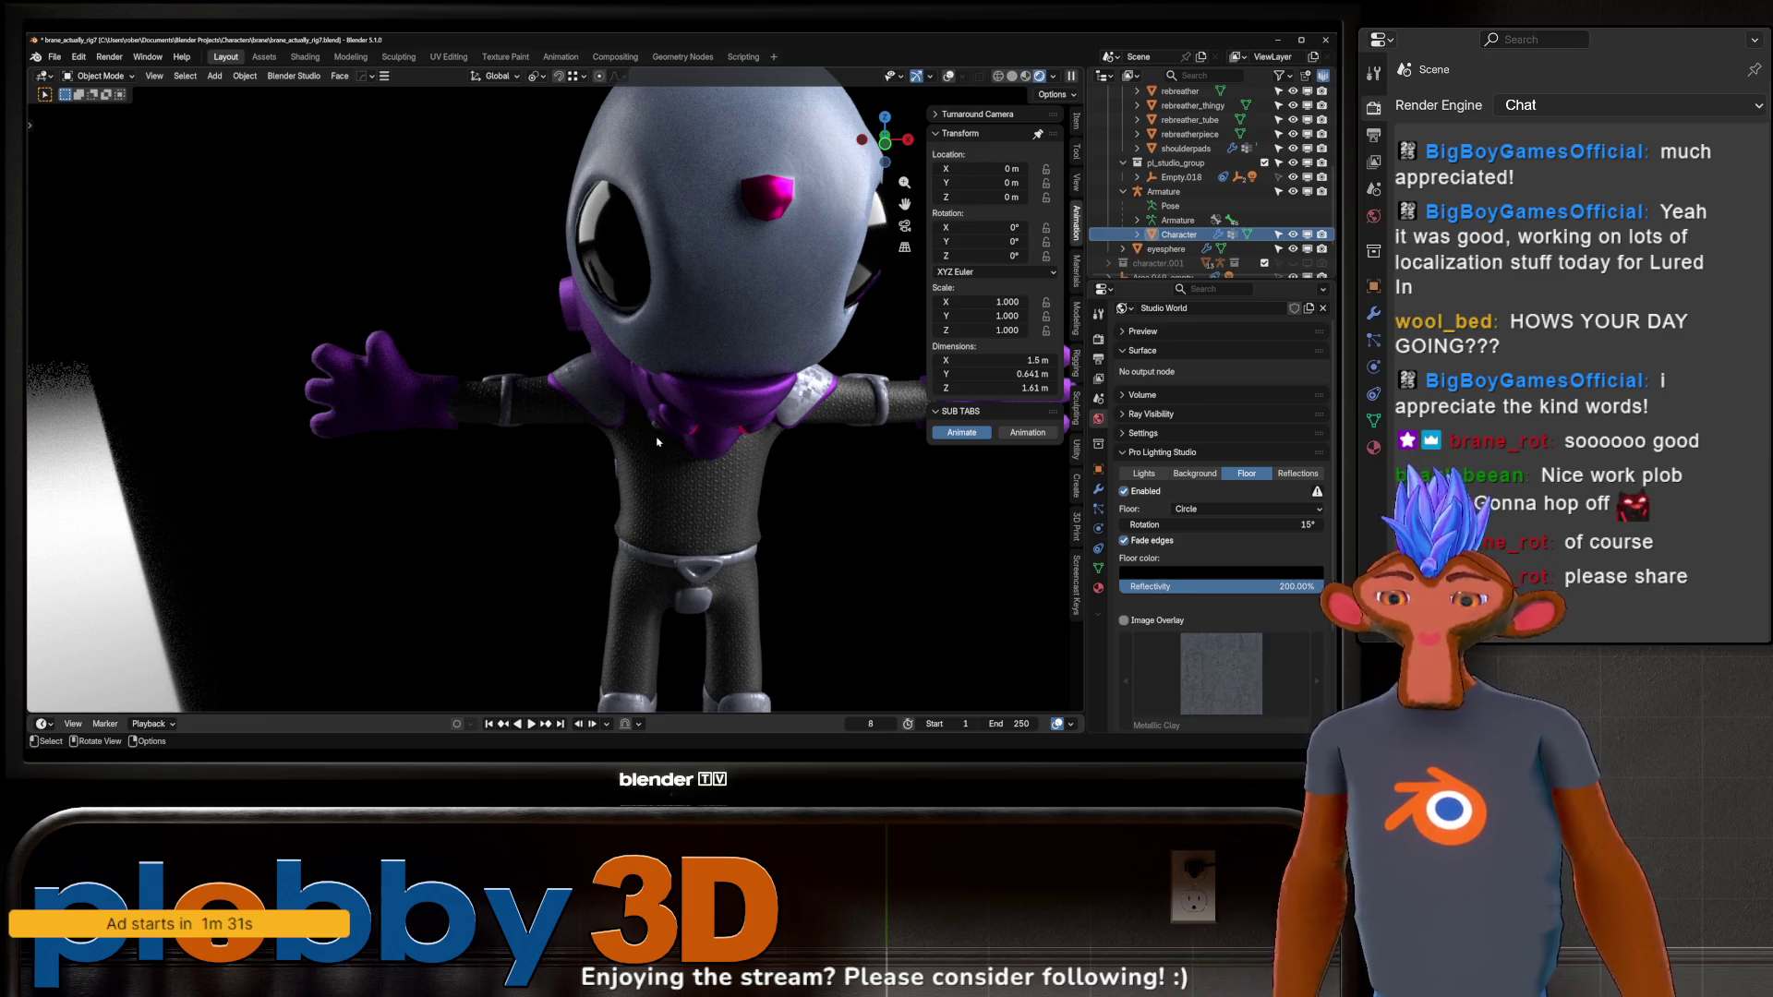
Toggle Edit Mode on the character, switch to grey Solid shading, and select the rebreather armor.
{"action": "scroll", "coordinate": [656, 442], "scroll_direction": "down", "scroll_amount": 3}
{"action": "mouse_move", "coordinate": [656, 441]}
{"action": "middle_mouse_down"}
{"action": "mouse_move", "coordinate": [720, 434]}
{"action": "mouse_move", "coordinate": [621, 403]}
{"action": "mouse_move", "coordinate": [754, 340]}
{"action": "middle_mouse_up"}
{"action": "scroll", "coordinate": [647, 388], "scroll_direction": "up", "scroll_amount": 3}
{"action": "key", "text": "Tab"}
{"action": "key", "text": "Tab"}
{"action": "scroll", "coordinate": [754, 340], "scroll_direction": "down", "scroll_amount": 5}
{"action": "key", "text": "KP_1"}
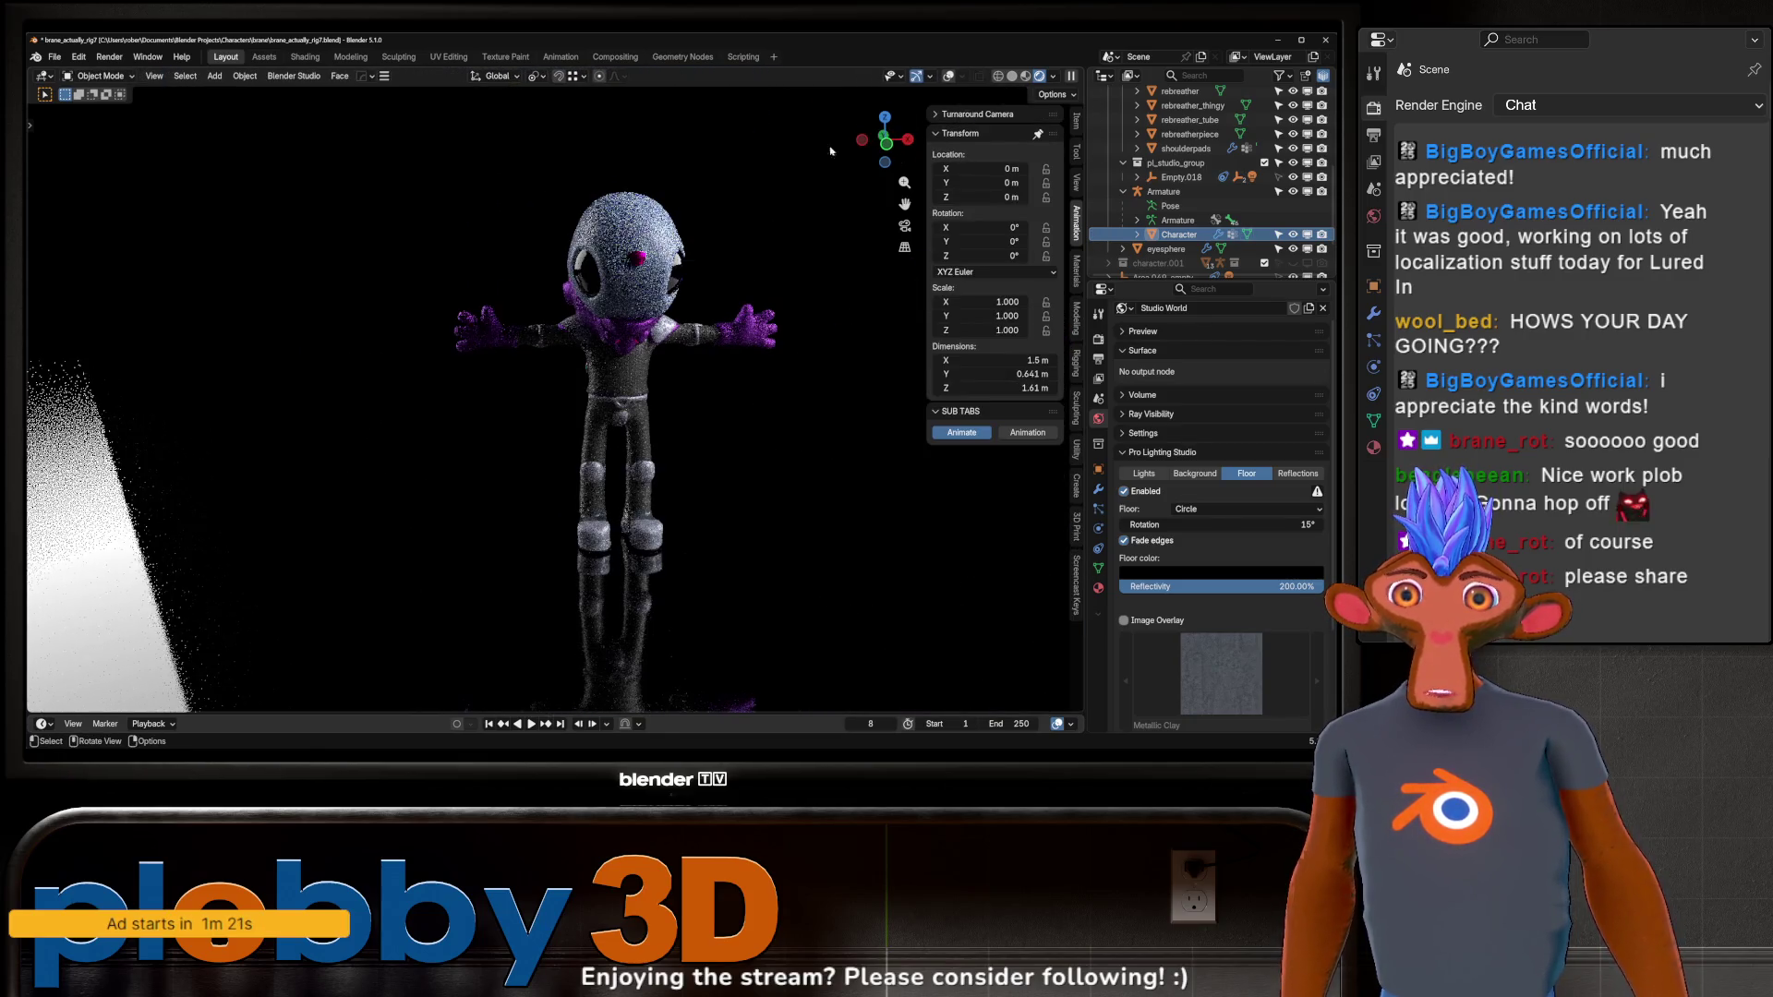
{"action": "key", "text": "z"}
{"action": "scroll", "coordinate": [643, 387], "scroll_direction": "up", "scroll_amount": 4}
{"action": "left_click", "coordinate": [643, 388]}
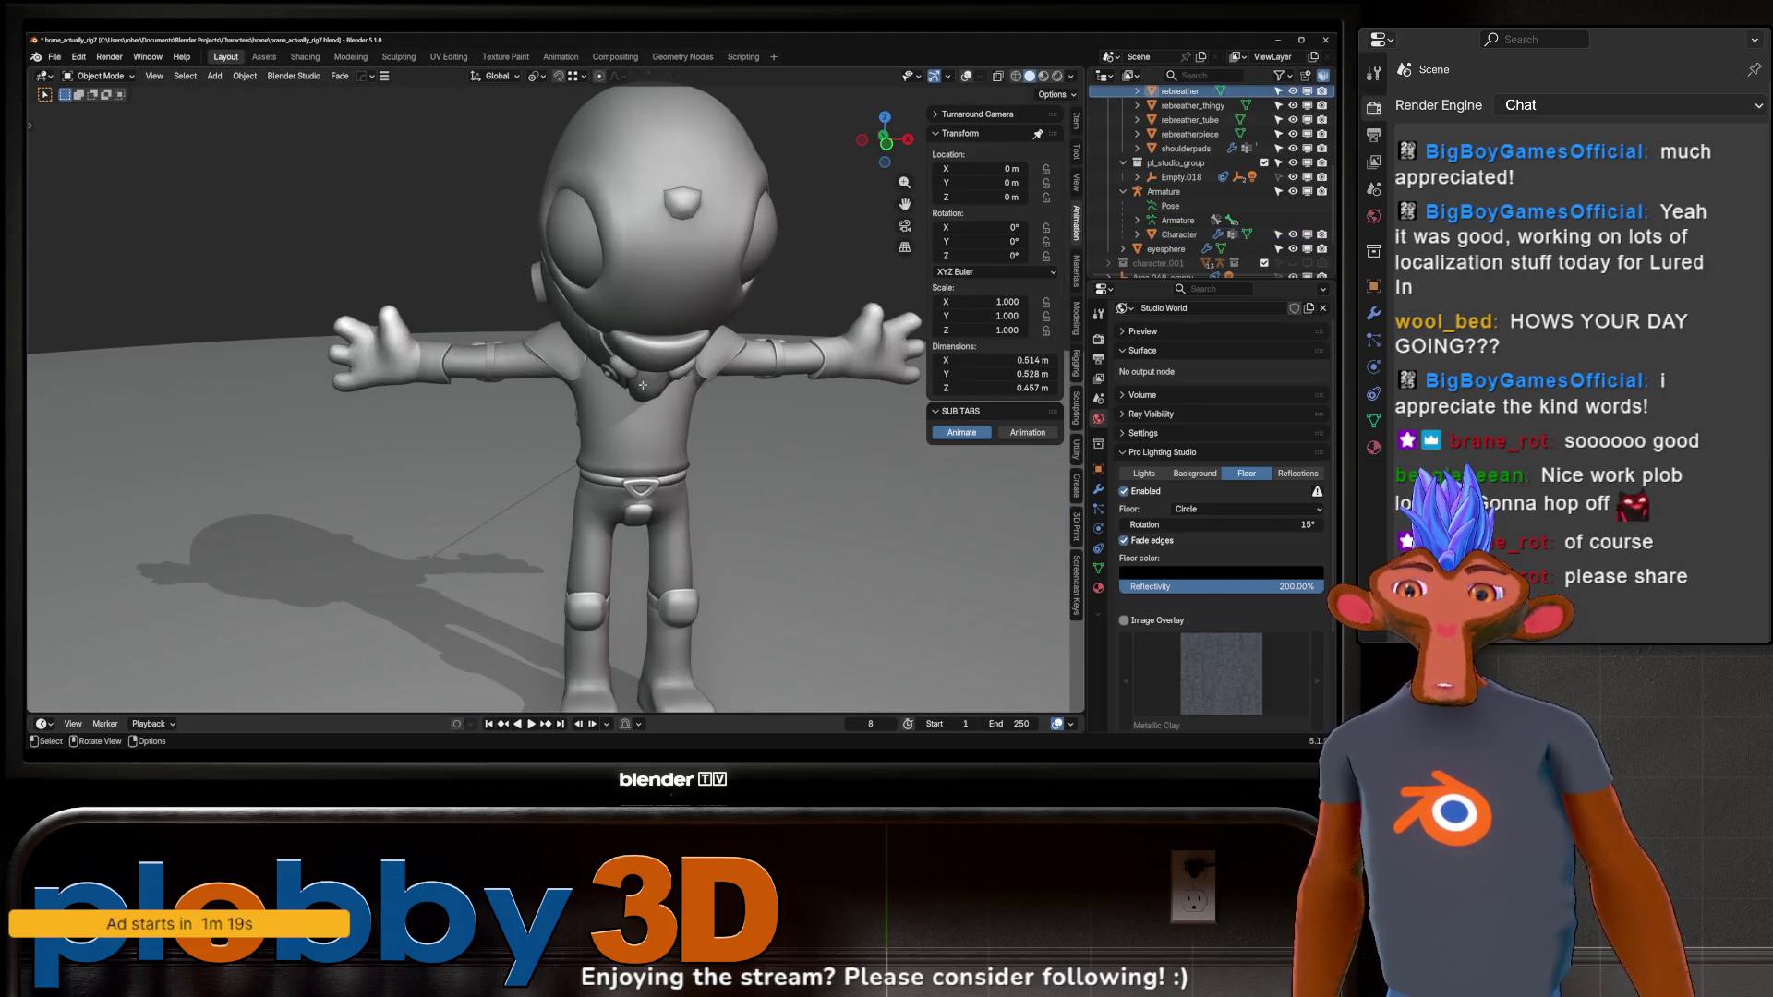
Show the bone overlays, switch editing to the armature, and put it in Pose Mode.
{"action": "key", "text": "Tab"}
{"action": "key", "text": "shift+alt+z"}
{"action": "middle_click_drag", "start_coordinate": [685, 297], "coordinate": [727, 232]}
{"action": "left_click", "coordinate": [727, 232]}
{"action": "key", "text": "ctrl+Tab"}
{"action": "key", "text": "Escape"}
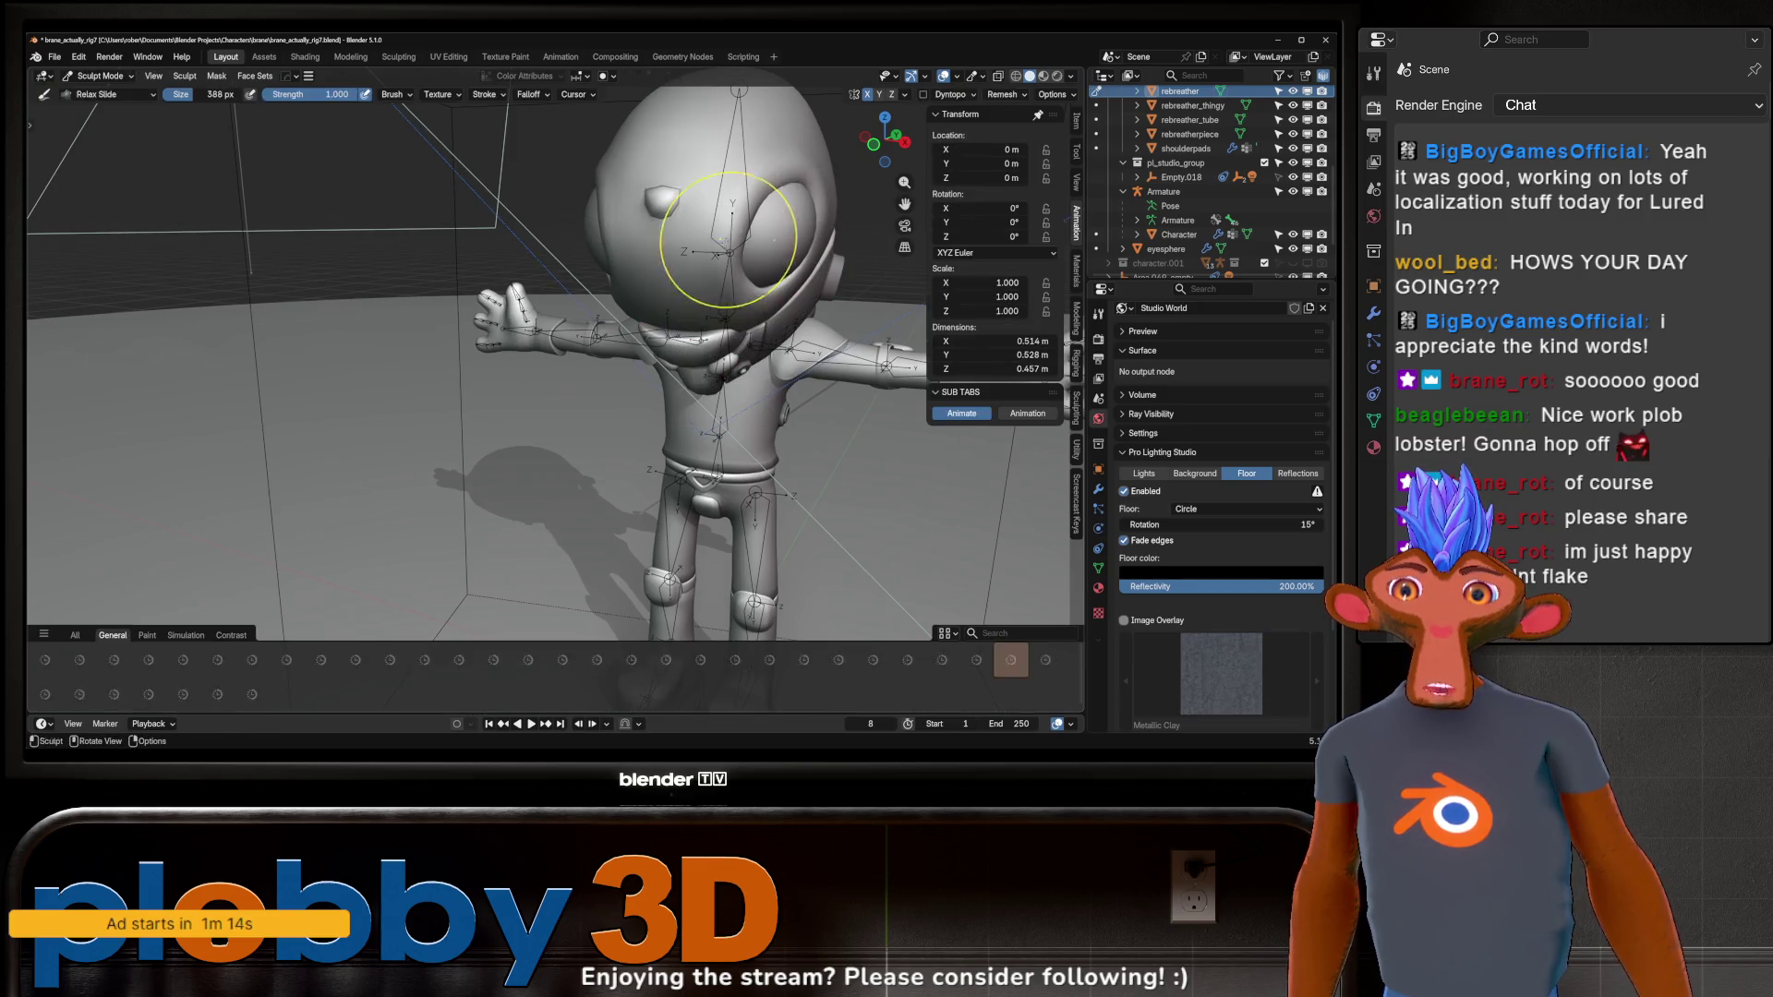
{"action": "key", "text": "alt+q"}
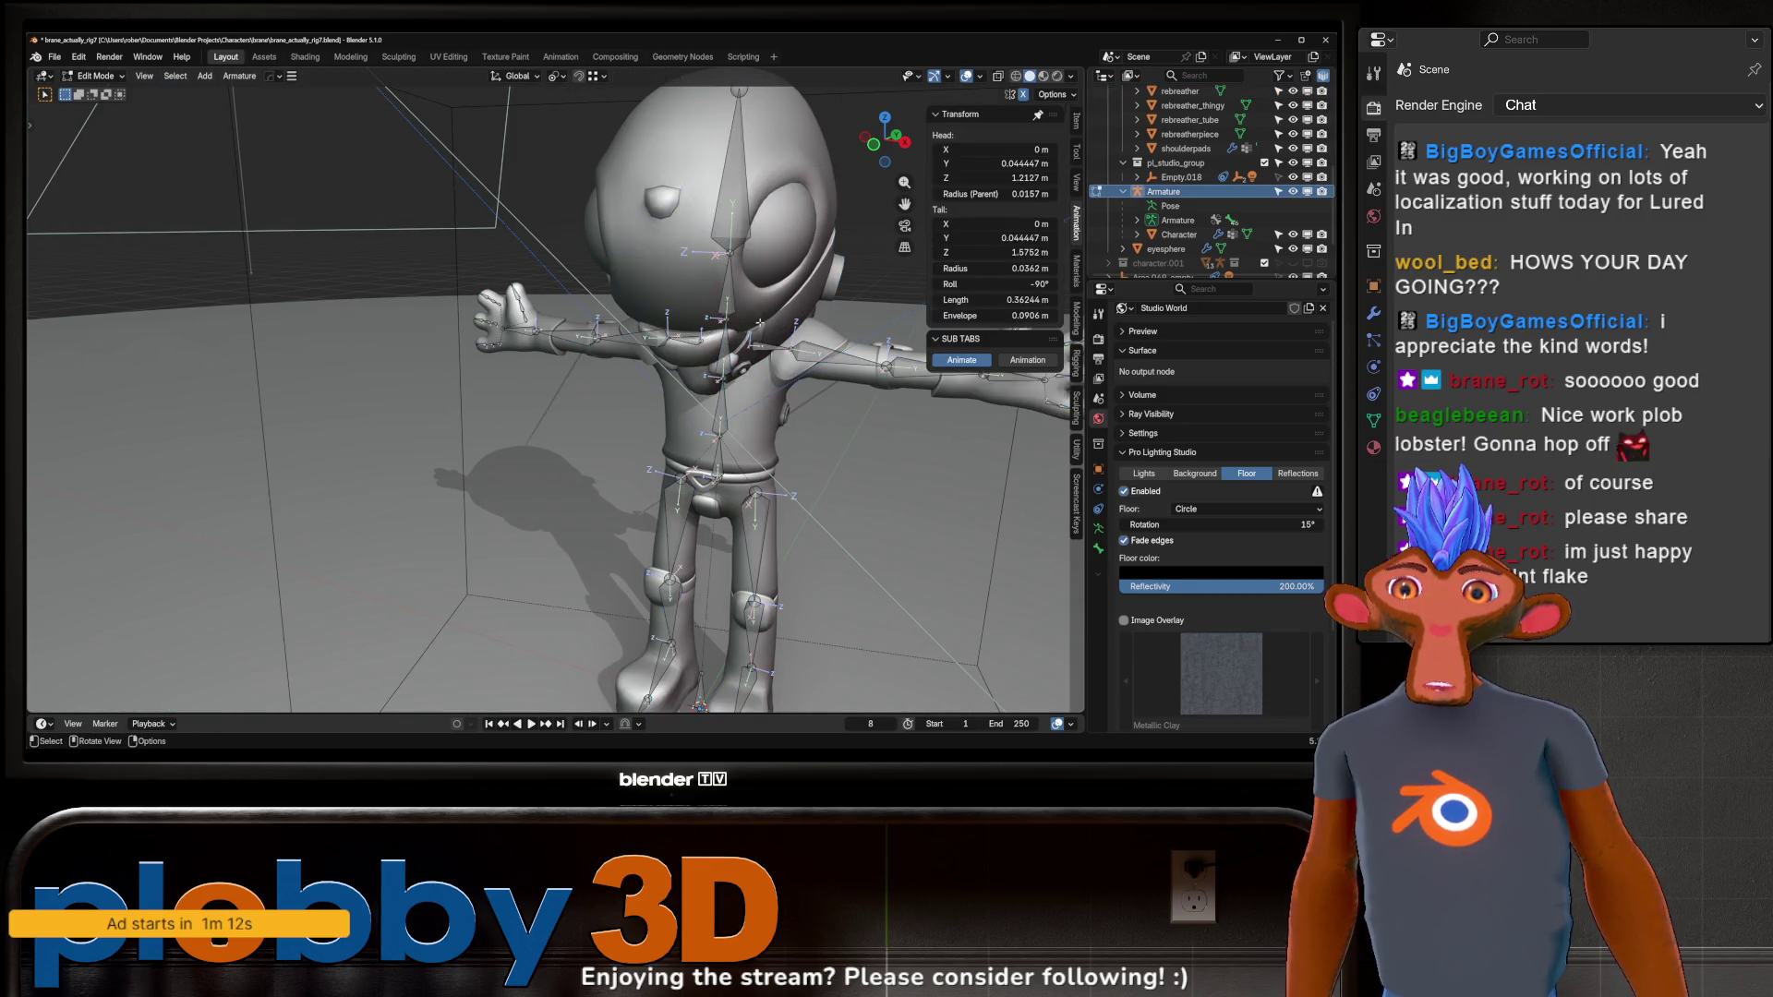
{"action": "middle_click_drag", "start_coordinate": [808, 369], "coordinate": [808, 370]}
{"action": "scroll", "coordinate": [808, 370], "scroll_direction": "up", "scroll_amount": 2}
{"action": "key", "text": "Tab"}
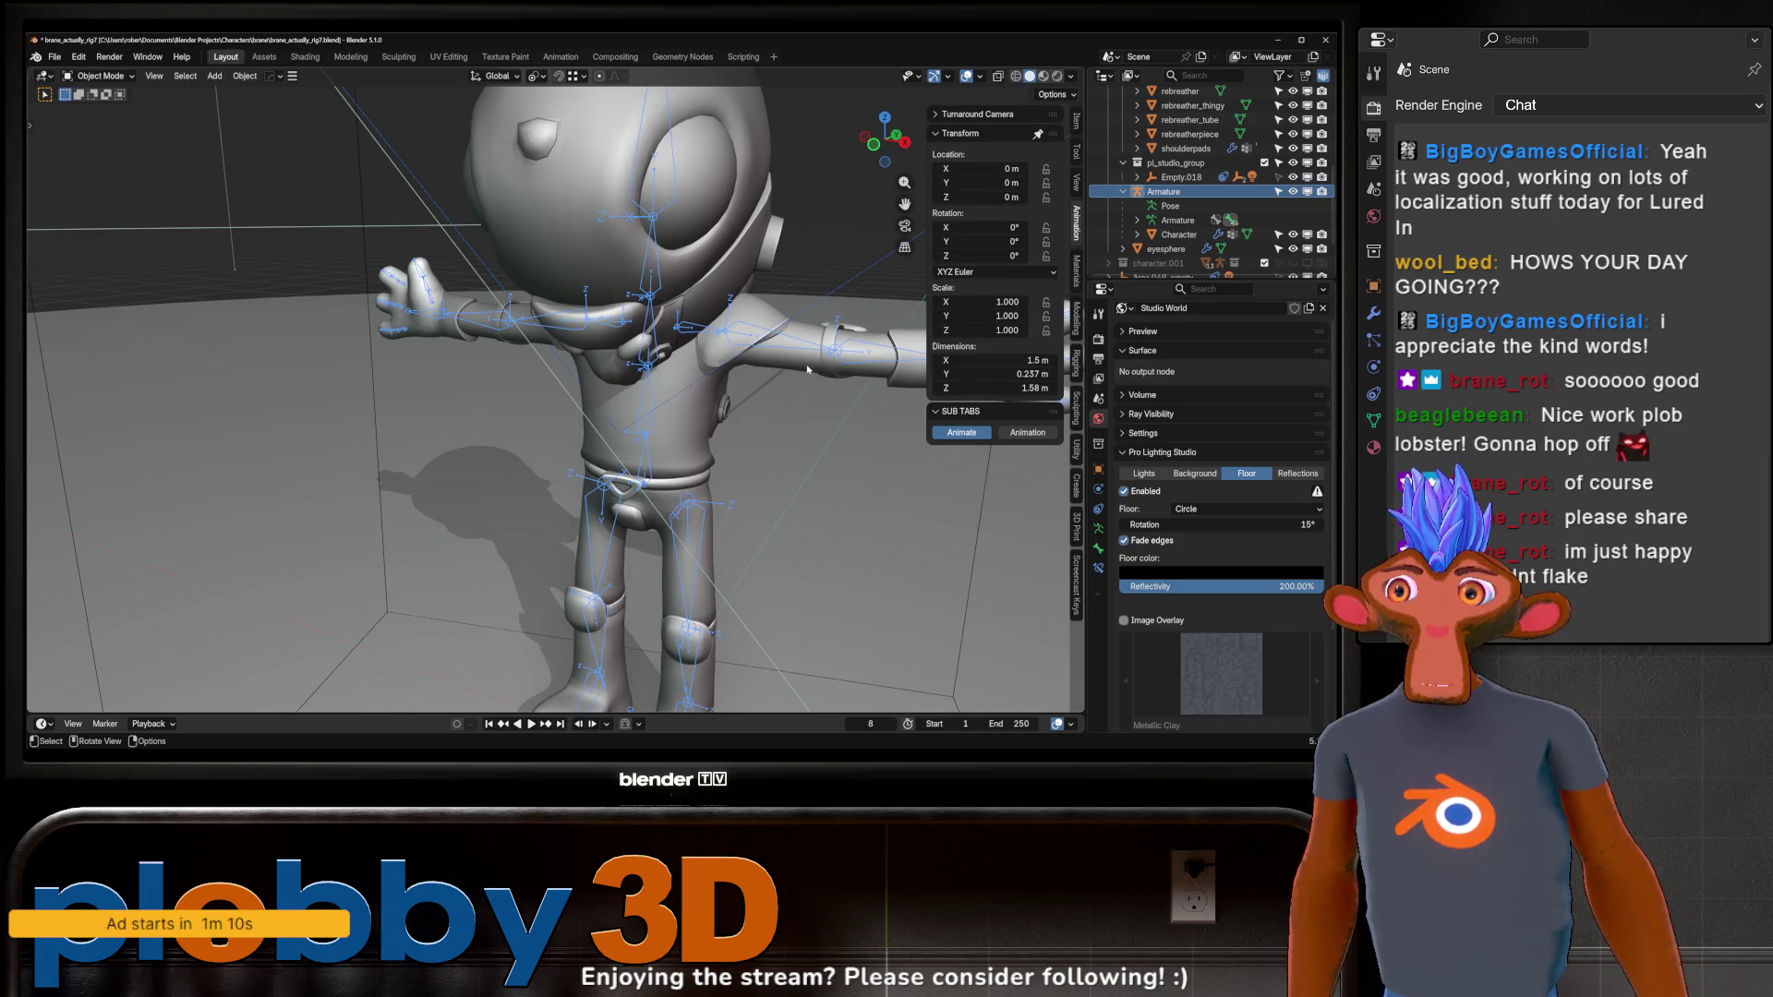
{"action": "key", "text": "ctrl+Tab"}
Test X and Z rotations on the arm bone, then undo them back to rest.
{"action": "key", "text": "r"}
{"action": "key", "text": "x"}
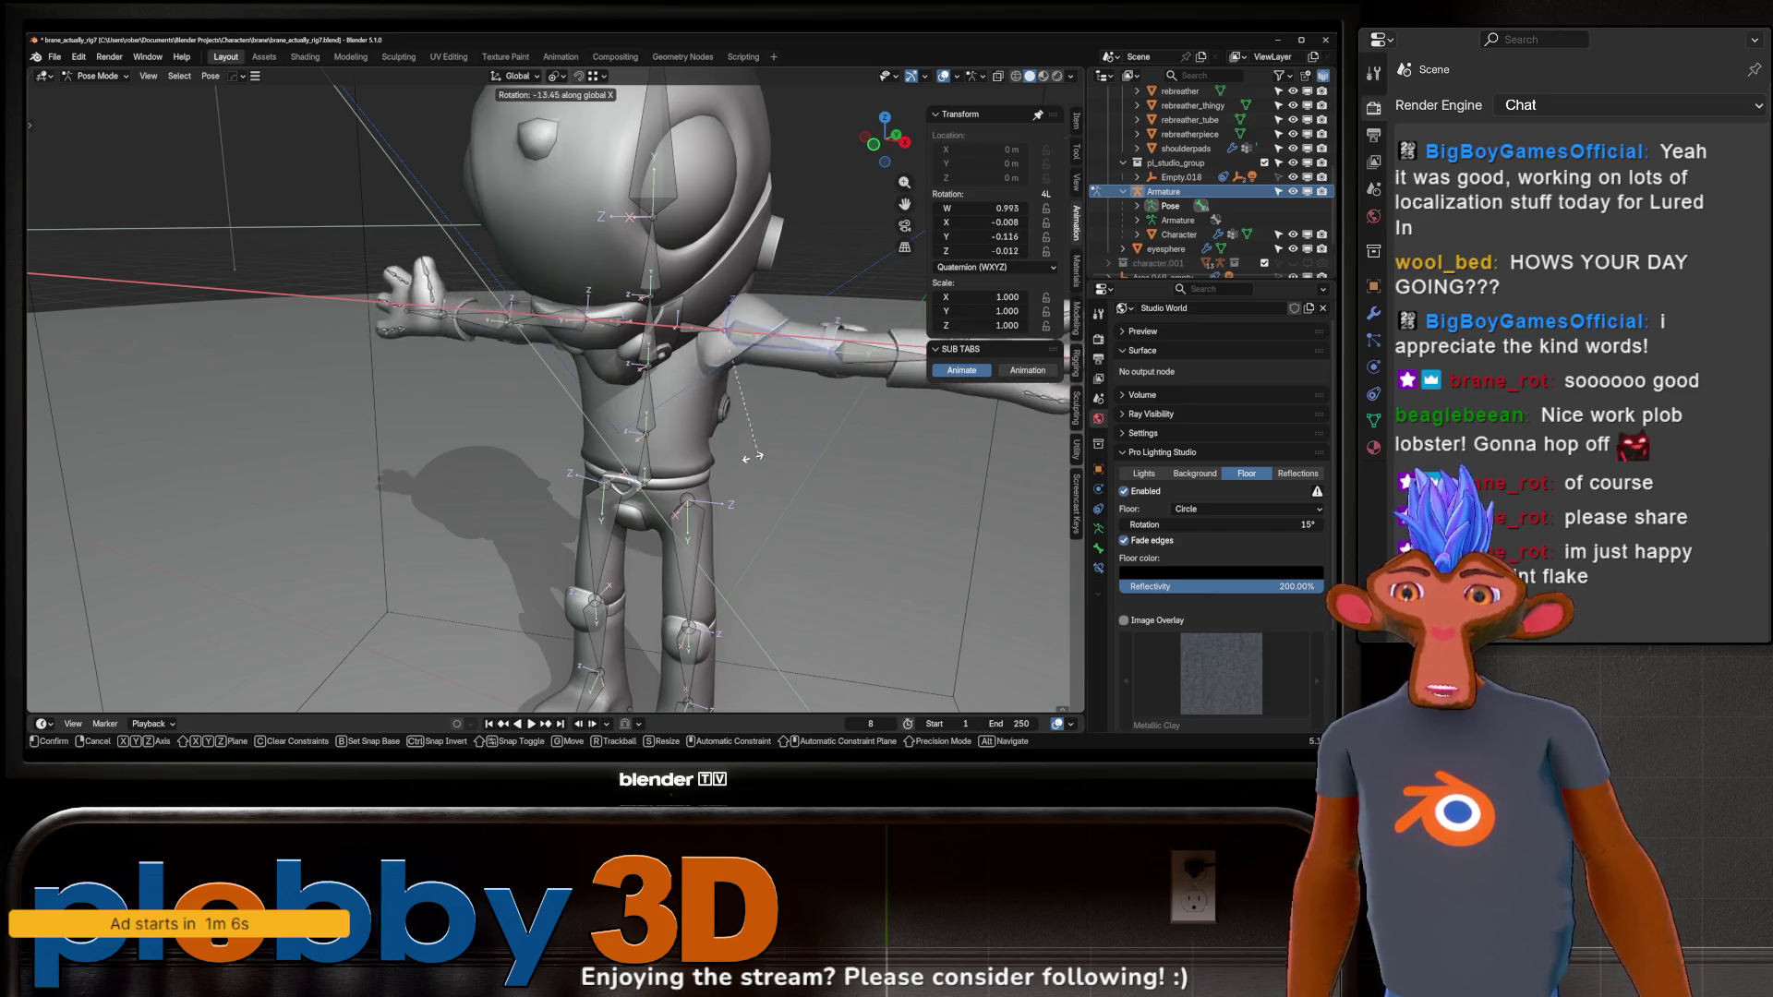
{"action": "key", "text": "Escape"}
{"action": "mouse_move", "coordinate": [766, 448]}
{"action": "middle_mouse_down"}
{"action": "mouse_move", "coordinate": [574, 348]}
{"action": "mouse_move", "coordinate": [749, 353]}
{"action": "mouse_move", "coordinate": [766, 369]}
{"action": "middle_mouse_up"}
{"action": "key", "text": "r"}
{"action": "key", "text": "z"}
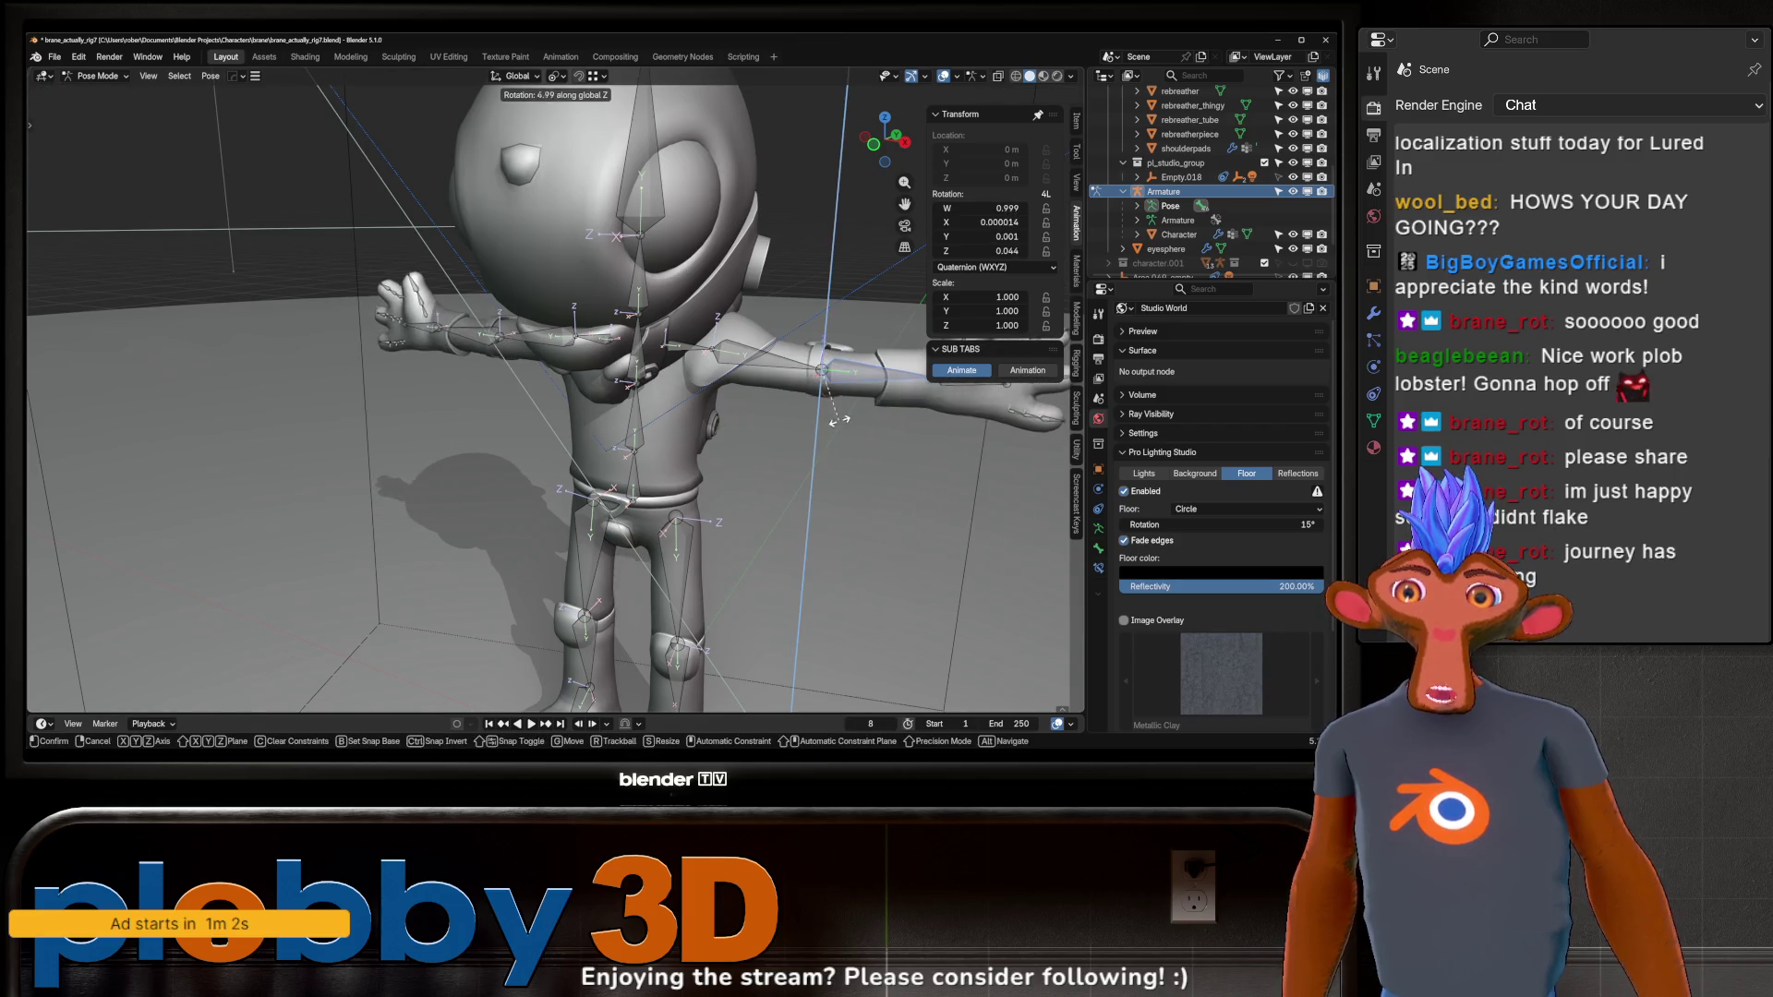
{"action": "left_click", "coordinate": [817, 466]}
{"action": "mouse_move", "coordinate": [817, 466]}
{"action": "middle_mouse_down"}
{"action": "mouse_move", "coordinate": [797, 529]}
{"action": "mouse_move", "coordinate": [776, 189]}
{"action": "middle_mouse_up"}
{"action": "key", "text": "ctrl+z"}
Try a free trackball rotation of the arm, cancel it, then start another.
{"action": "key", "text": "r"}
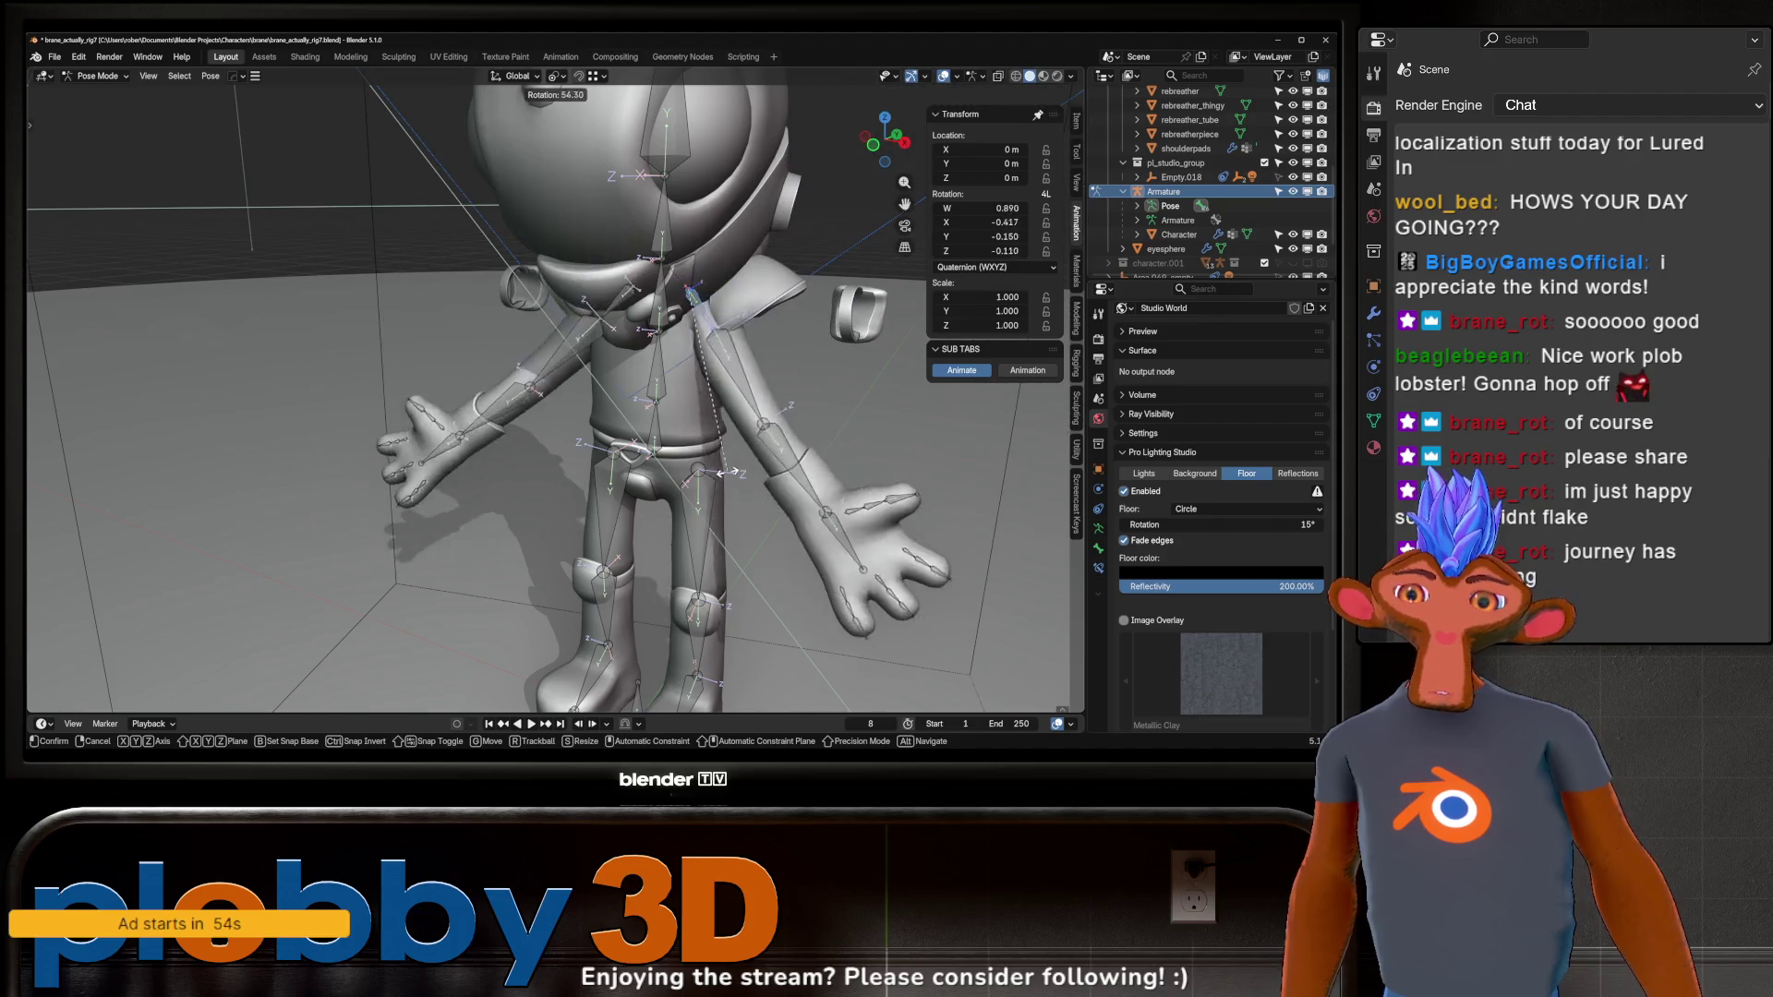
{"action": "key", "text": "r"}
{"action": "key", "text": "Escape"}
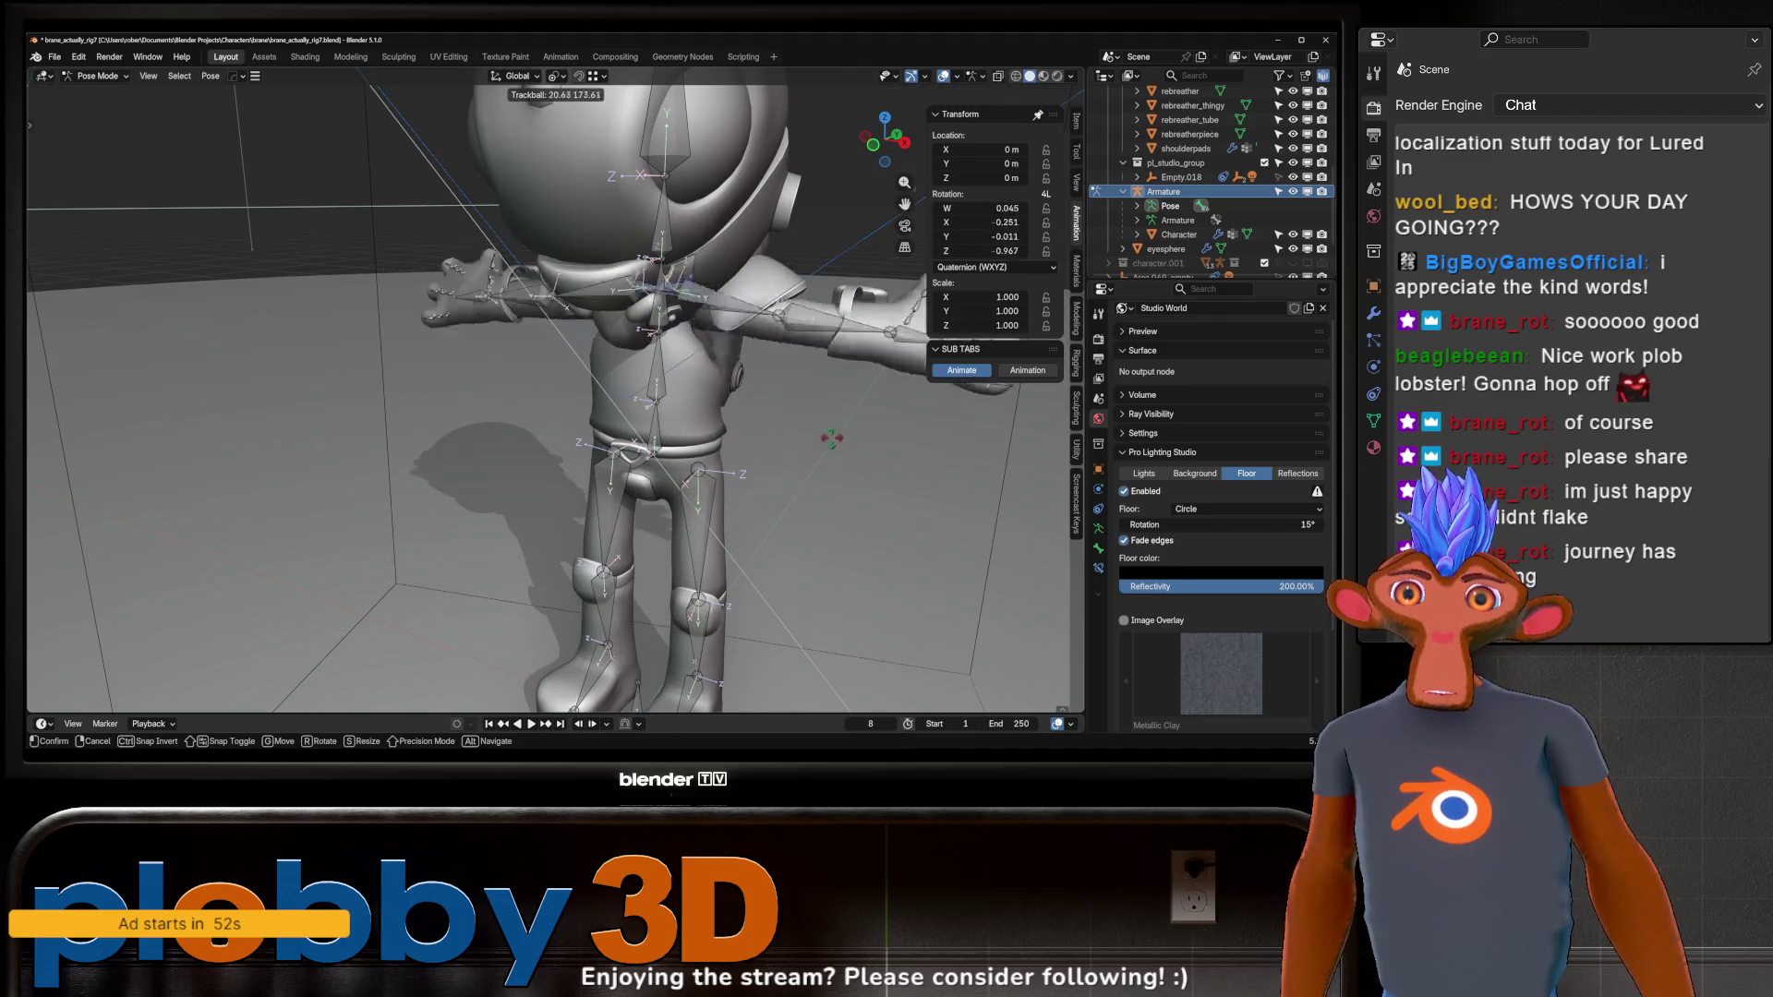
{"action": "scroll", "coordinate": [843, 296], "scroll_direction": "down", "scroll_amount": 5}
{"action": "key", "text": "r"}
{"action": "key", "text": "r"}
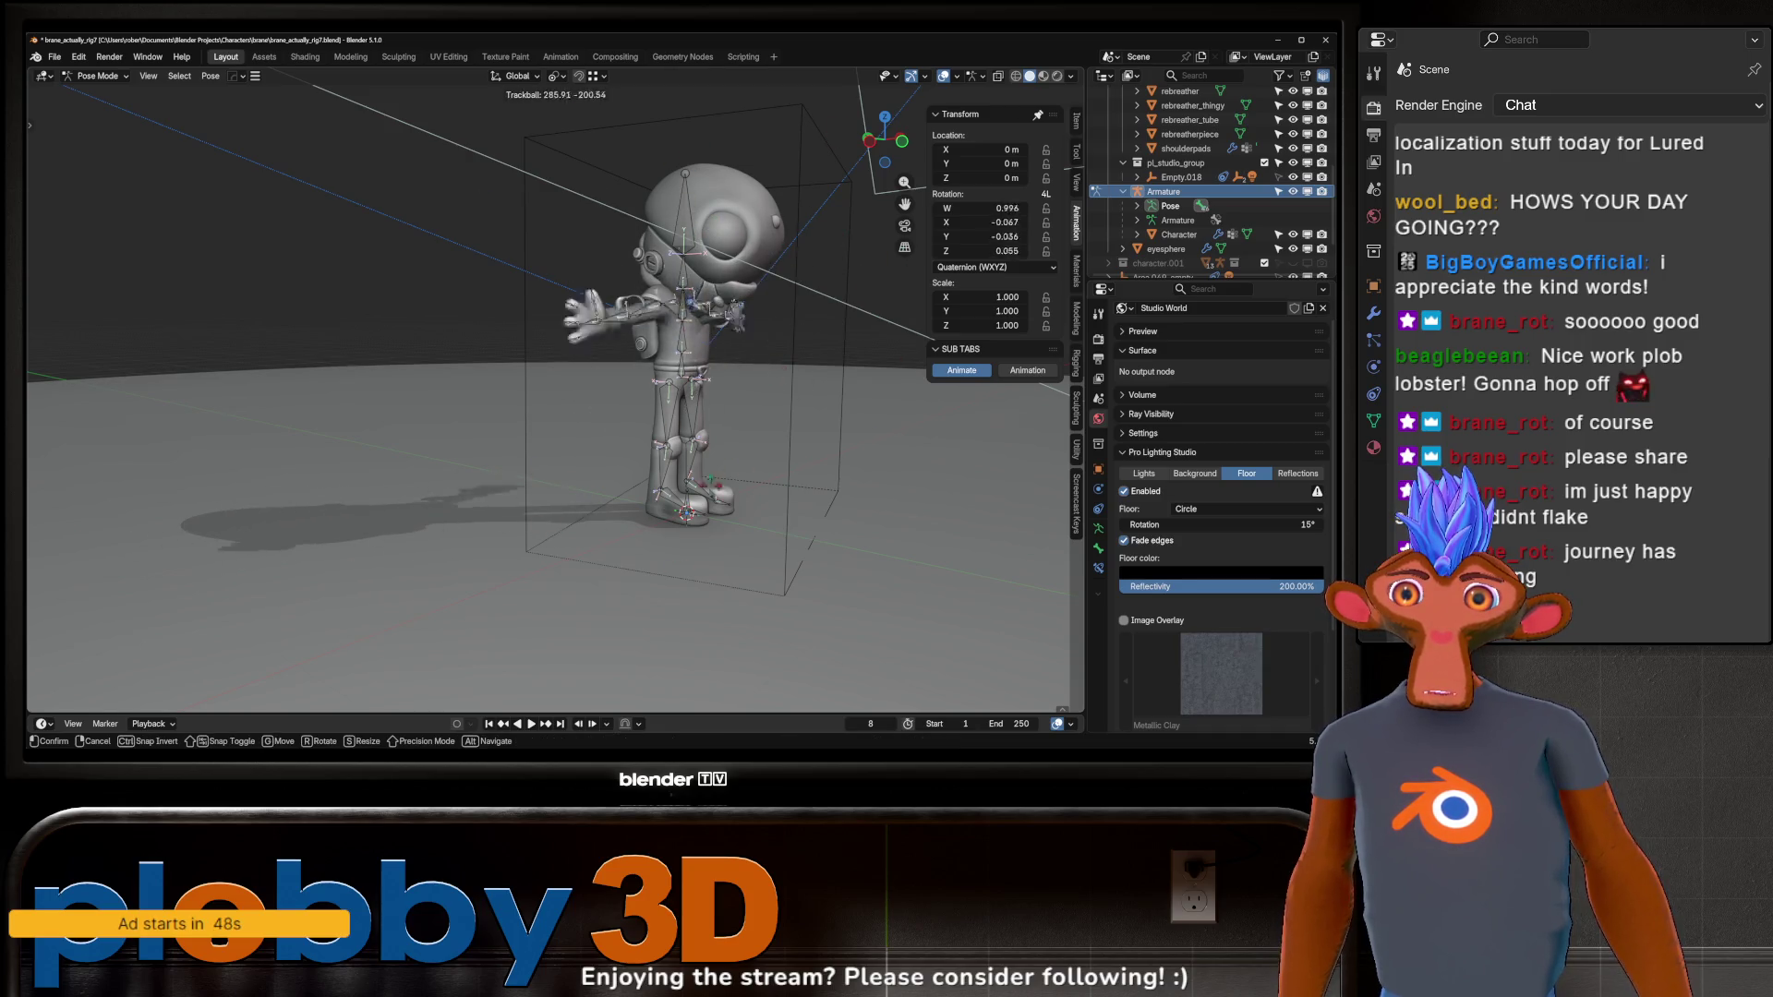
{"action": "key", "text": "Escape"}
{"action": "middle_click_drag", "start_coordinate": [549, 499], "coordinate": [555, 428]}
{"action": "left_click", "coordinate": [699, 407]}
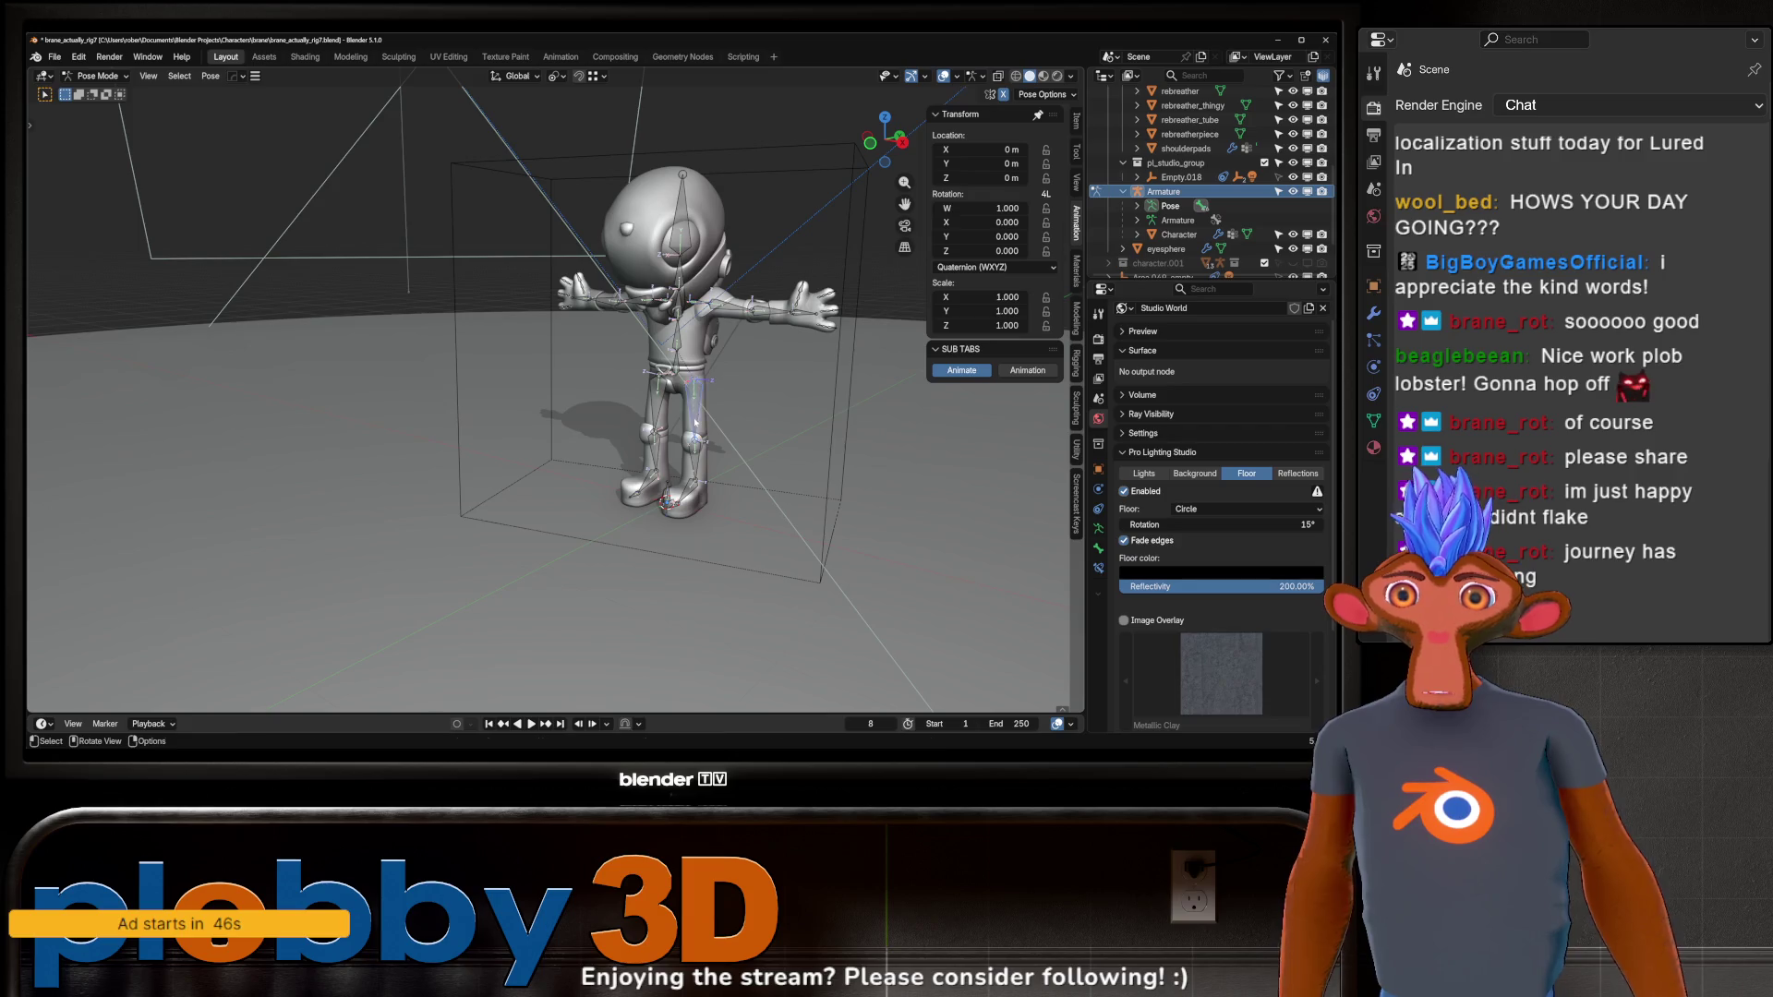
{"action": "key", "text": "r"}
{"action": "key", "text": "r"}
{"action": "key", "text": "Escape"}
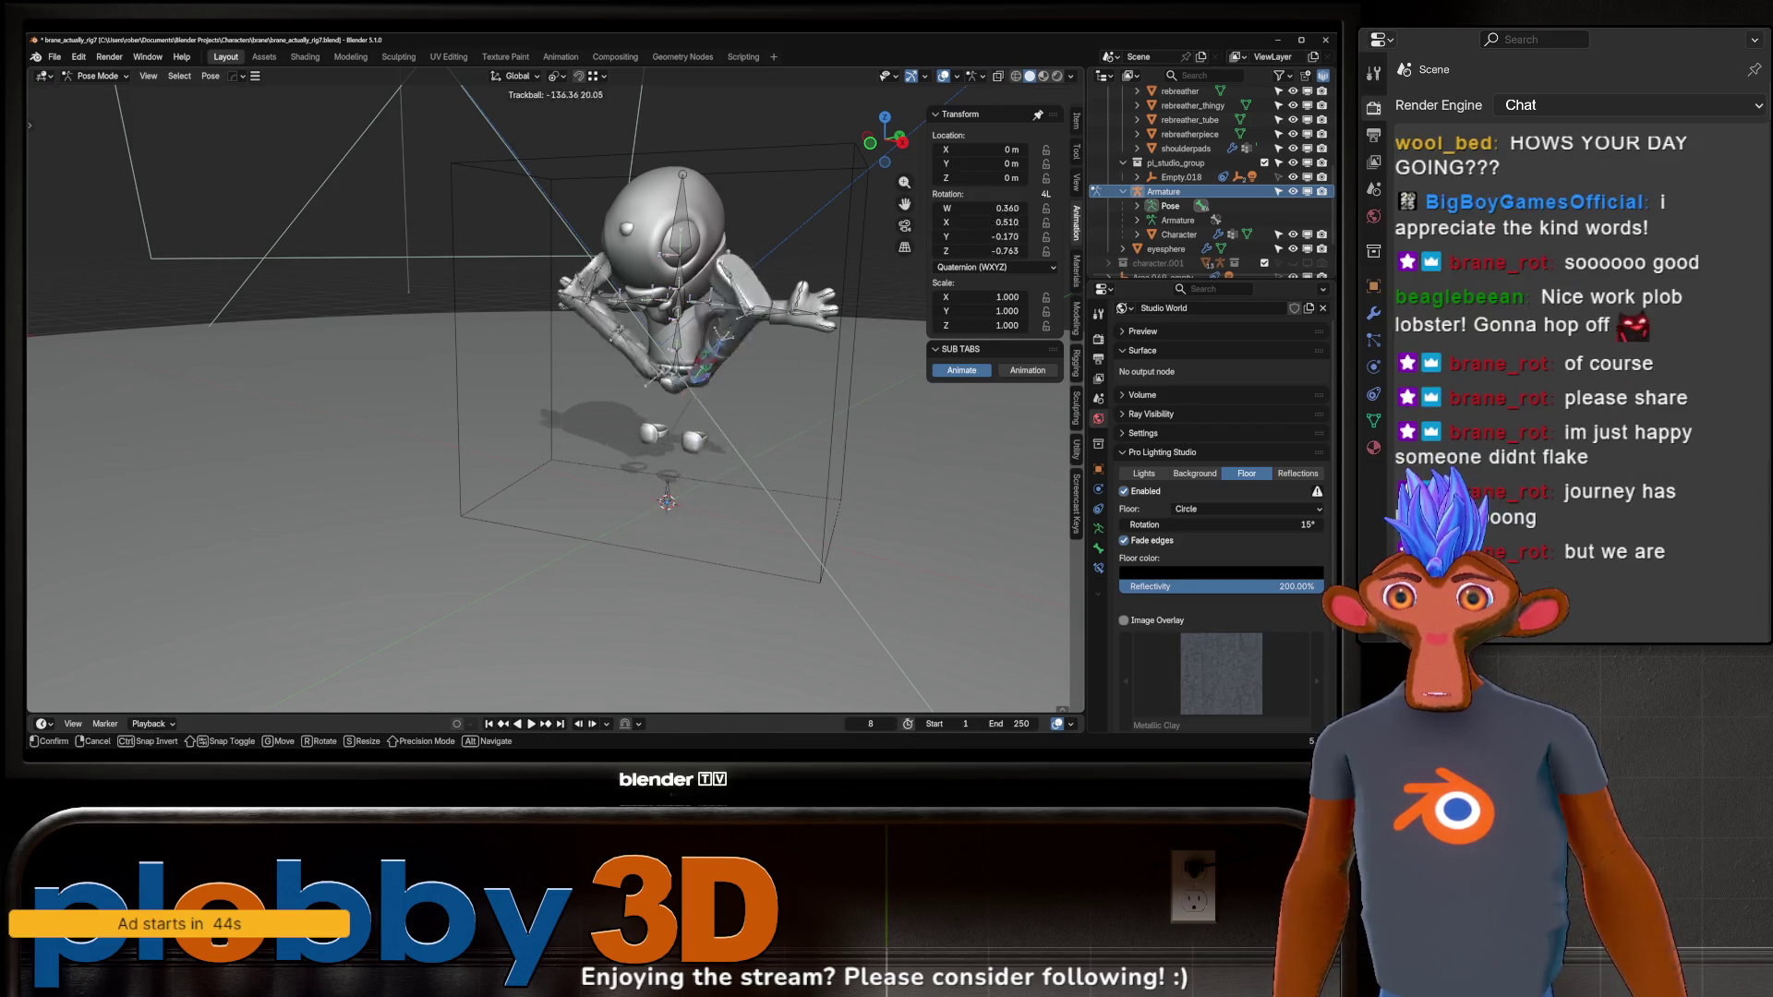
{"action": "scroll", "coordinate": [617, 365], "scroll_direction": "up", "scroll_amount": 5}
{"action": "scroll", "coordinate": [616, 366], "scroll_direction": "down", "scroll_amount": 8}
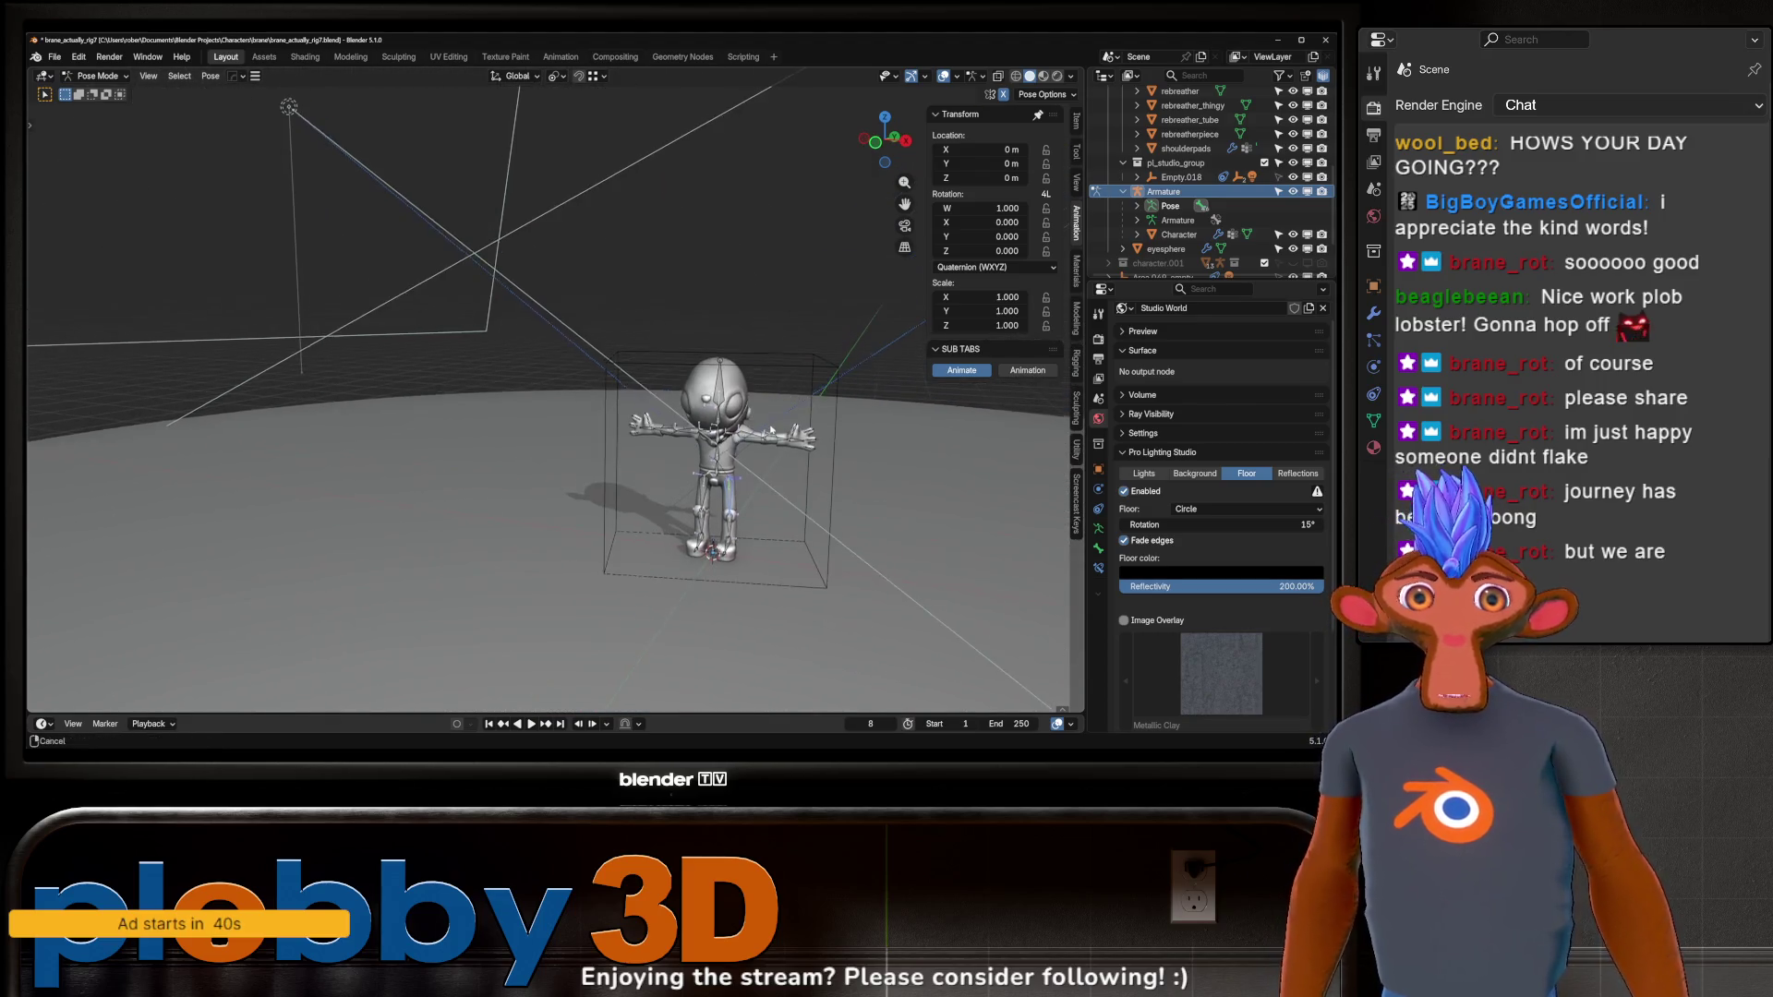
{"action": "scroll", "coordinate": [767, 388], "scroll_direction": "up", "scroll_amount": 5}
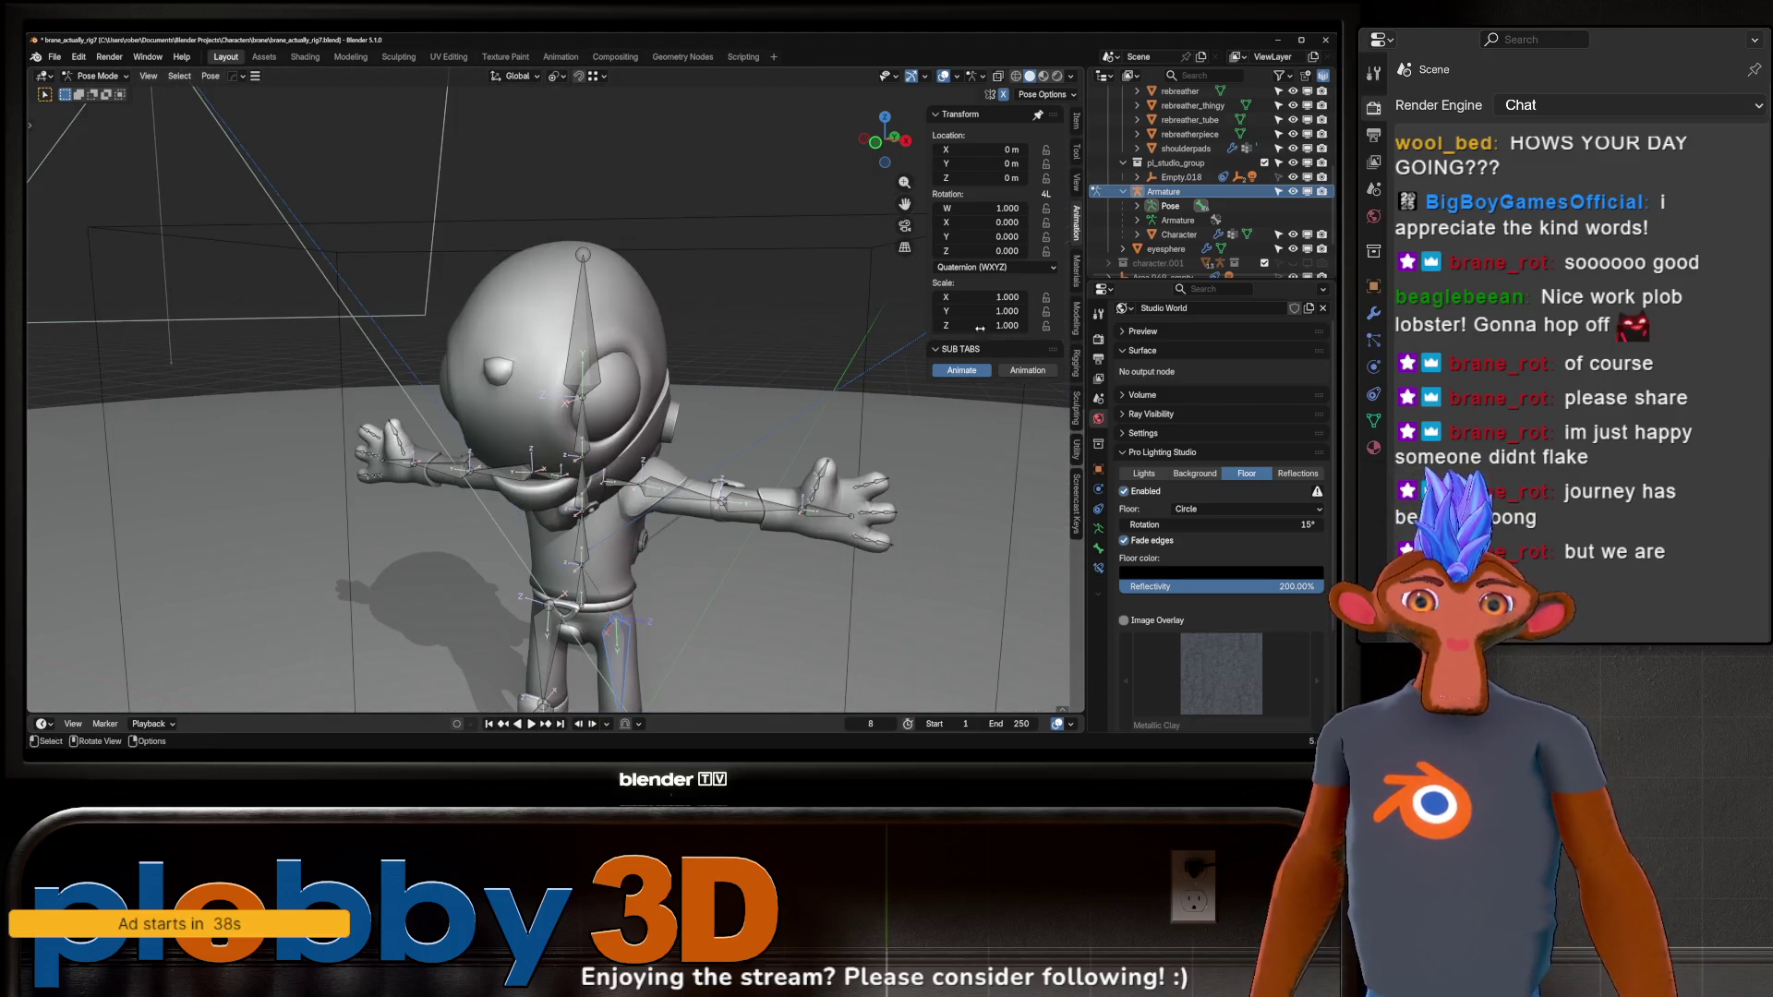
{"action": "middle_click_drag", "start_coordinate": [710, 409], "coordinate": [711, 194], "text": "shift"}
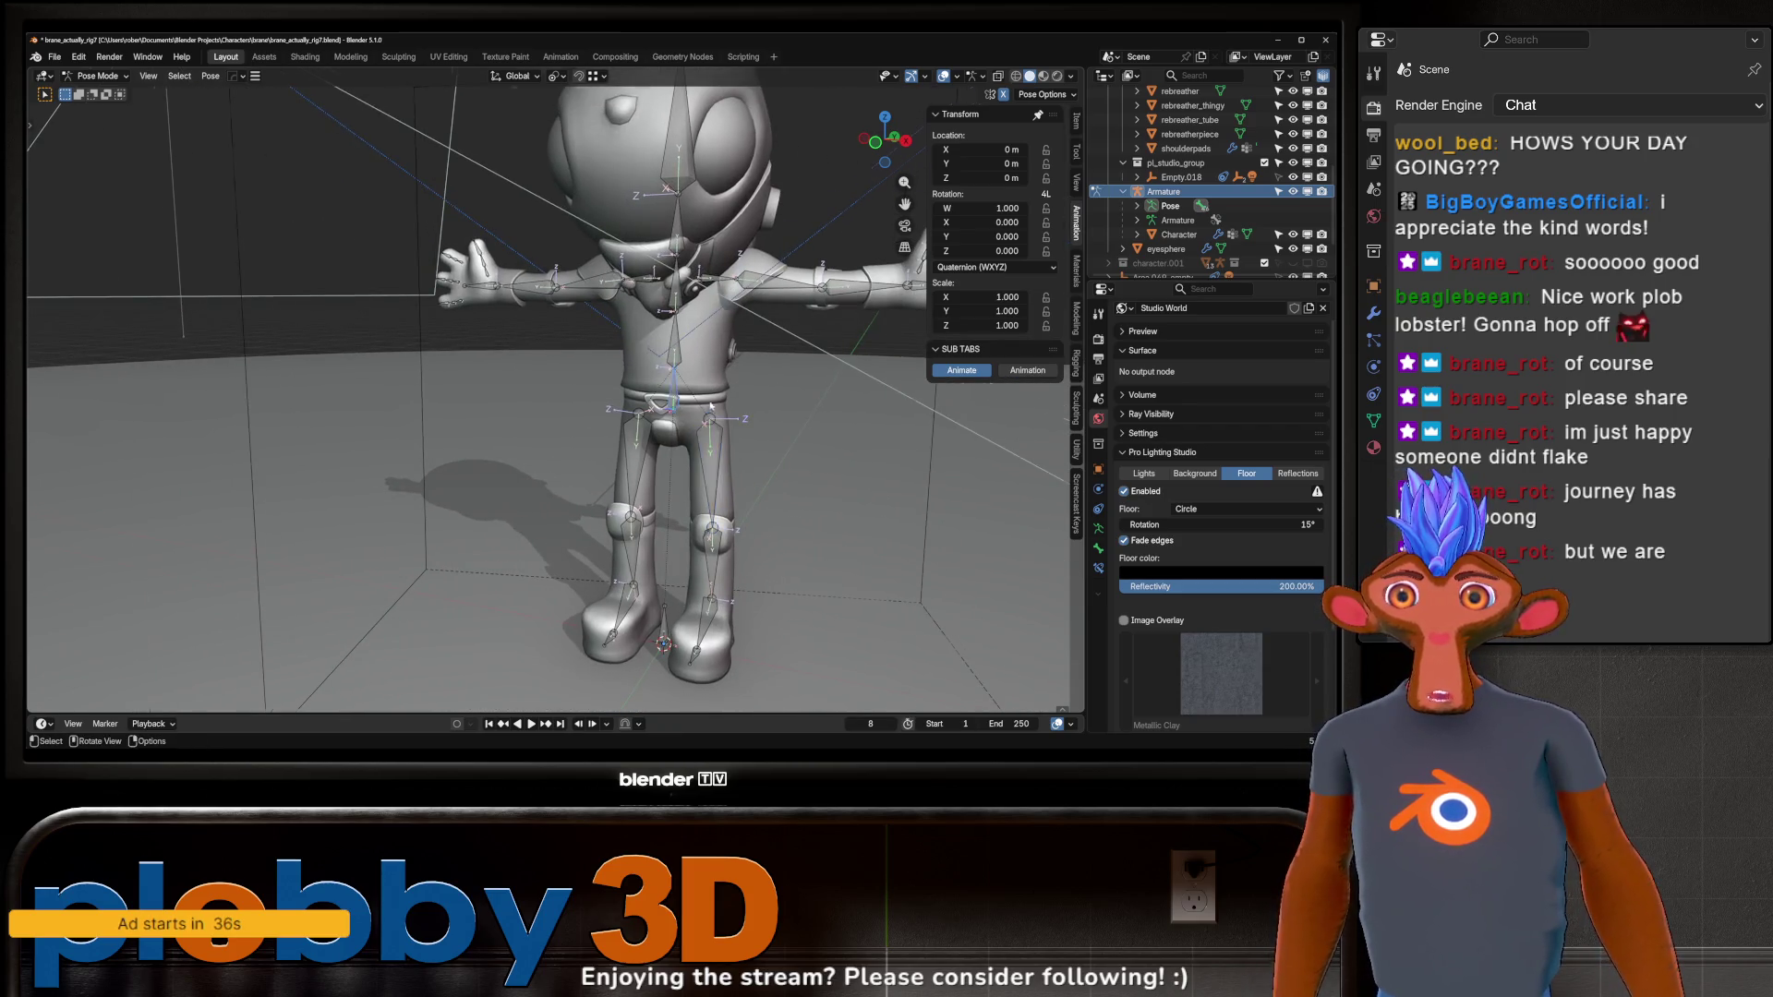
{"action": "scroll", "coordinate": [666, 388], "scroll_direction": "up", "scroll_amount": 4}
{"action": "left_click", "coordinate": [668, 352]}
{"action": "key", "text": "r"}
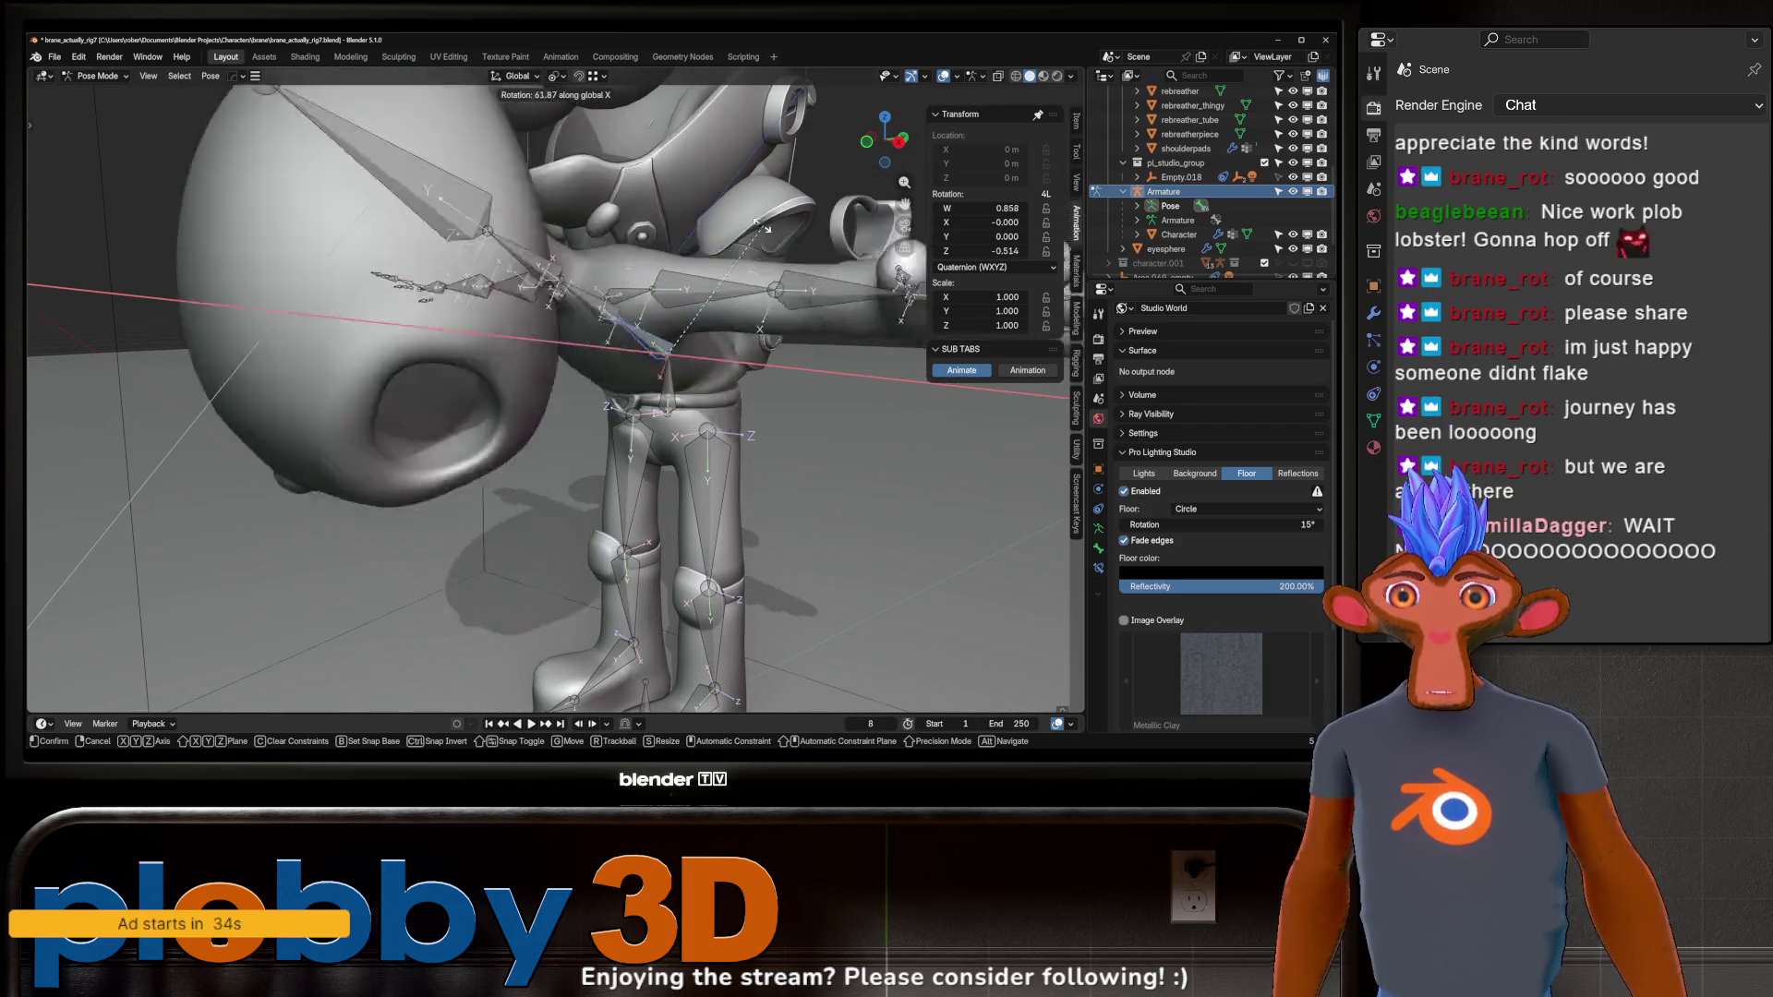
{"action": "key", "text": "Escape"}
{"action": "scroll", "coordinate": [743, 283], "scroll_direction": "down", "scroll_amount": 5}
{"action": "key", "text": "r"}
{"action": "key", "text": "x"}
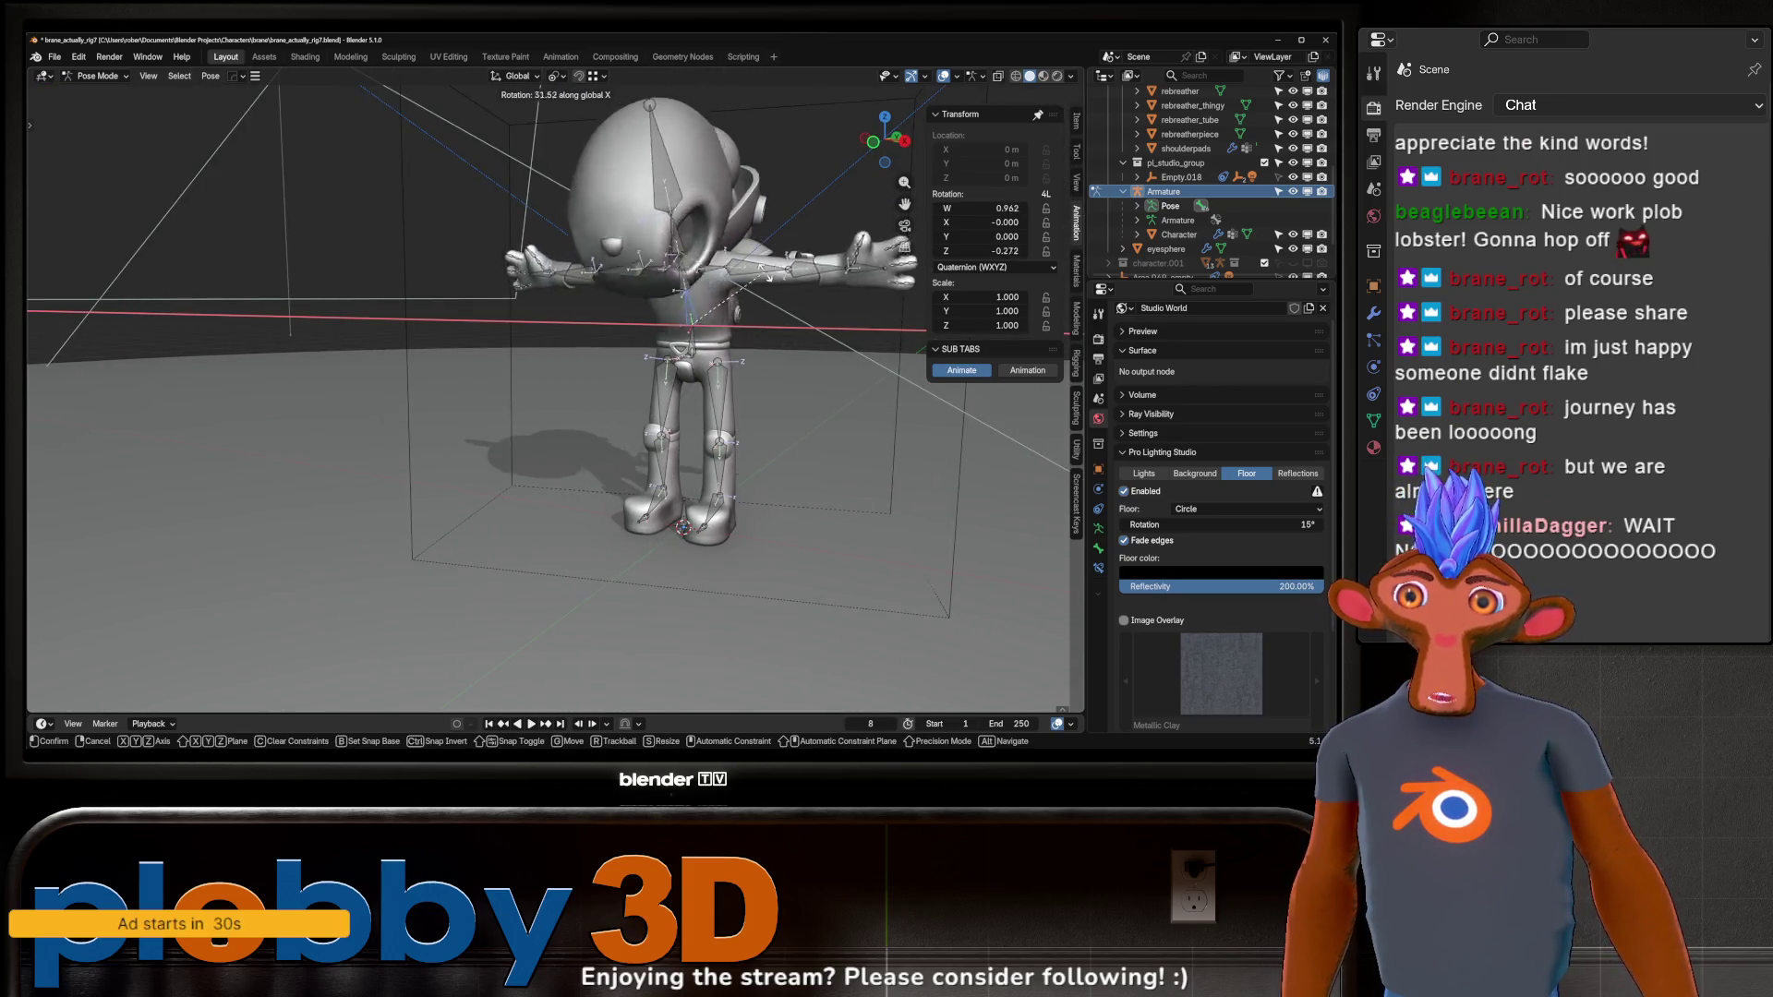
{"action": "key", "text": "Escape"}
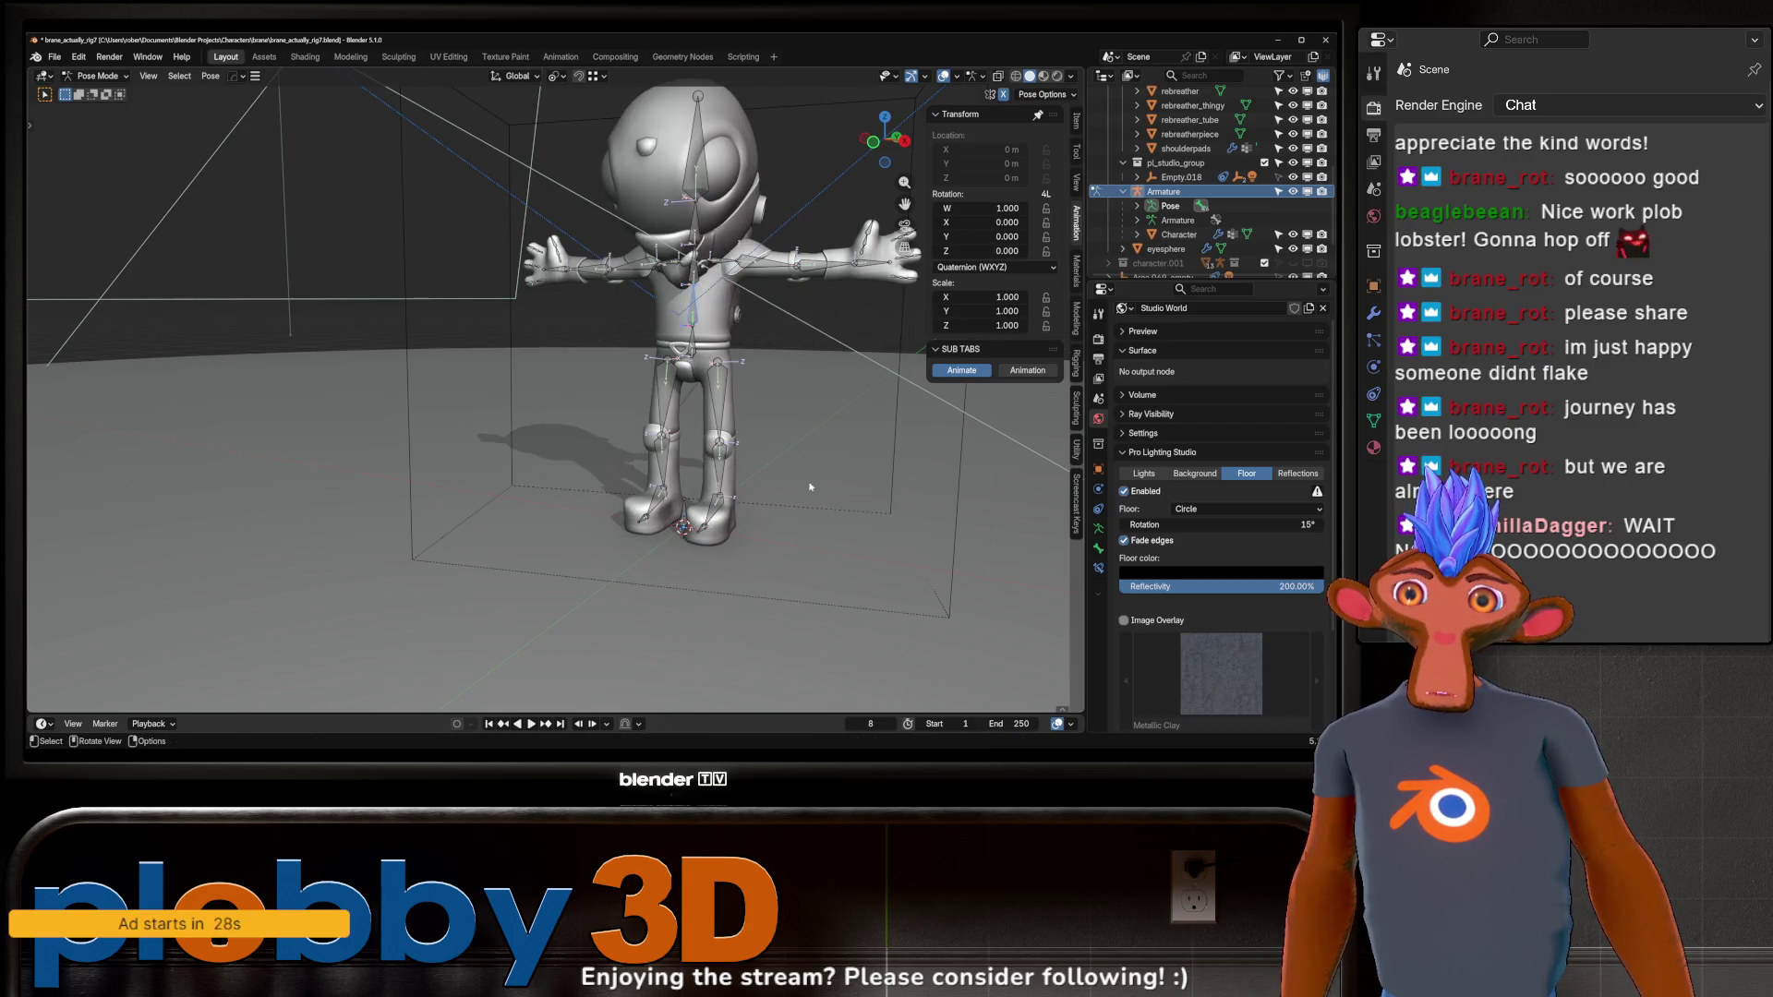
{"action": "scroll", "coordinate": [795, 286], "scroll_direction": "up", "scroll_amount": 4}
{"action": "mouse_move", "coordinate": [794, 285]}
{"action": "middle_mouse_down"}
{"action": "mouse_move", "coordinate": [549, 329]}
{"action": "mouse_move", "coordinate": [643, 402]}
{"action": "middle_mouse_up"}
{"action": "scroll", "coordinate": [644, 402], "scroll_direction": "up", "scroll_amount": 5}
{"action": "scroll", "coordinate": [647, 341], "scroll_direction": "down", "scroll_amount": 4}
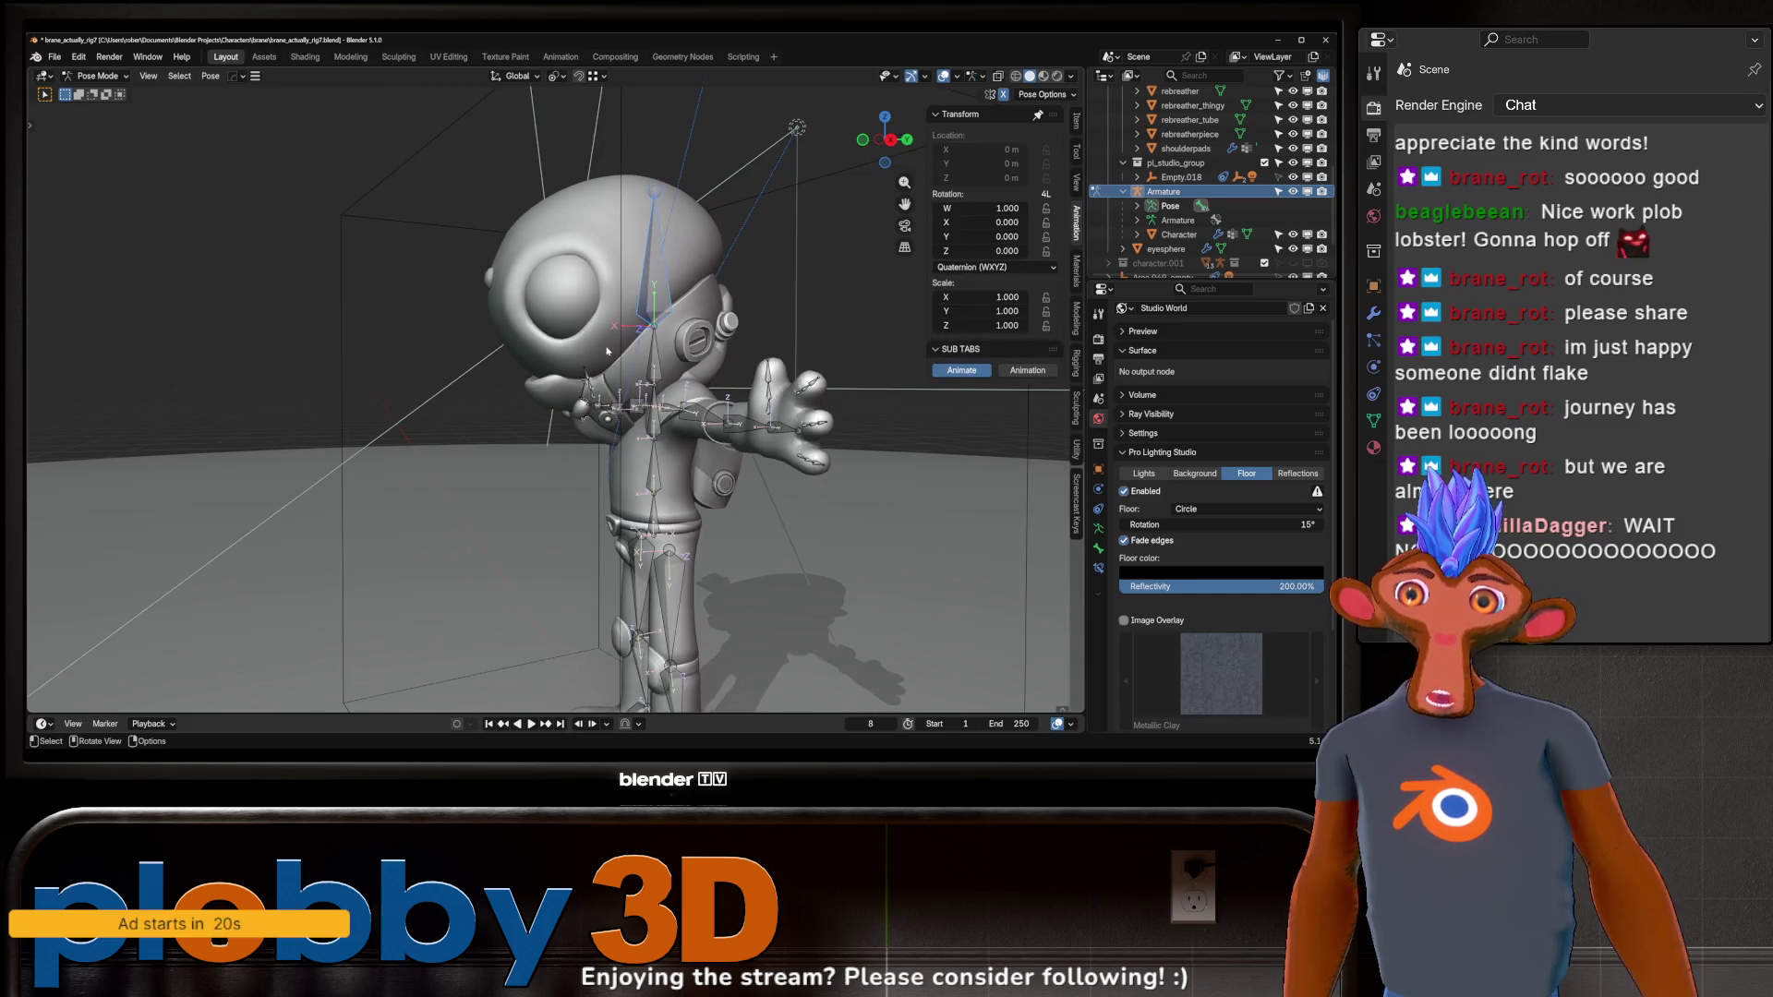
Return to Object Mode, select the rebreather armor, and zoom in on the mask.
{"action": "key", "text": "ctrl+Tab"}
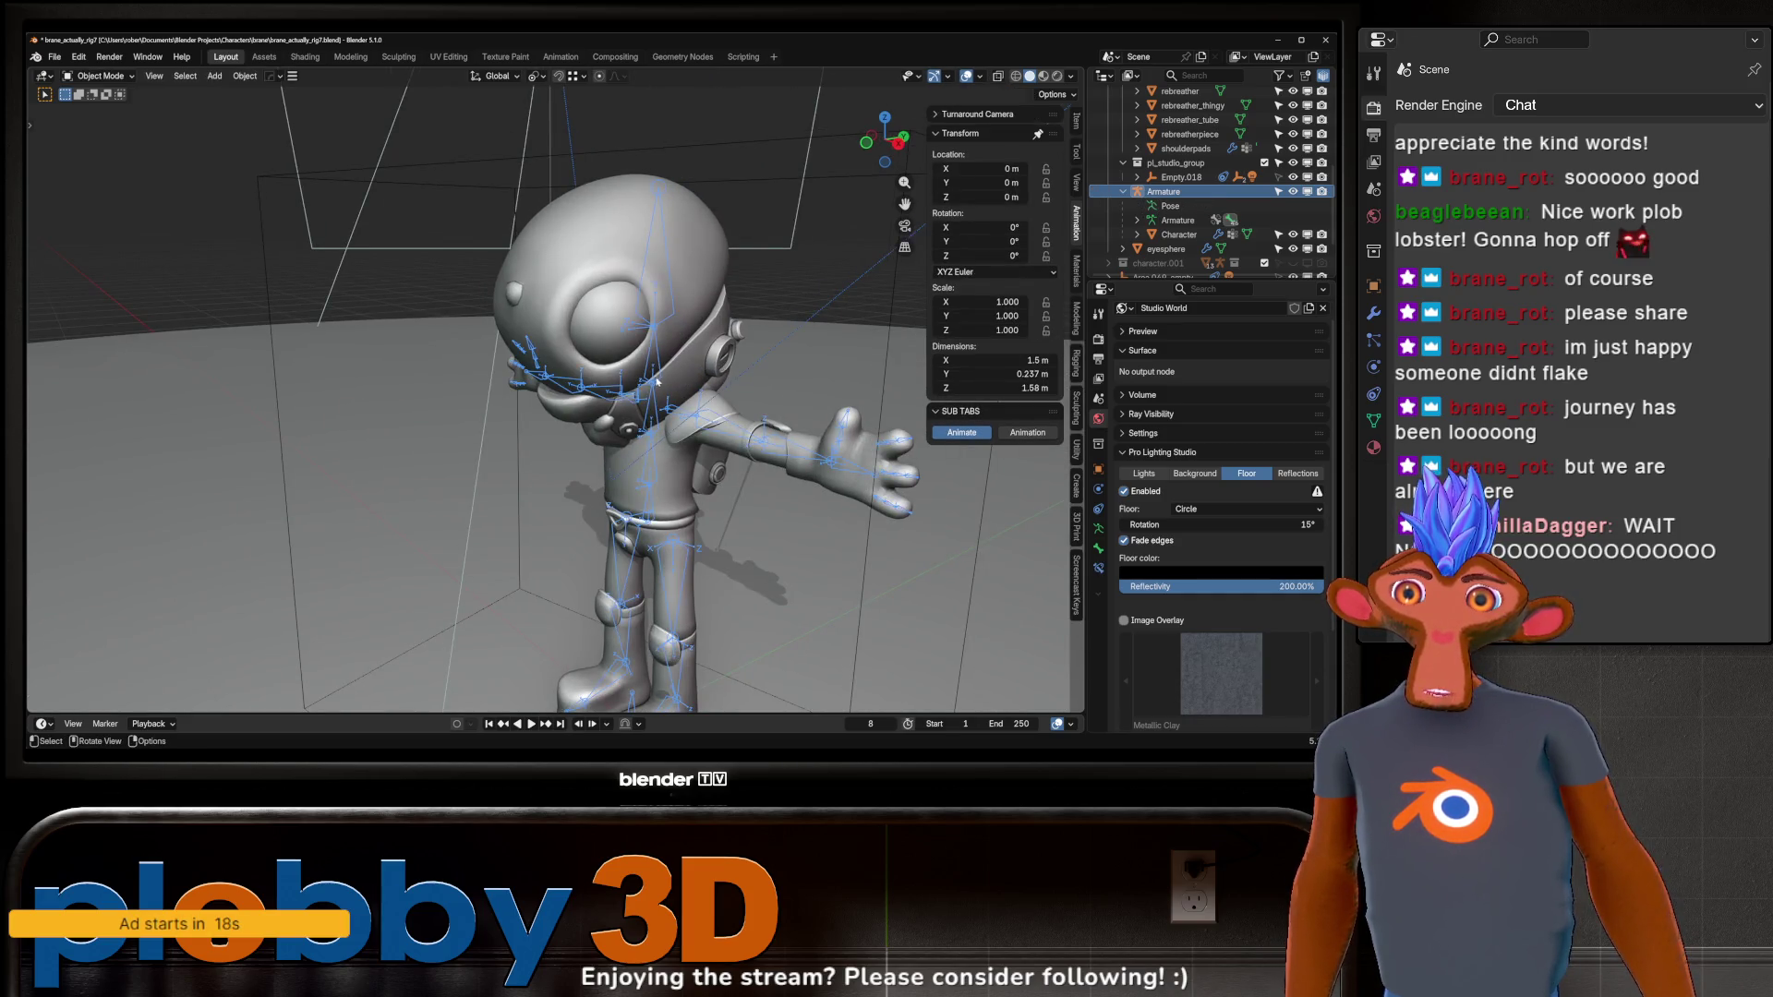
{"action": "left_click", "coordinate": [657, 381]}
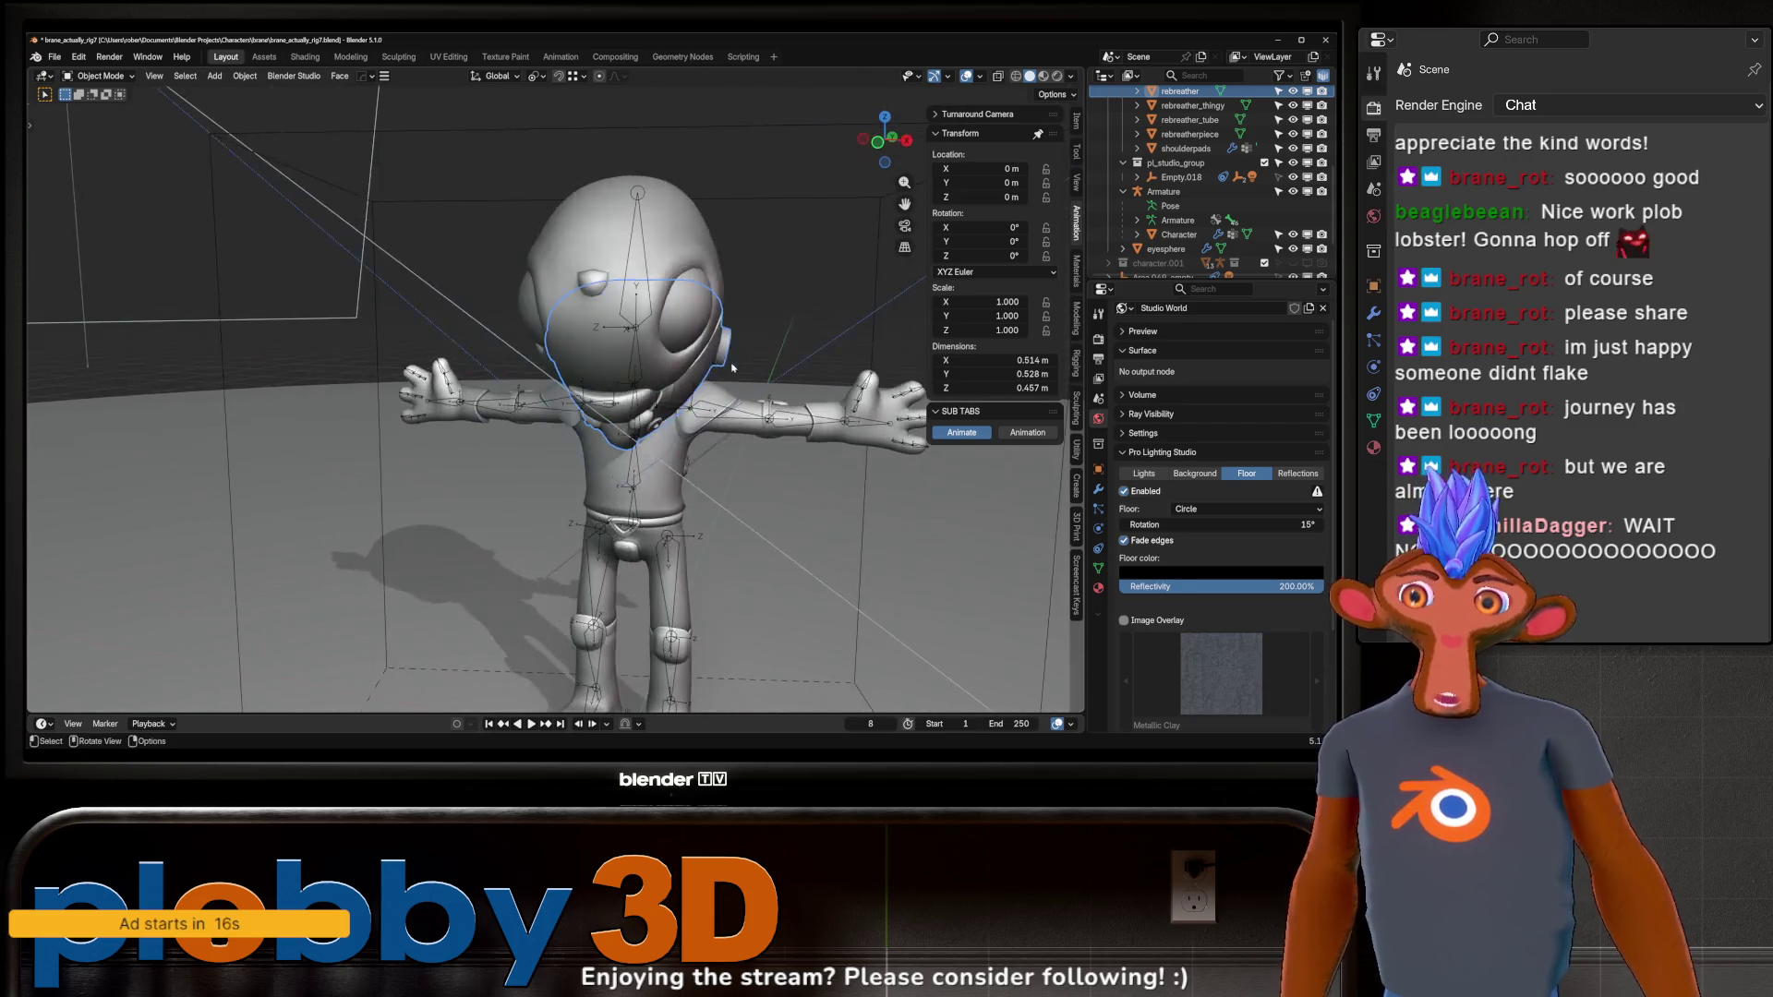
{"action": "scroll", "coordinate": [733, 367], "scroll_direction": "up", "scroll_amount": 5}
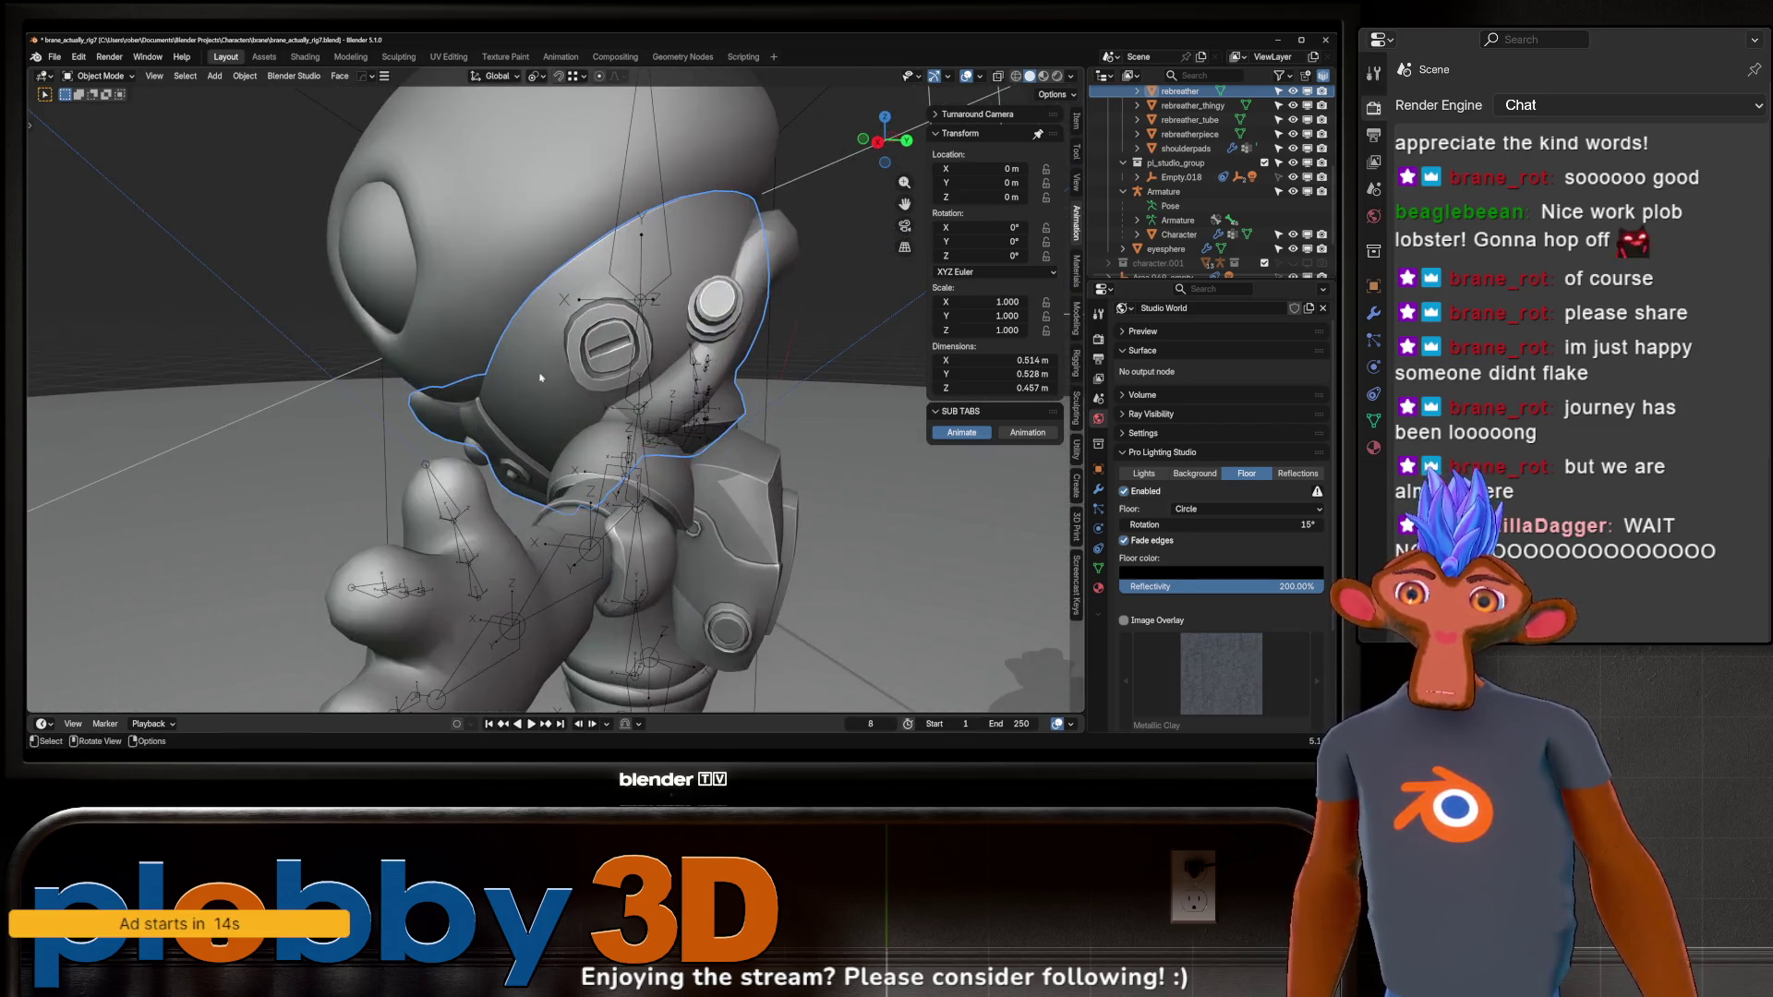
{"action": "scroll", "coordinate": [541, 378], "scroll_direction": "down", "scroll_amount": 5}
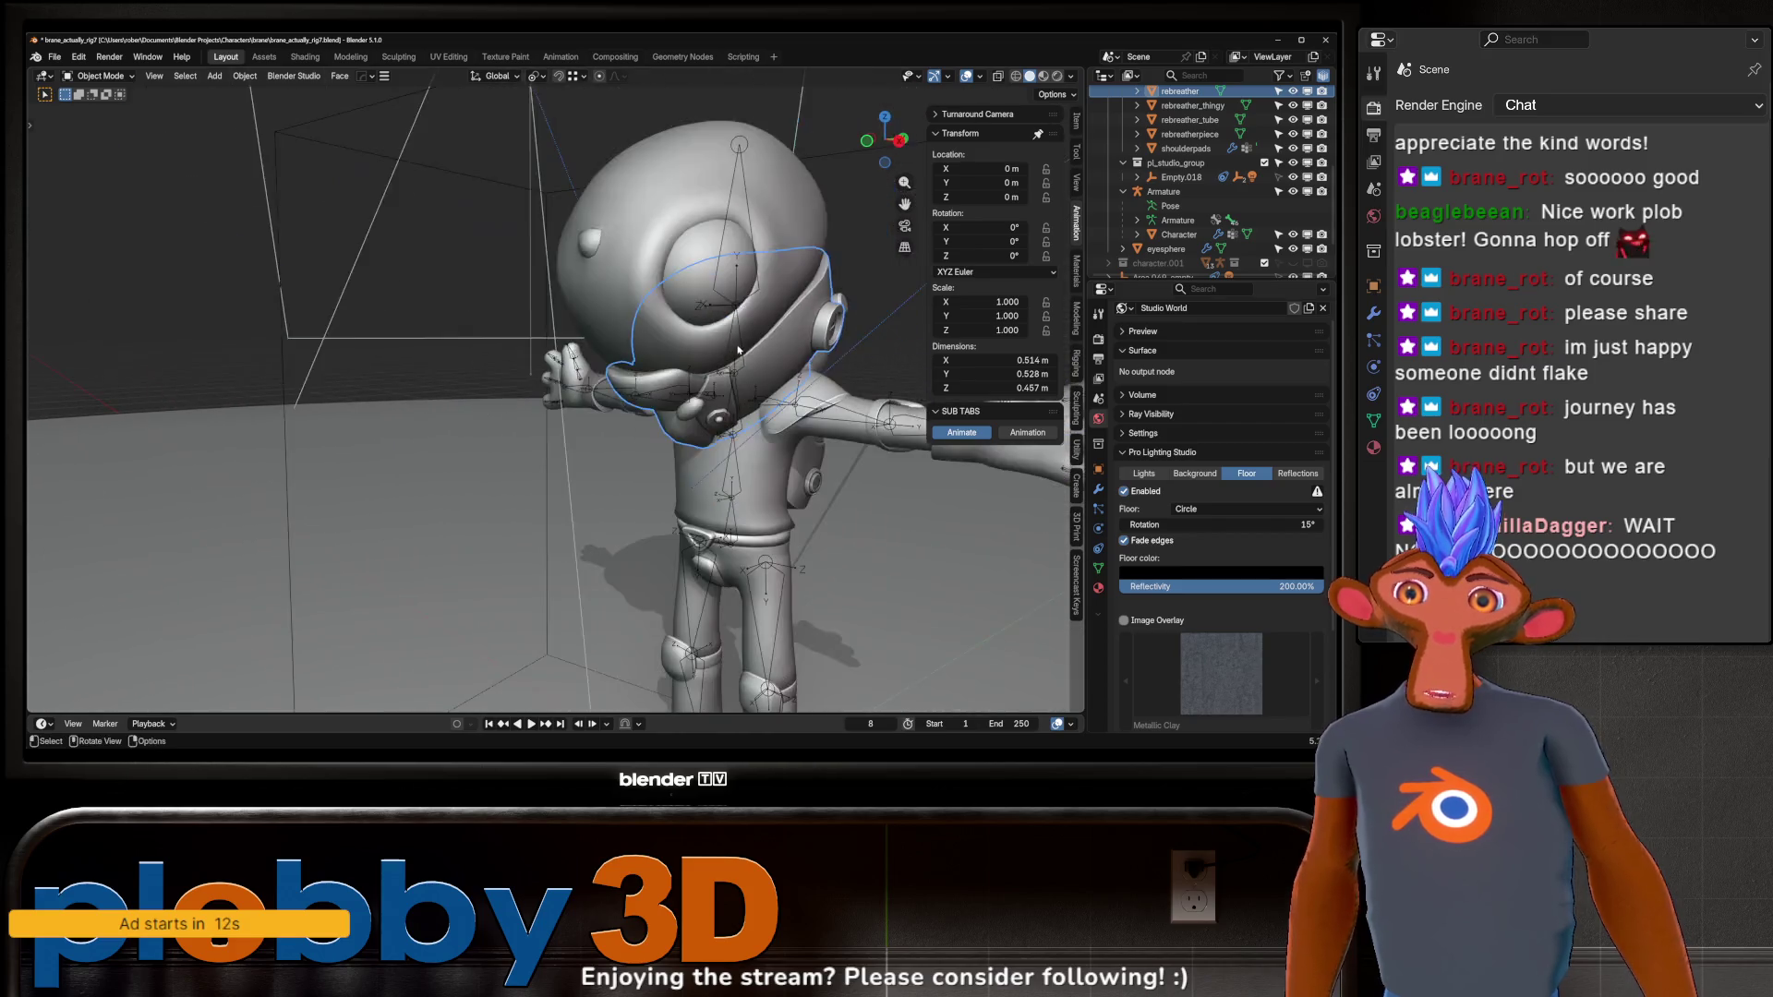
{"action": "scroll", "coordinate": [665, 374], "scroll_direction": "up", "scroll_amount": 3}
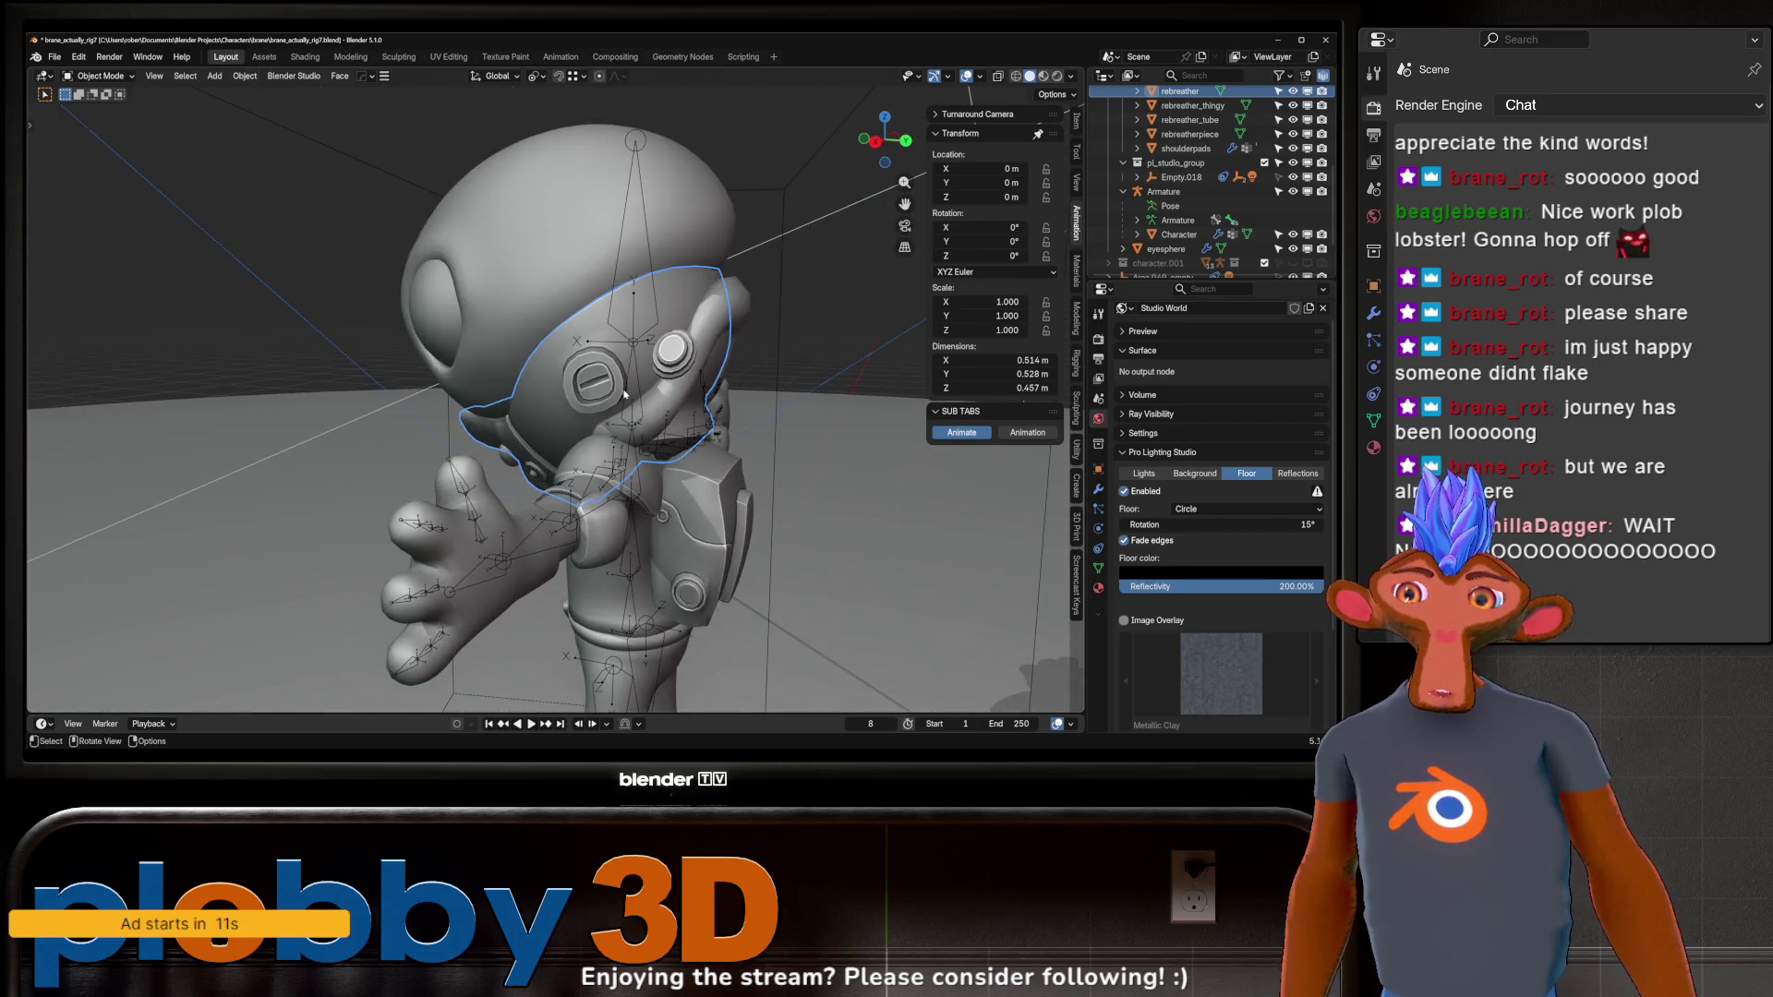
{"action": "scroll", "coordinate": [653, 420], "scroll_direction": "up", "scroll_amount": 3}
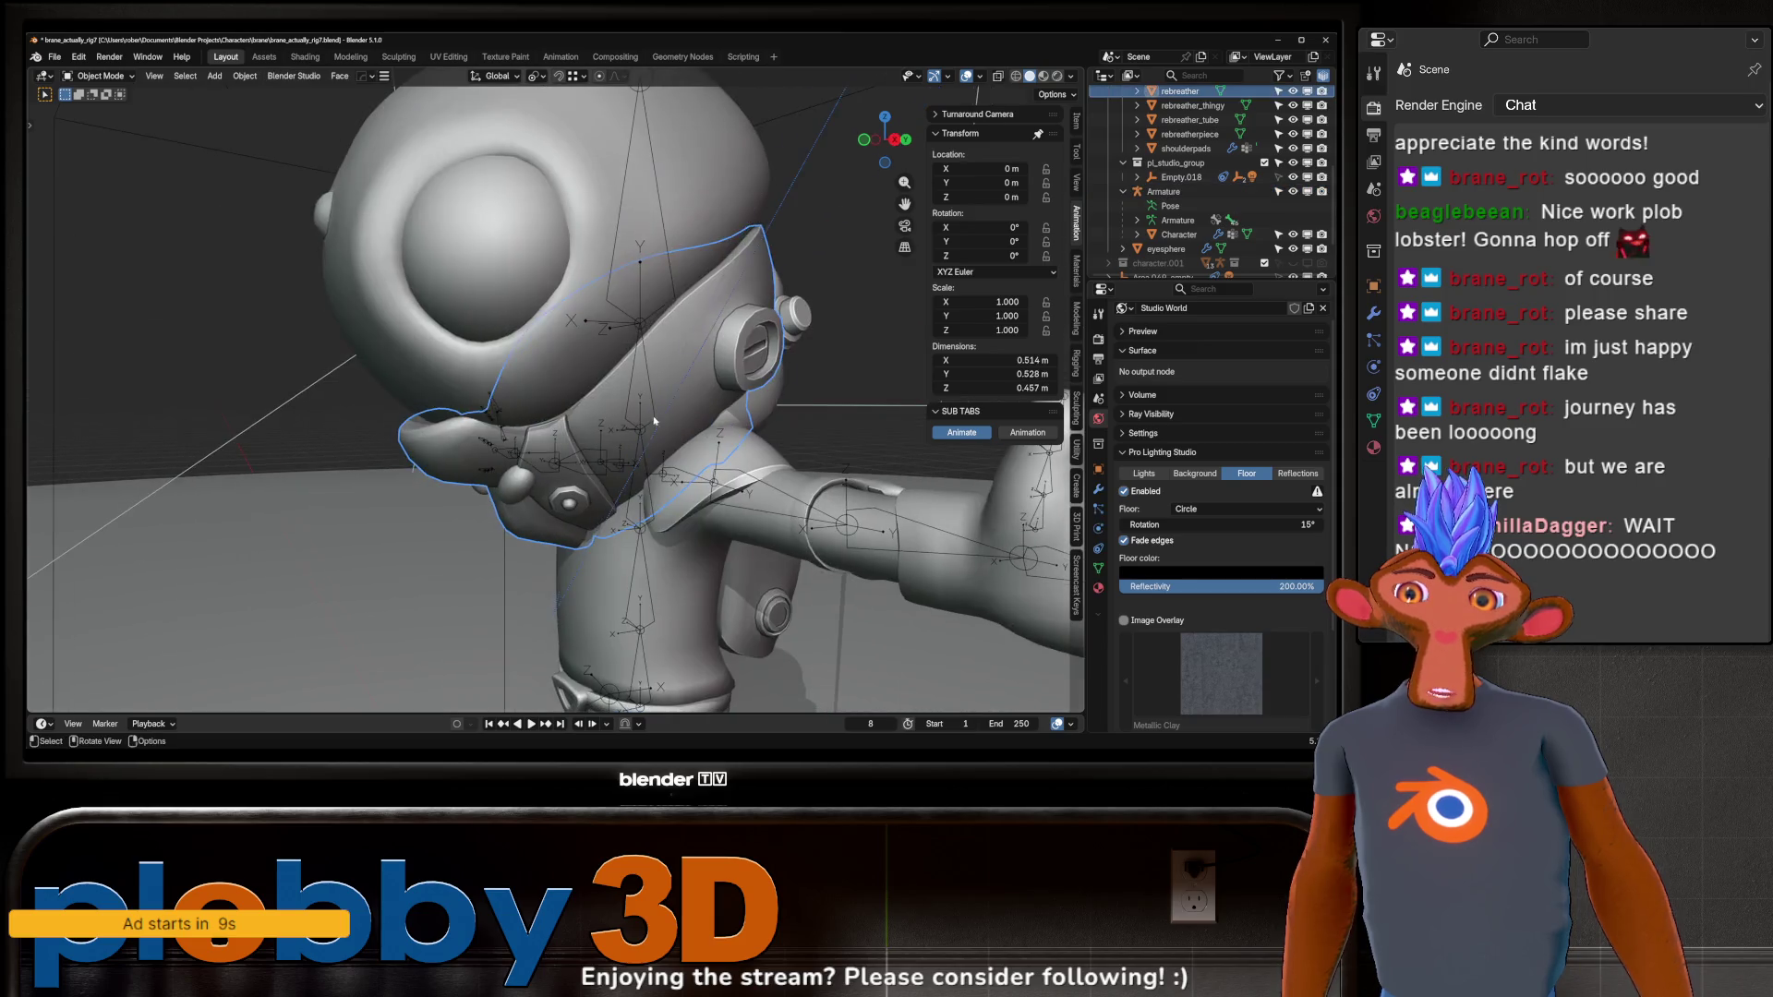